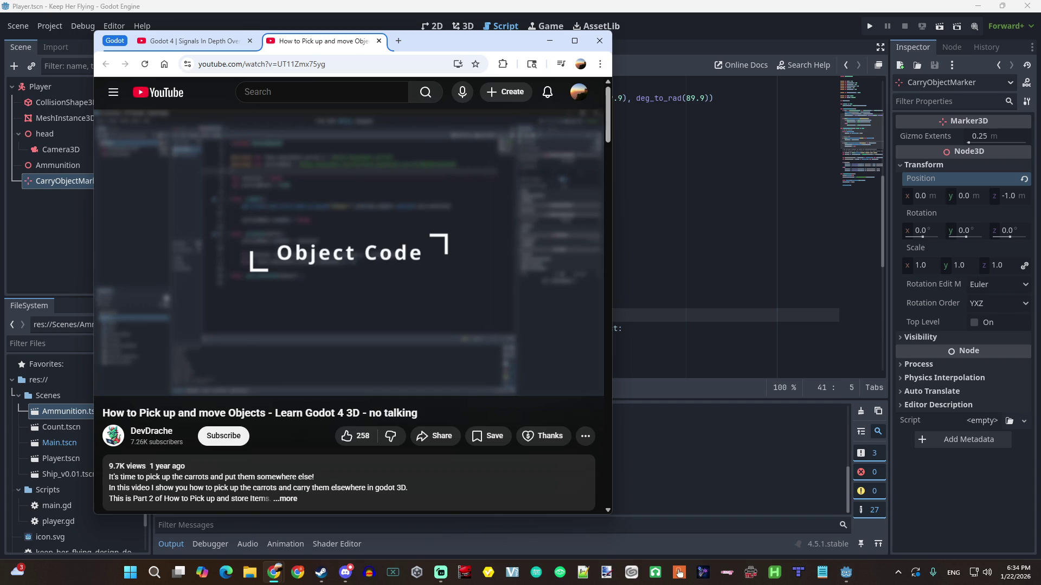
# - Rewind the pick-up tutorial to 2:00, pause it, and return to the Godot editor
pyautogui.moveTo(198, 189)
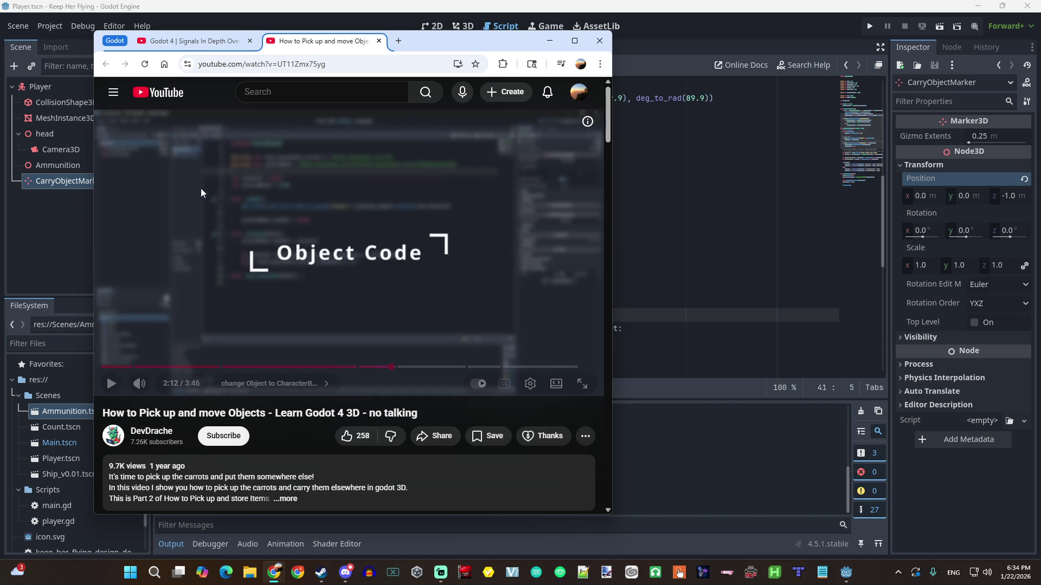
pyautogui.click(398, 251)
pyautogui.press('Left')
pyautogui.press('Left')
pyautogui.press('Left')
pyautogui.click(402, 335)
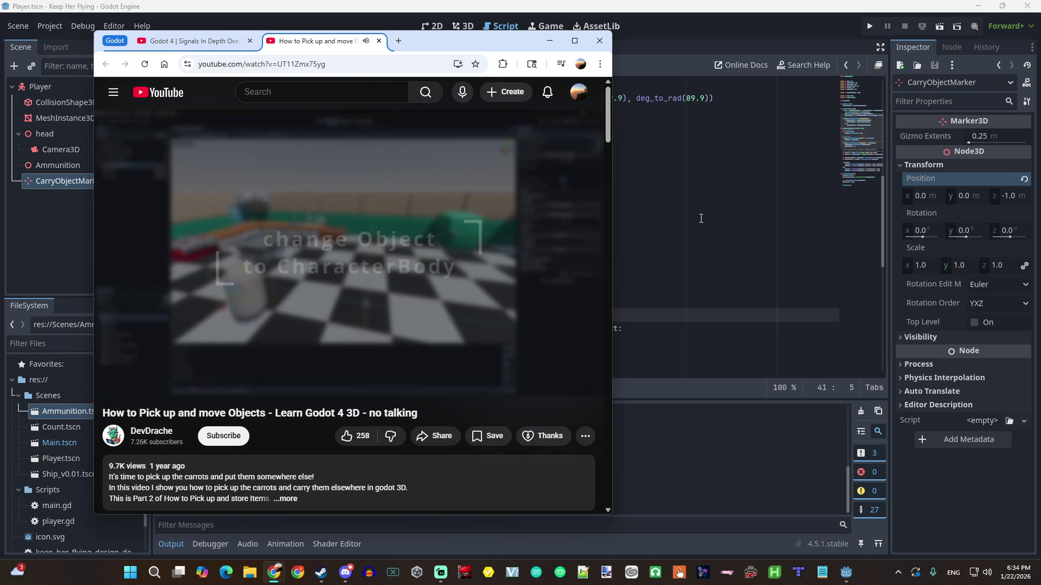
pyautogui.click(701, 218)
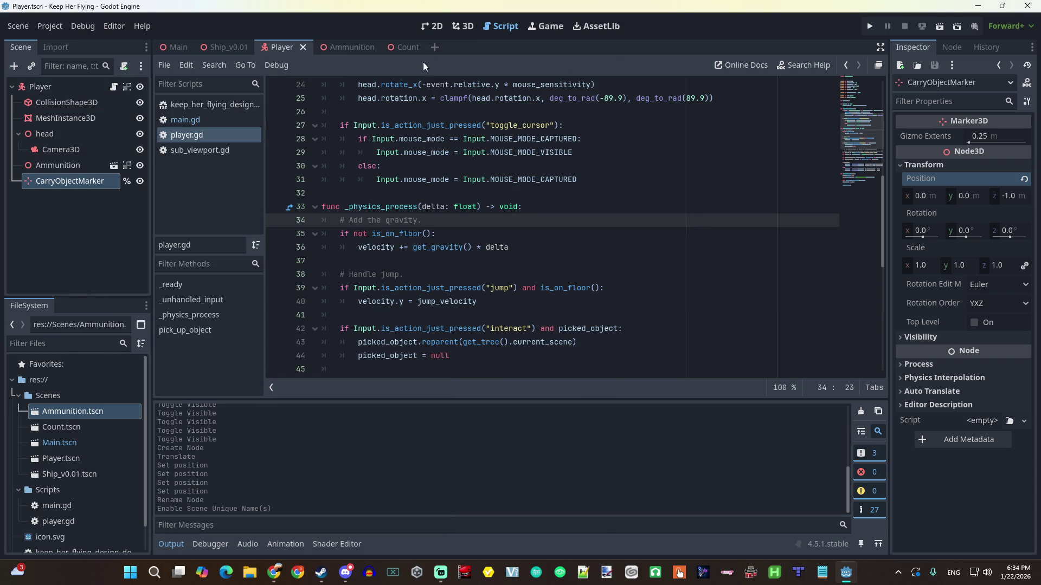
# - In the Ammunition scene, open Add Child Node and browse the Node3D node types
pyautogui.click(347, 47)
pyautogui.rightClick(60, 85)
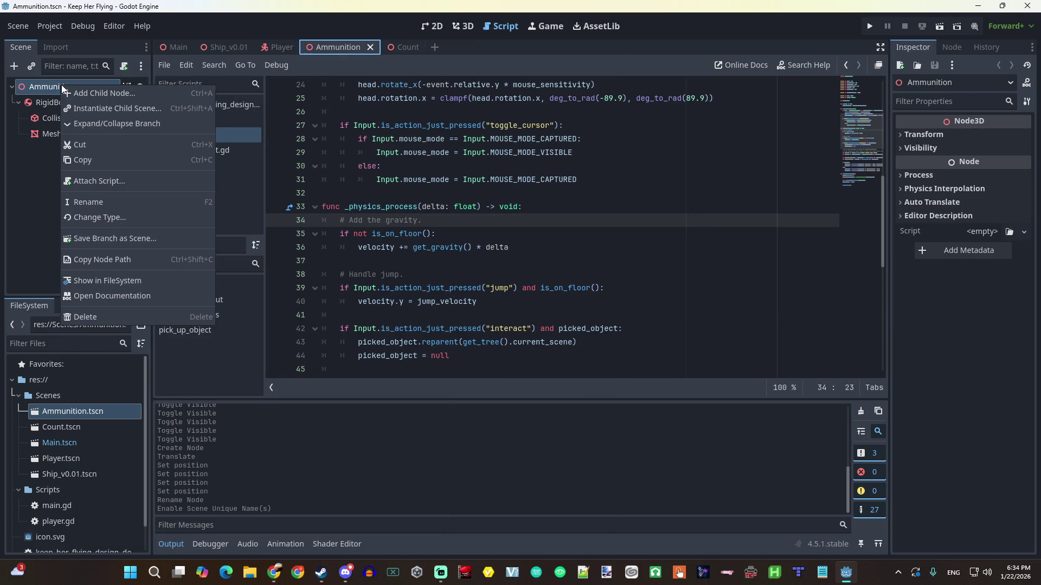
pyautogui.click(90, 93)
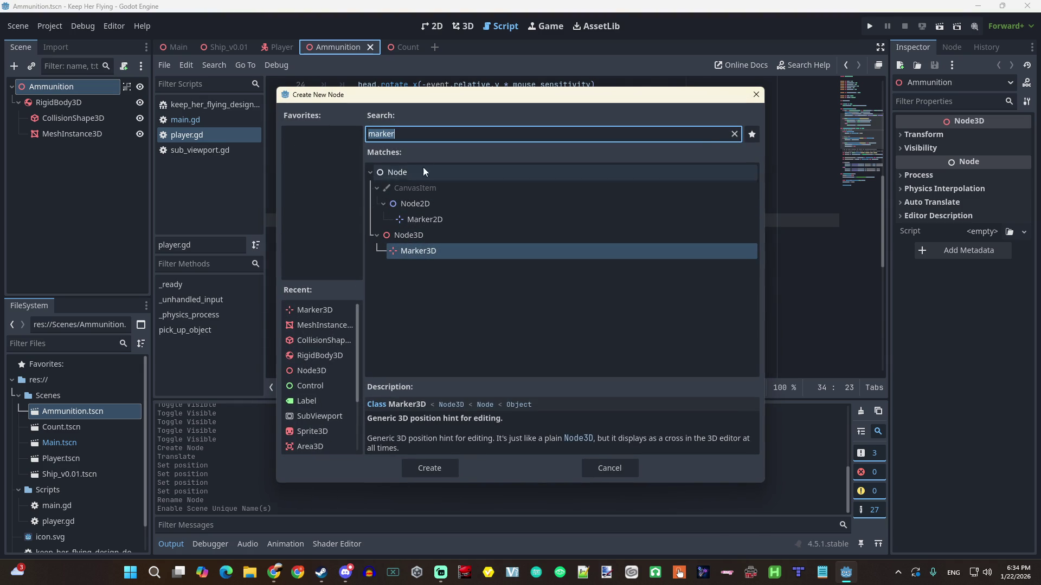
pyautogui.press('BackSpace')
pyautogui.click(378, 235)
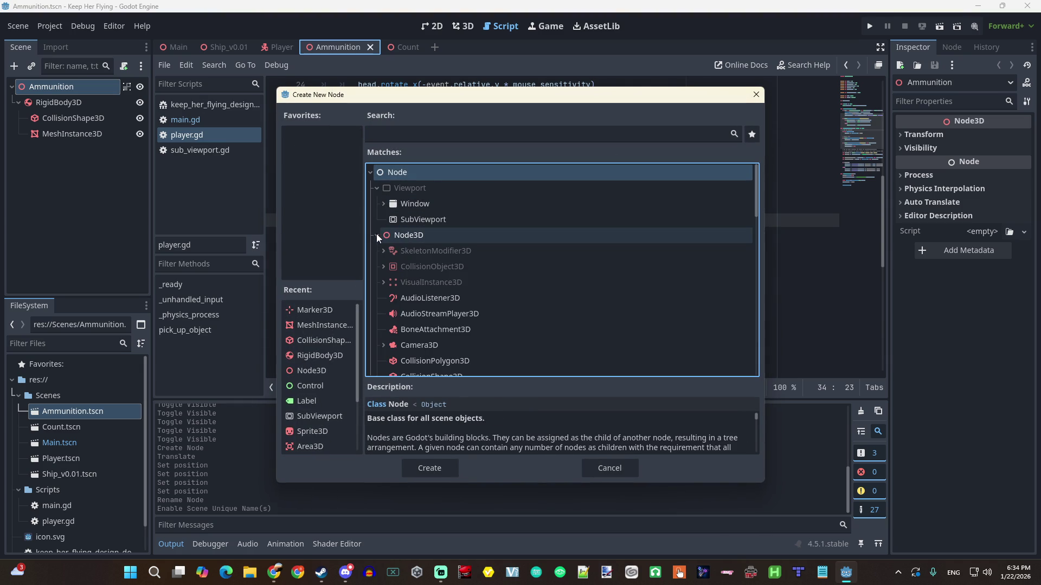
pyautogui.scroll(-2, 401, 241)
pyautogui.scroll(-4, 502, 252)
pyautogui.scroll(-1, 519, 249)
pyautogui.scroll(7, 520, 249)
# - Search node types for 'static', then cancel and close the dialog without adding a node
pyautogui.click(452, 137)
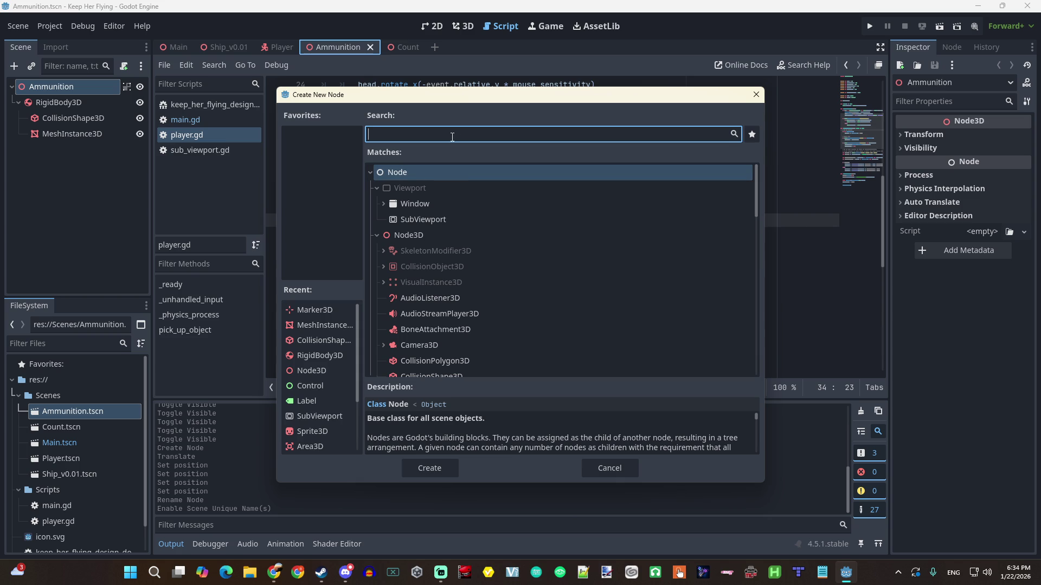
pyautogui.write('static')
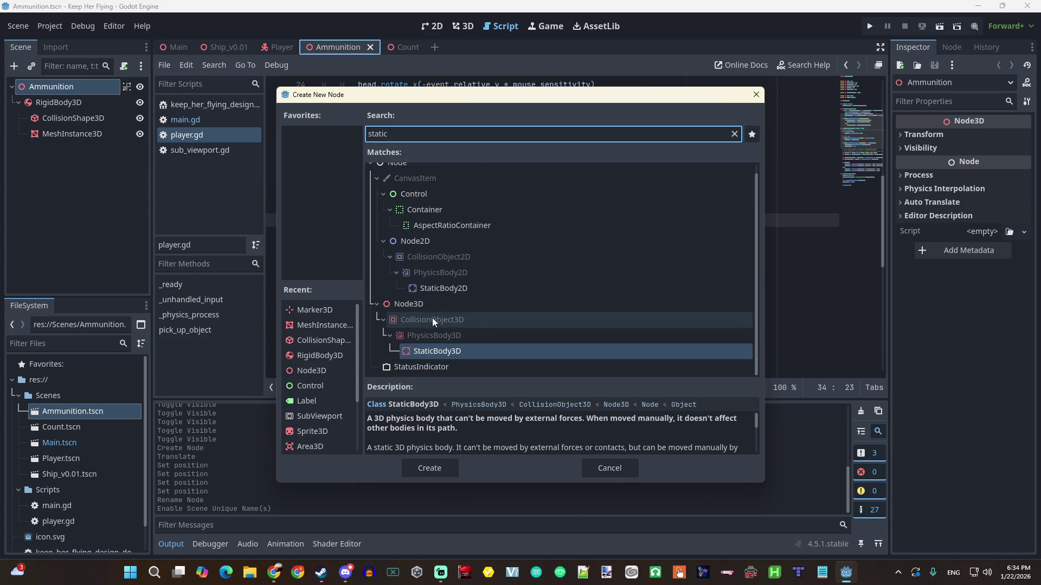
pyautogui.click(610, 471)
pyautogui.rightClick(88, 90)
pyautogui.click(98, 99)
pyautogui.click(736, 134)
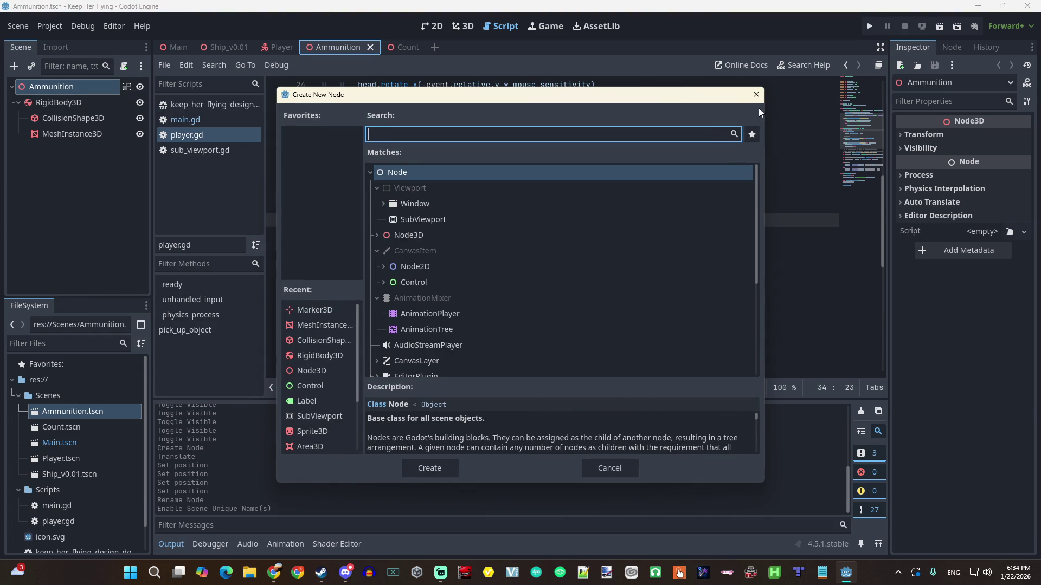
pyautogui.click(755, 96)
pyautogui.hotkey('alt', 'Tab')
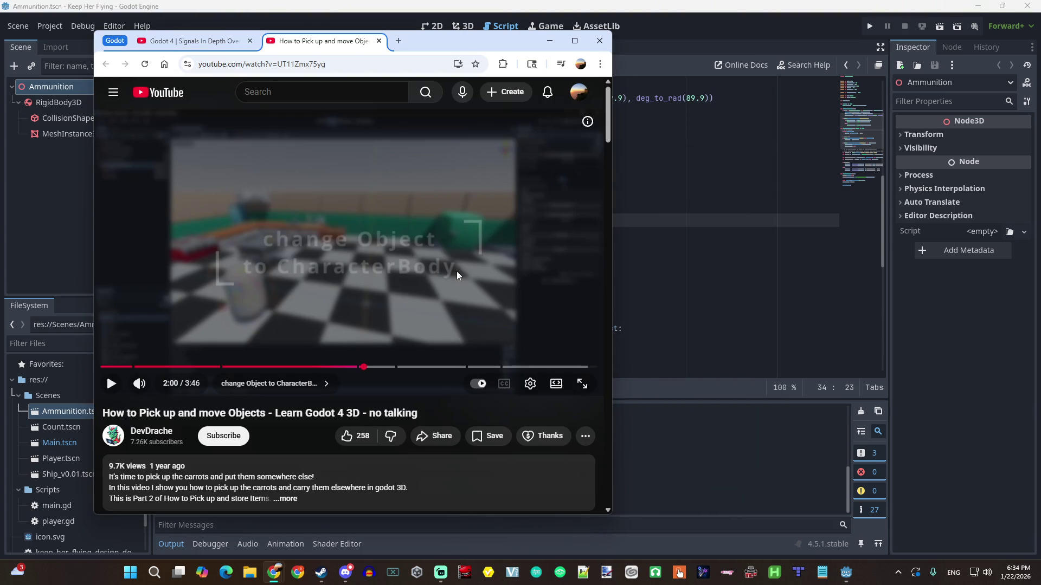
# - Scrub the tutorial forward to its script section, pause, and switch back to Godot
pyautogui.click(362, 245)
pyautogui.moveTo(347, 367); pyautogui.dragTo(357, 371)
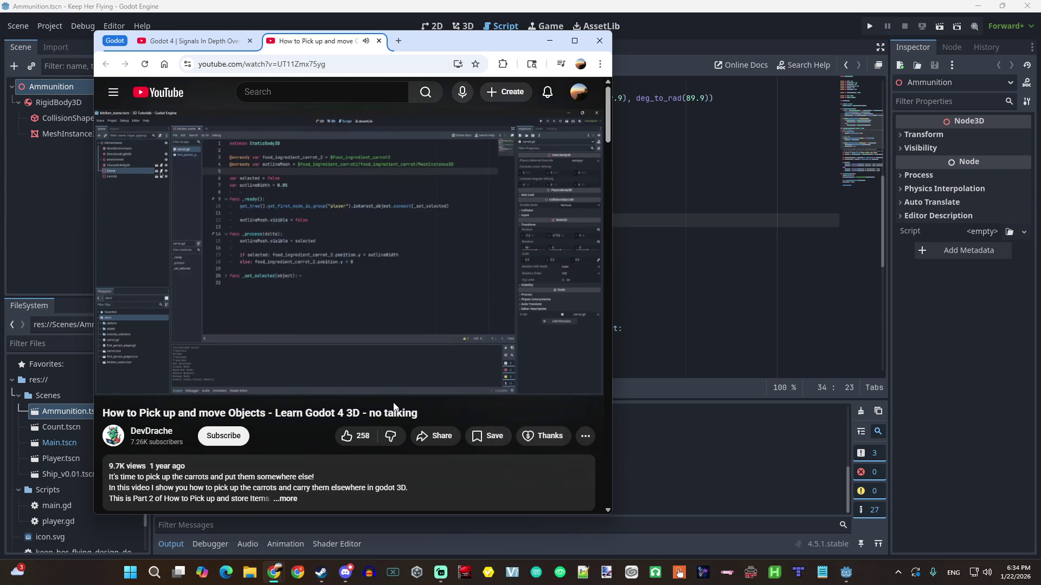
pyautogui.click(374, 356)
pyautogui.hotkey('alt', 'Tab')
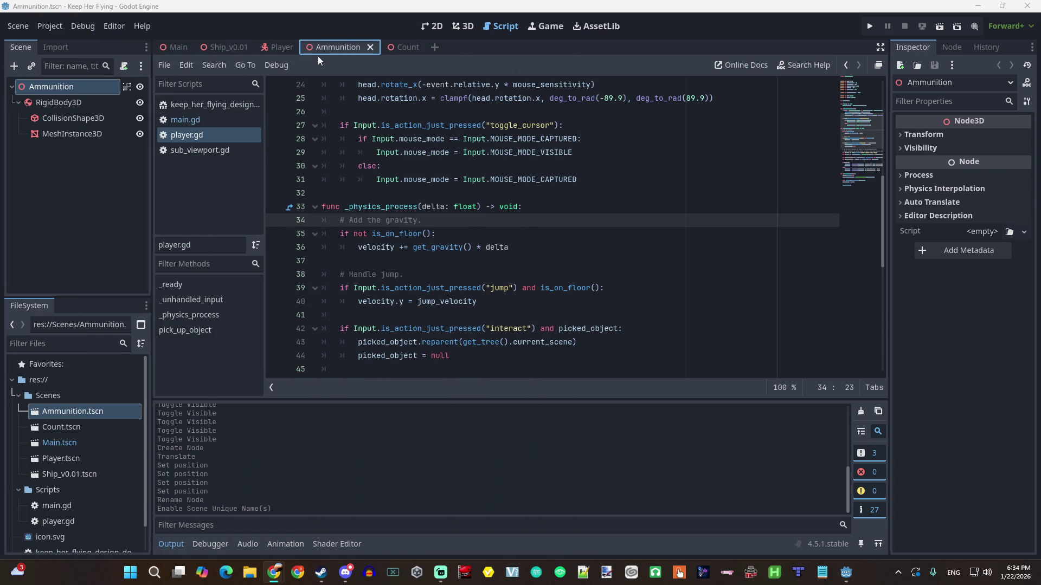
# - Make RigidBody3D the scene root of the Ammunition scene
pyautogui.click(44, 105)
pyautogui.click(64, 226)
pyautogui.click(50, 102)
pyautogui.click(48, 88)
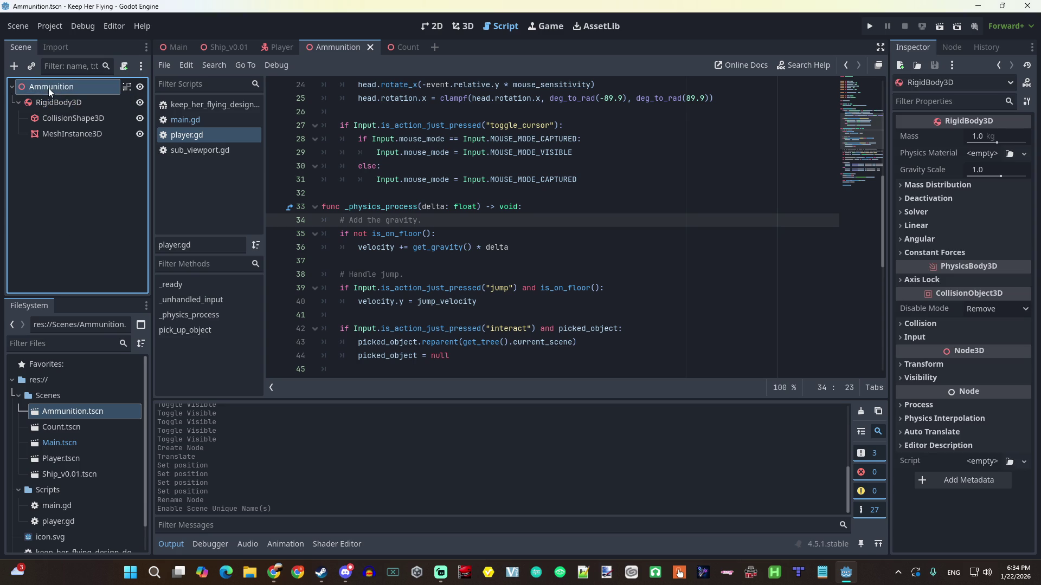
pyautogui.click(50, 219)
pyautogui.hotkey('alt', 'Tab')
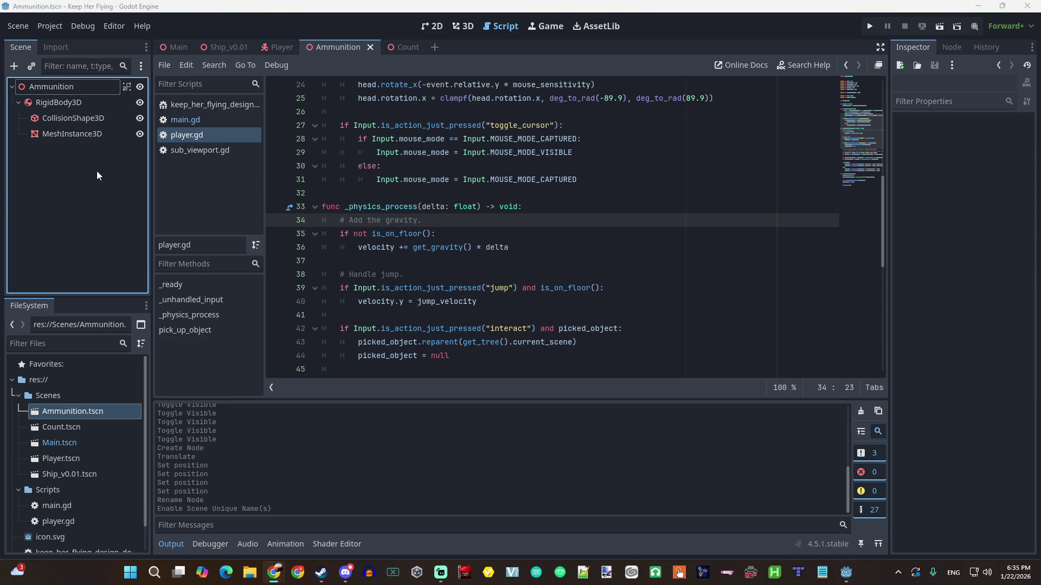
pyautogui.moveTo(43, 106); pyautogui.dragTo(42, 104)
pyautogui.rightClick(50, 102)
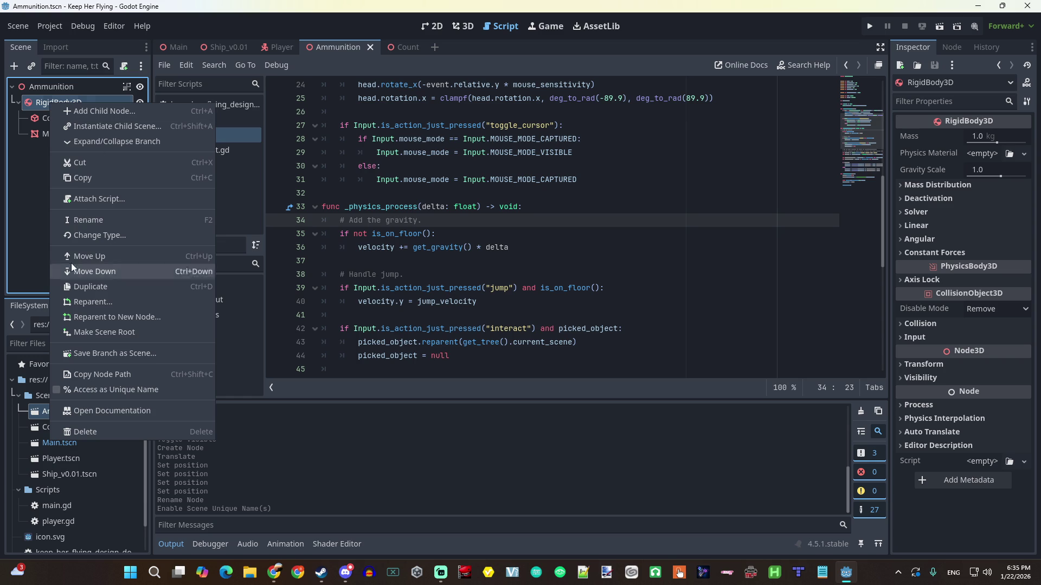
pyautogui.click(112, 332)
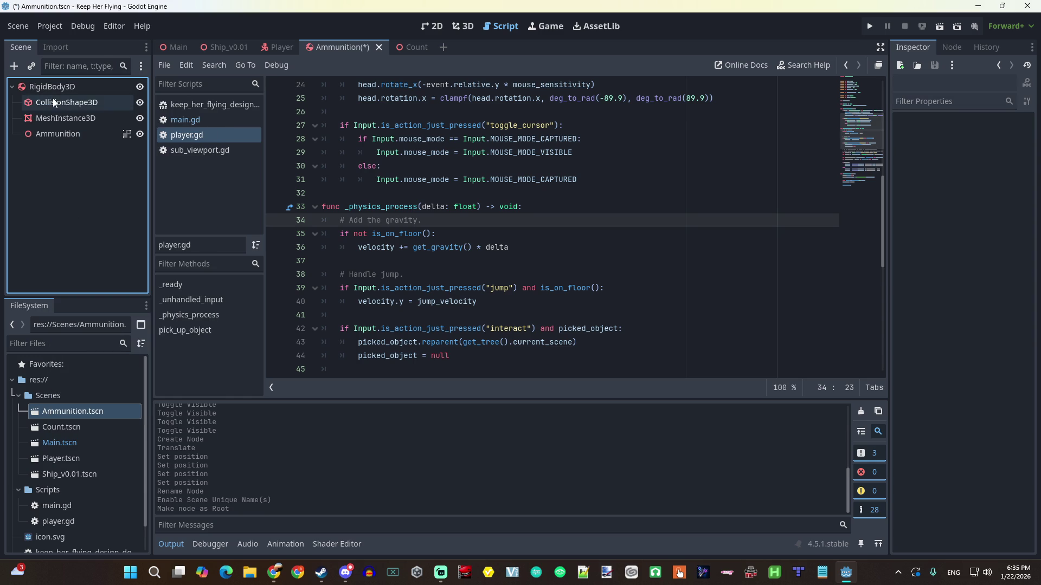
# - In the 3D view, group RigidBody3D's children and move Ammunition about one unit along X
pyautogui.click(43, 138)
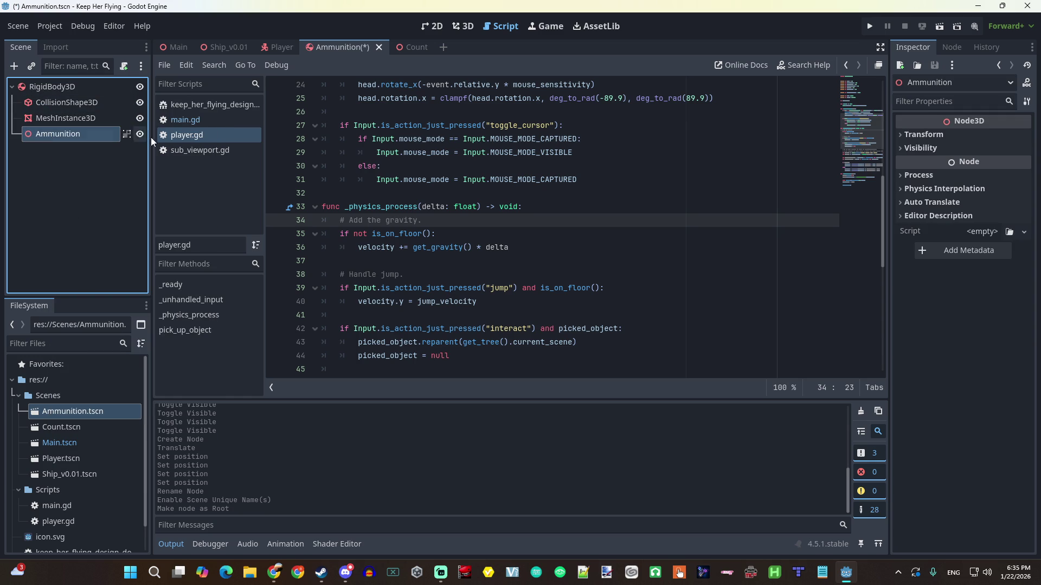
pyautogui.click(99, 85)
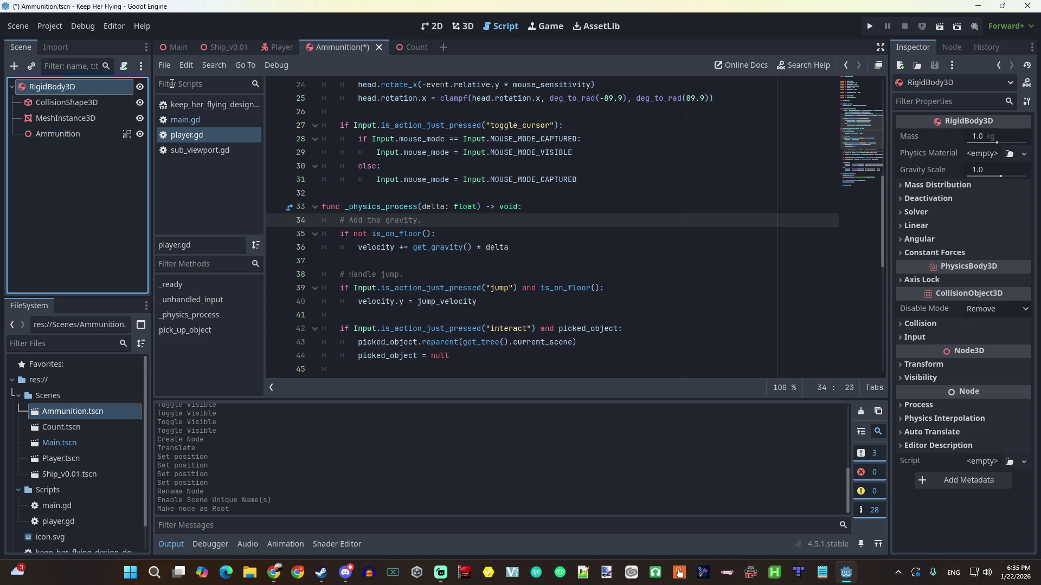
pyautogui.click(461, 26)
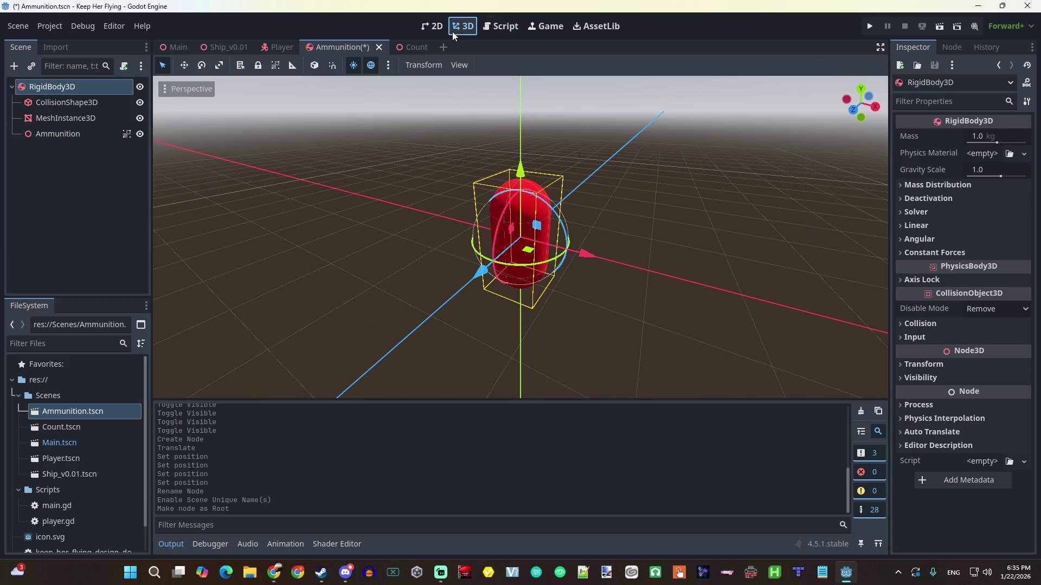
pyautogui.click(276, 66)
pyautogui.click(67, 133)
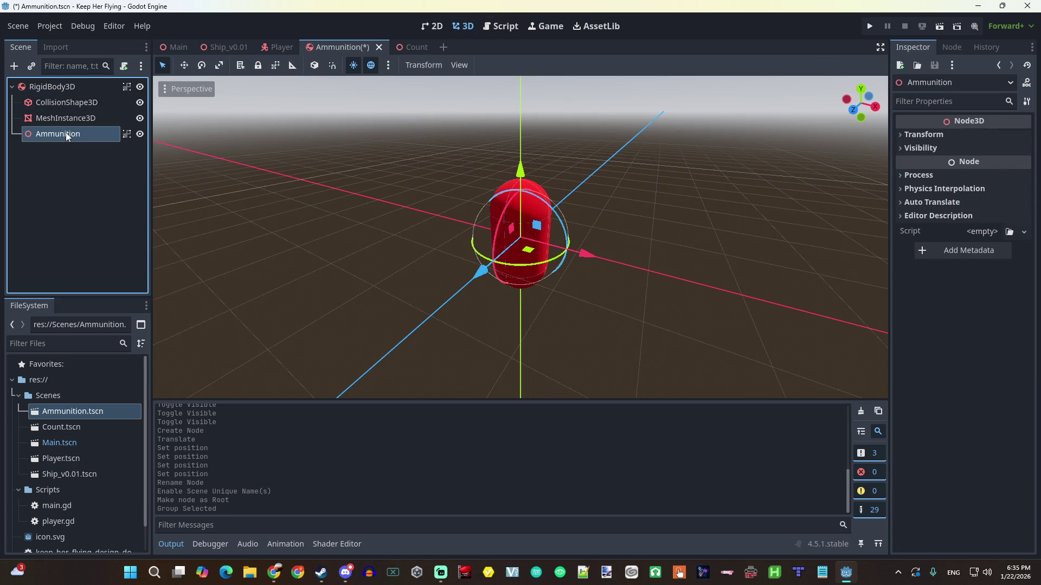
pyautogui.moveTo(588, 255)
pyautogui.mouseDown()
pyautogui.moveTo(734, 272)
pyautogui.moveTo(678, 271)
pyautogui.mouseUp()
pyautogui.click(597, 236)
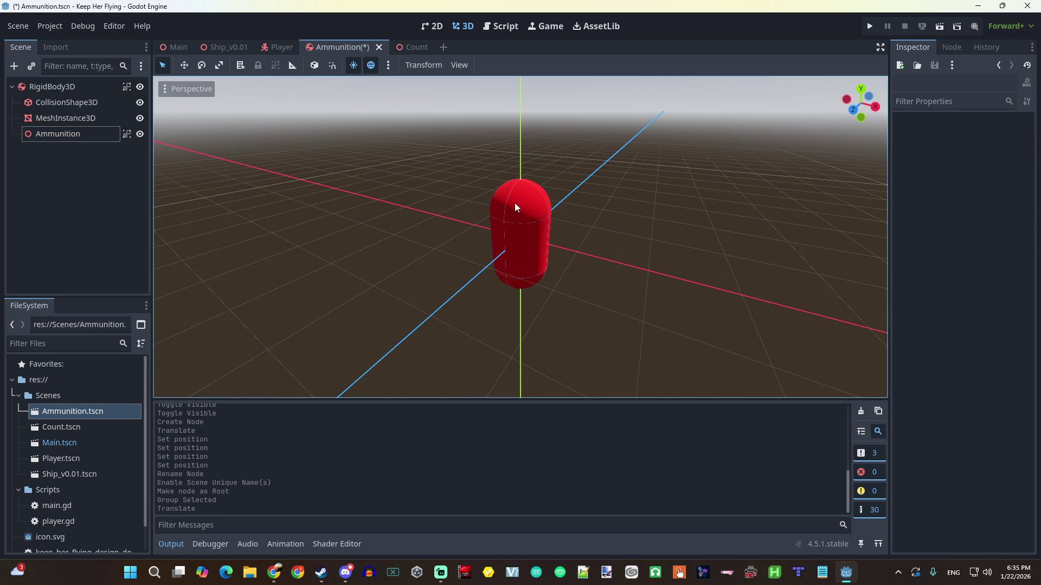
# - Delete the old Ammunition node and confirm the deletion
pyautogui.rightClick(55, 139)
pyautogui.click(112, 462)
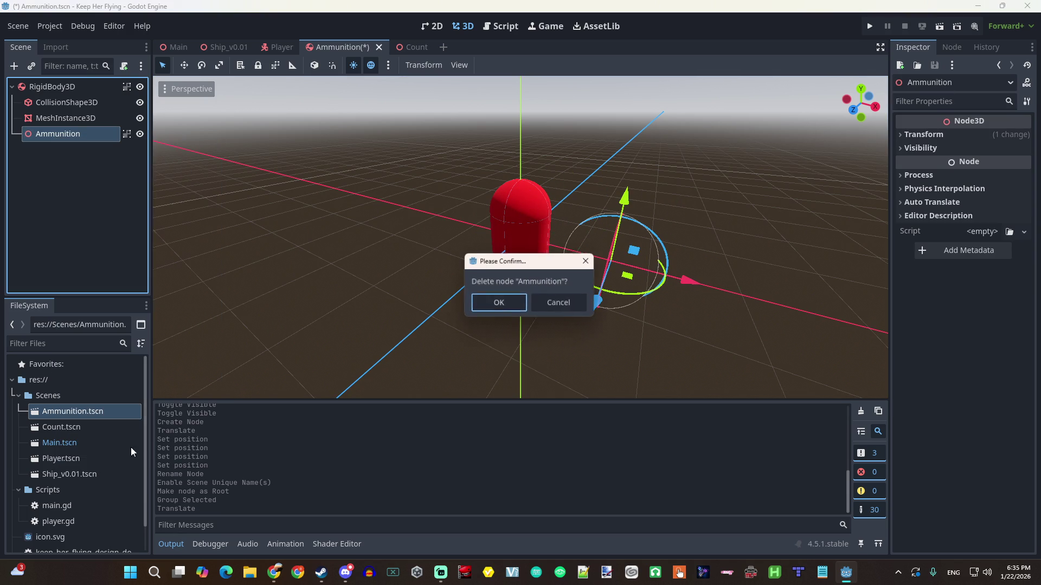
pyautogui.click(500, 307)
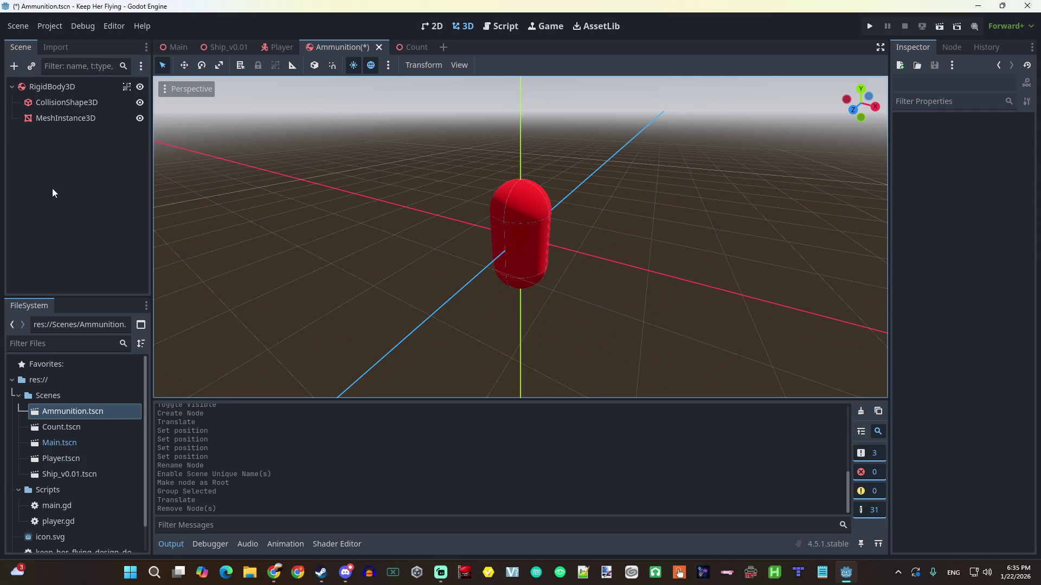
pyautogui.click(65, 103)
# - Check the RigidBody3D, CollisionShape3D and MeshInstance3D nodes, then save the Ammunition scene
pyautogui.click(52, 87)
pyautogui.click(64, 118)
pyautogui.click(61, 103)
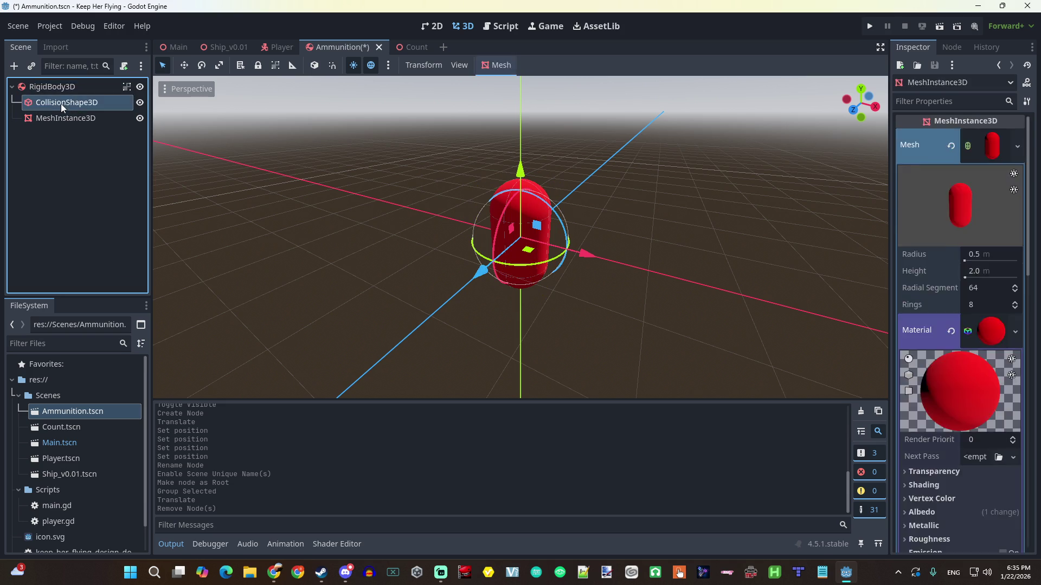
pyautogui.click(71, 119)
pyautogui.click(65, 88)
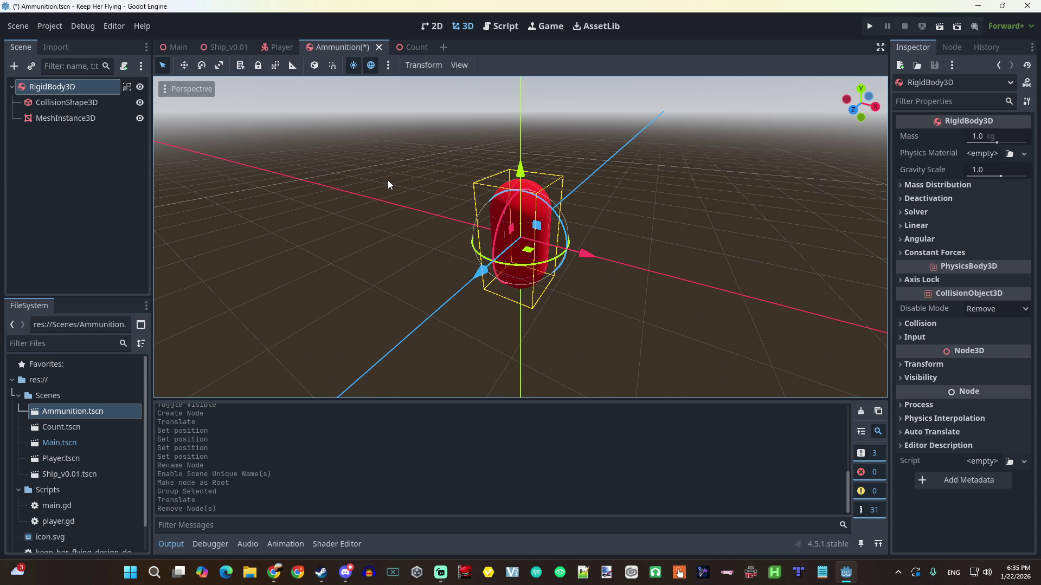
pyautogui.hotkey('ctrl', 's')
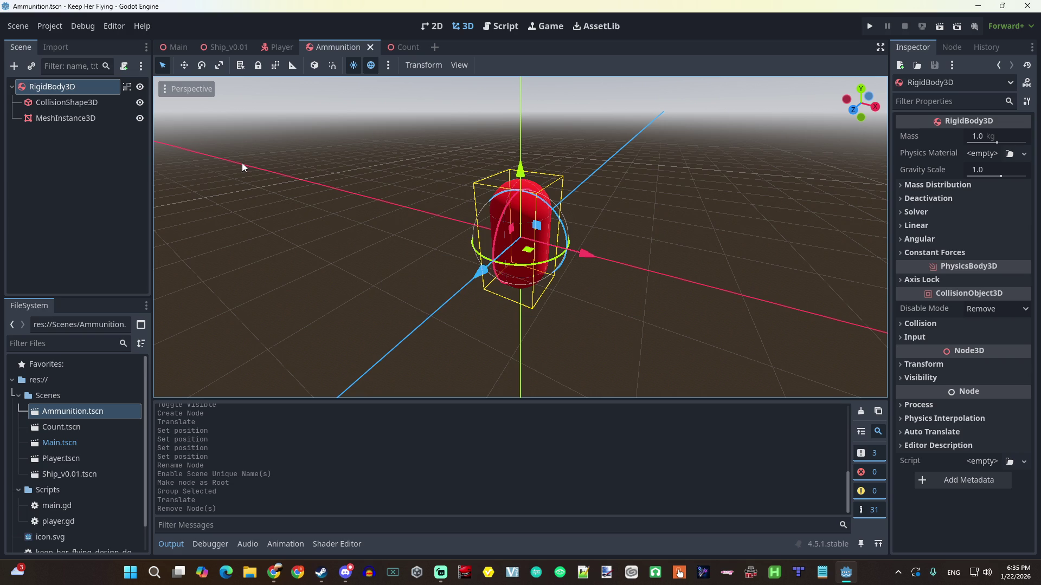
# - Shift the capsule body sideways along the X axis and review its child nodes
pyautogui.click(54, 116)
pyautogui.click(83, 87)
pyautogui.click(348, 264)
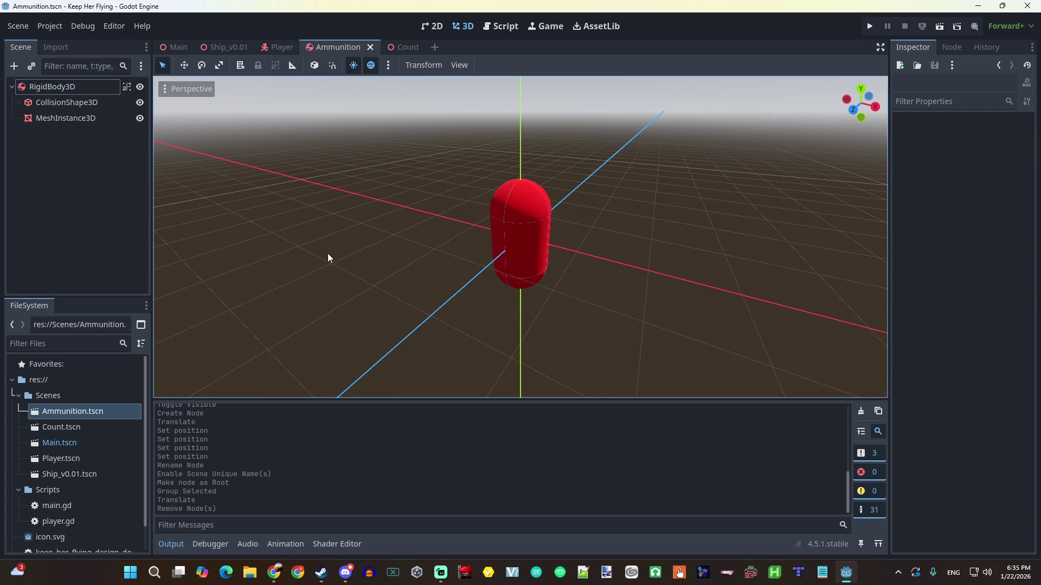
pyautogui.click(519, 213)
pyautogui.moveTo(576, 256)
pyautogui.mouseDown()
pyautogui.moveTo(711, 256)
pyautogui.moveTo(649, 257)
pyautogui.mouseUp()
pyautogui.click(66, 103)
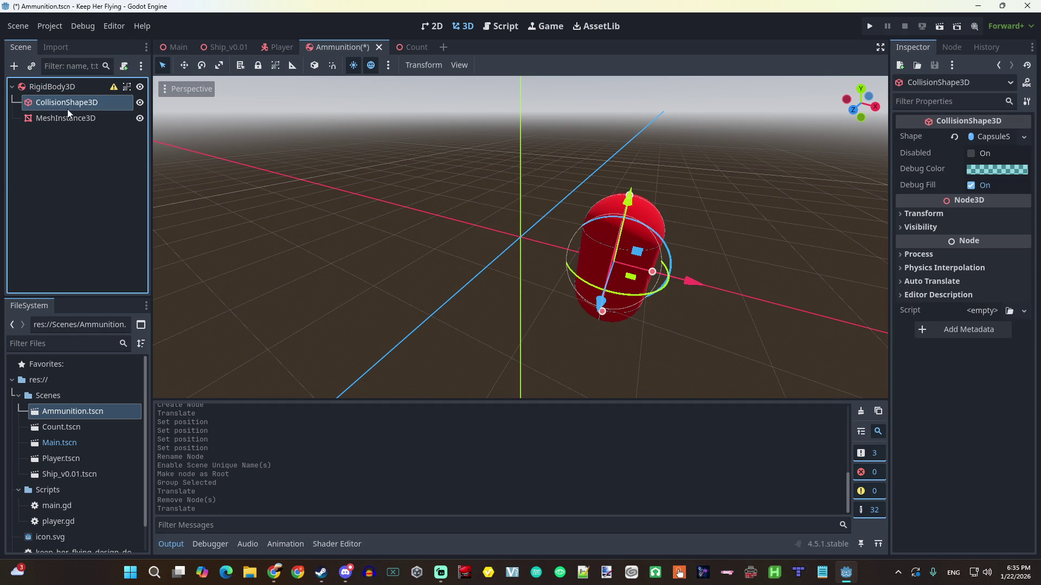
pyautogui.click(70, 117)
pyautogui.click(71, 103)
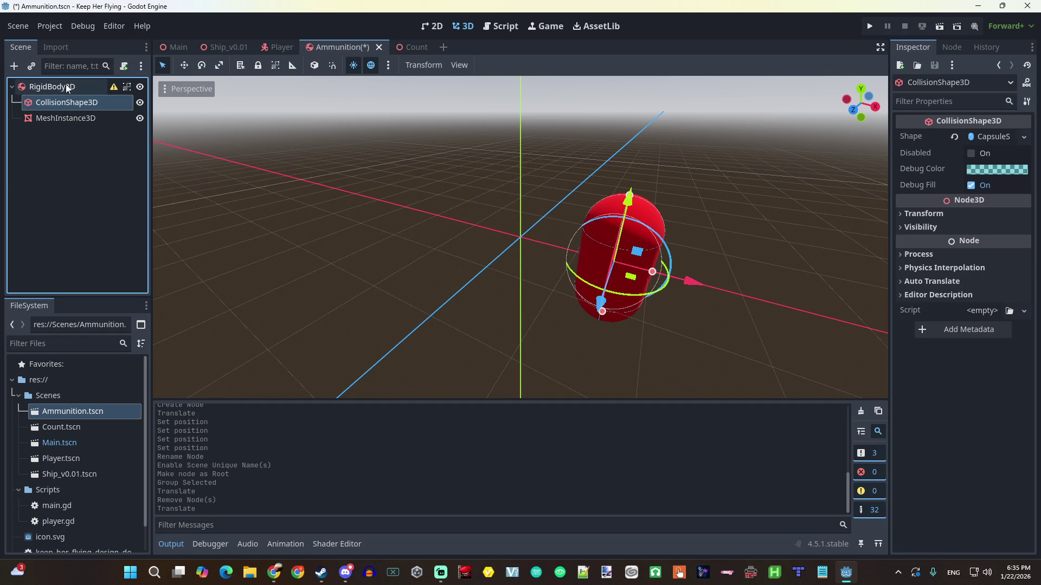
pyautogui.click(96, 88)
pyautogui.moveTo(112, 89)
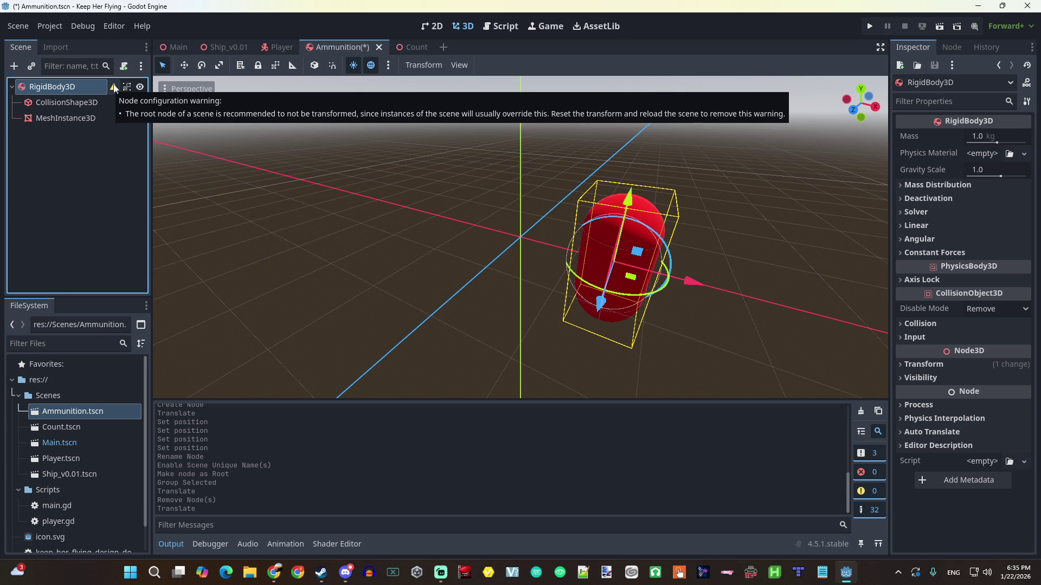
pyautogui.click(104, 157)
# - Undo the capsule move twice, delete the restored extra Ammunition node, and bring up the tutorial
pyautogui.hotkey('ctrl', 'z')
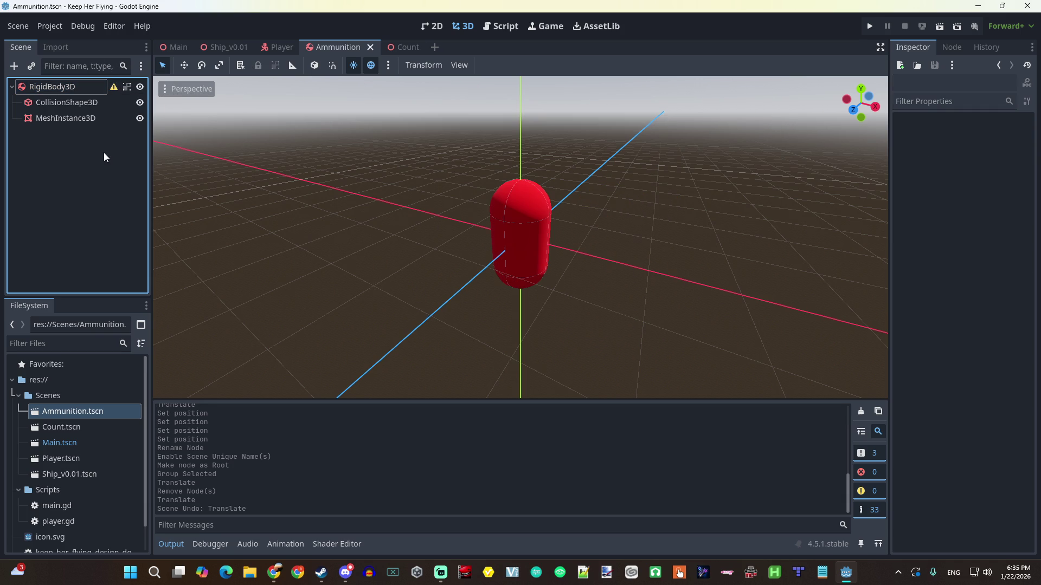
pyautogui.hotkey('ctrl', 'z')
pyautogui.click(86, 133)
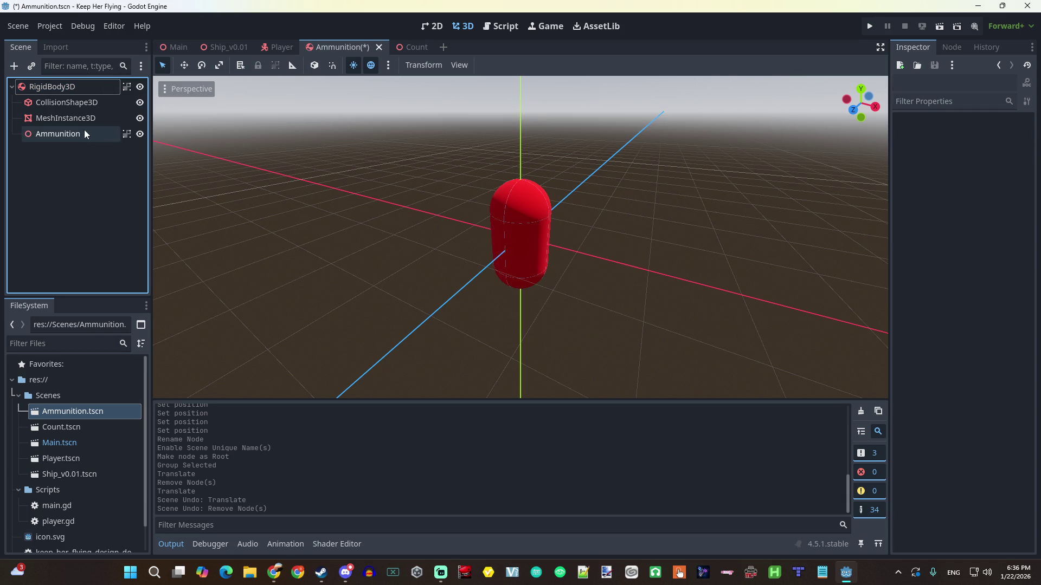
pyautogui.press('Delete')
pyautogui.press('Return')
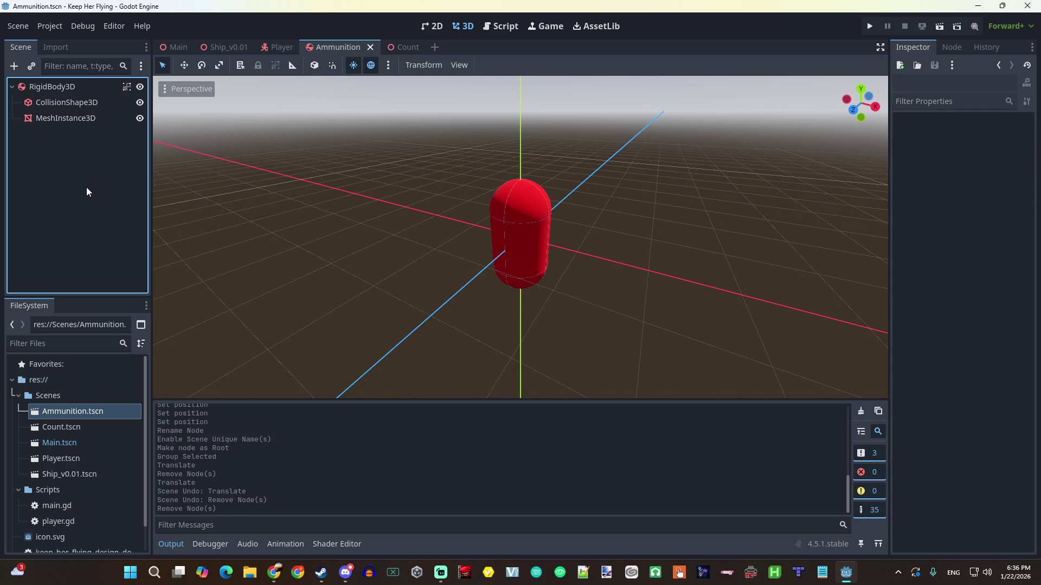
pyautogui.hotkey('alt', 'Tab')
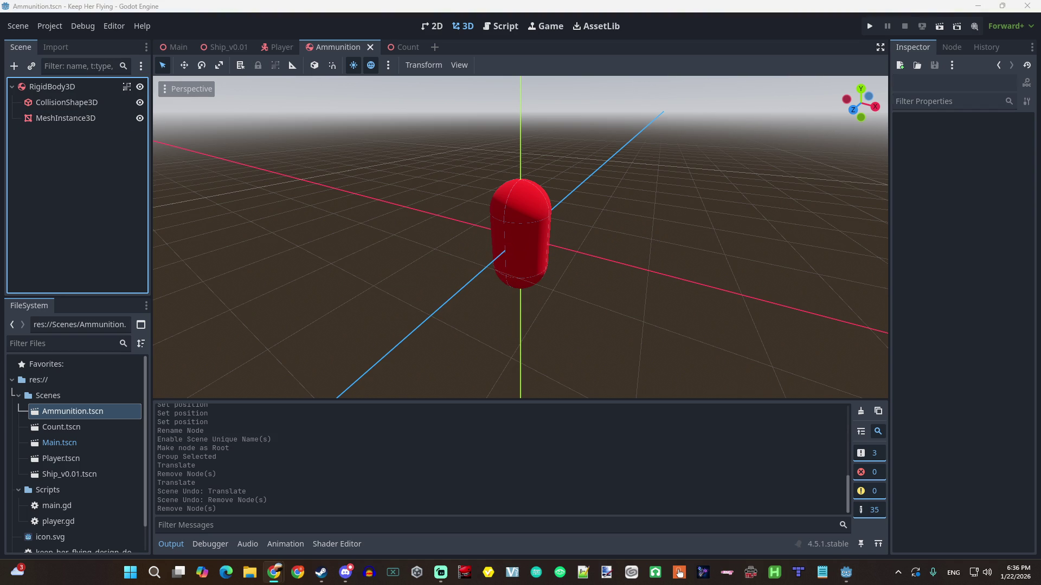
pyautogui.moveTo(0, 44)
pyautogui.mouseDown()
pyautogui.moveTo(485, 44)
pyautogui.moveTo(365, 50)
pyautogui.moveTo(367, 152)
pyautogui.mouseUp()
pyautogui.click(204, 327)
pyautogui.press('Left')
pyautogui.click(204, 328)
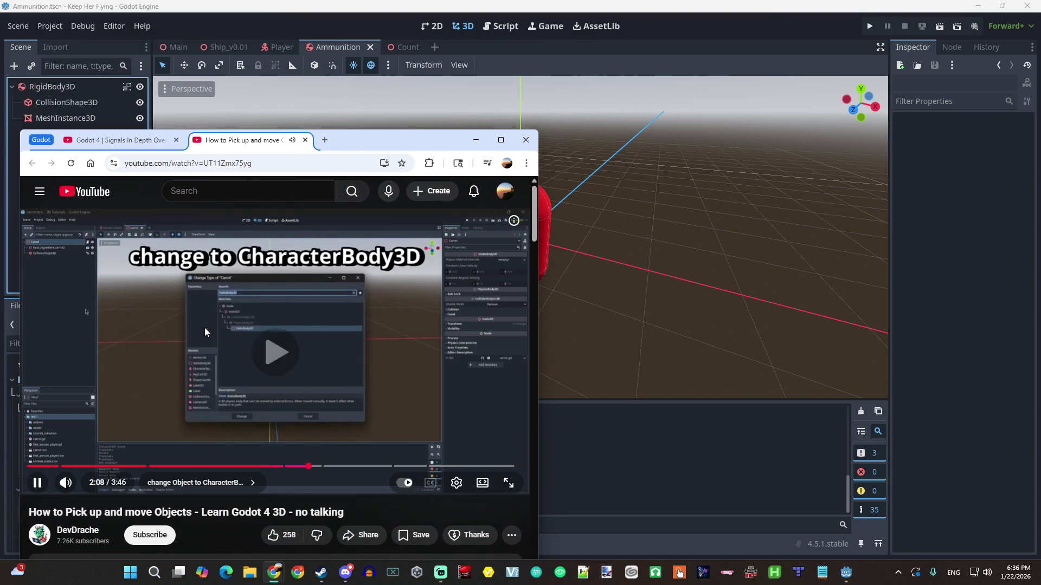
pyautogui.click(185, 323)
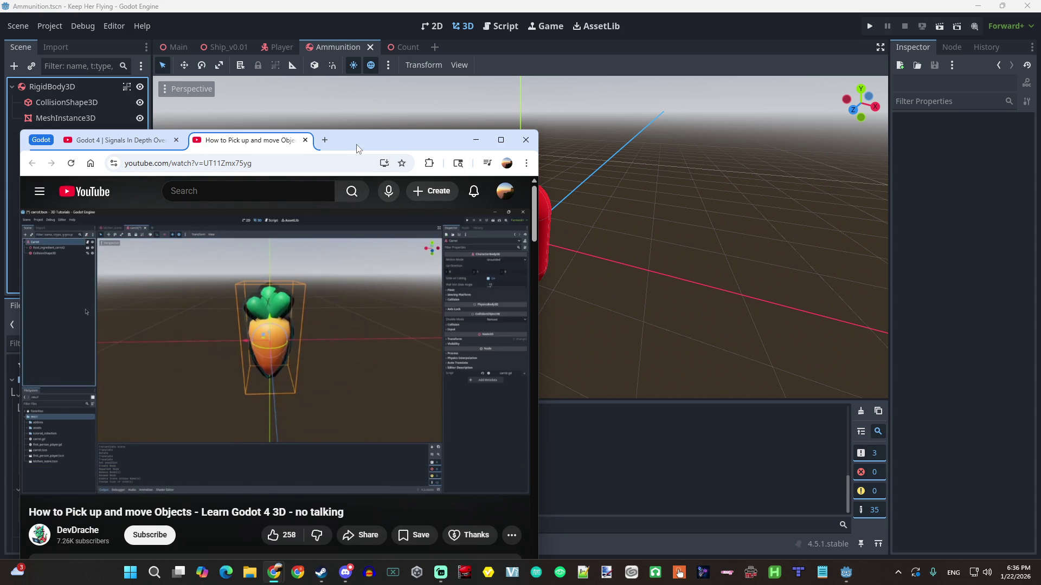
pyautogui.moveTo(357, 144); pyautogui.dragTo(5, 145)
pyautogui.click(29, 113)
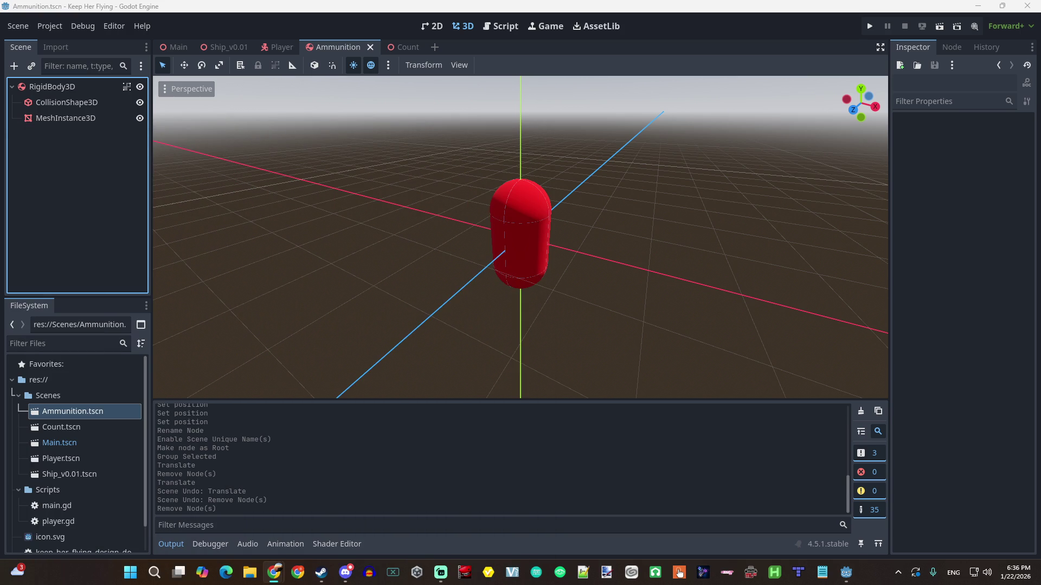
# - Change the RigidBody3D root's type to CharacterBody3D using a 'chara' search
pyautogui.rightClick(40, 89)
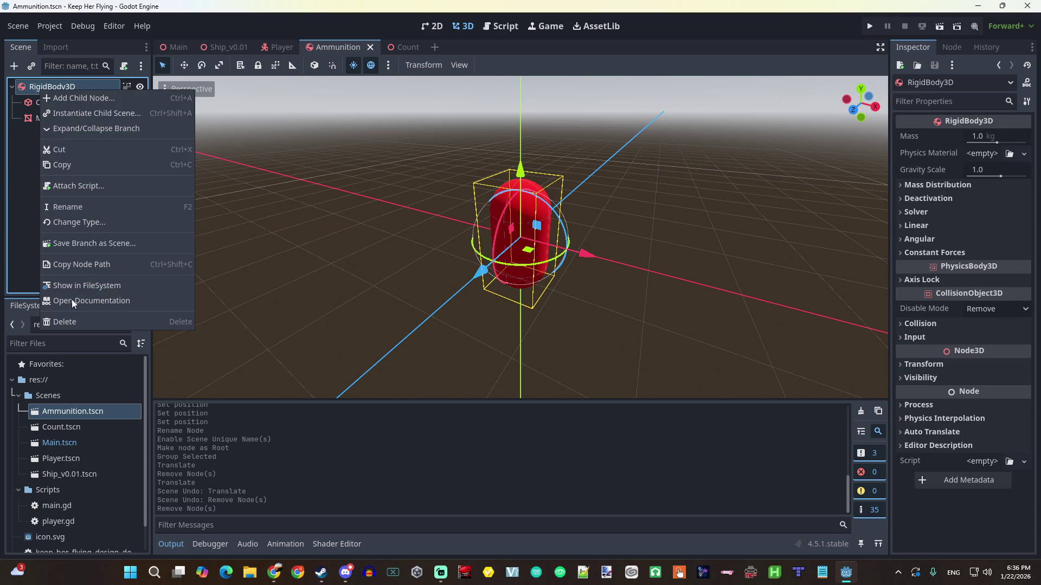
pyautogui.click(69, 222)
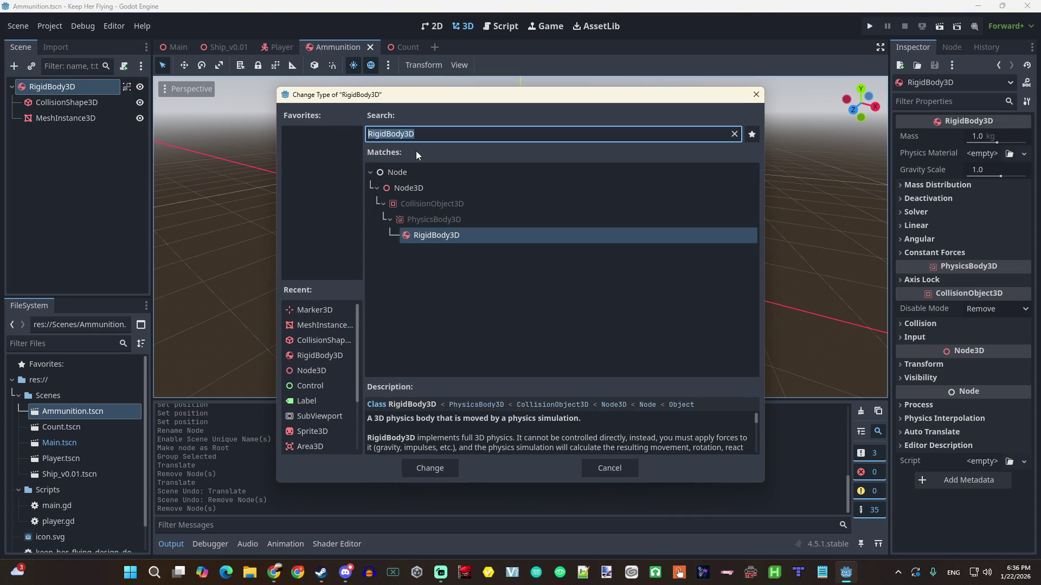
pyautogui.write('chara')
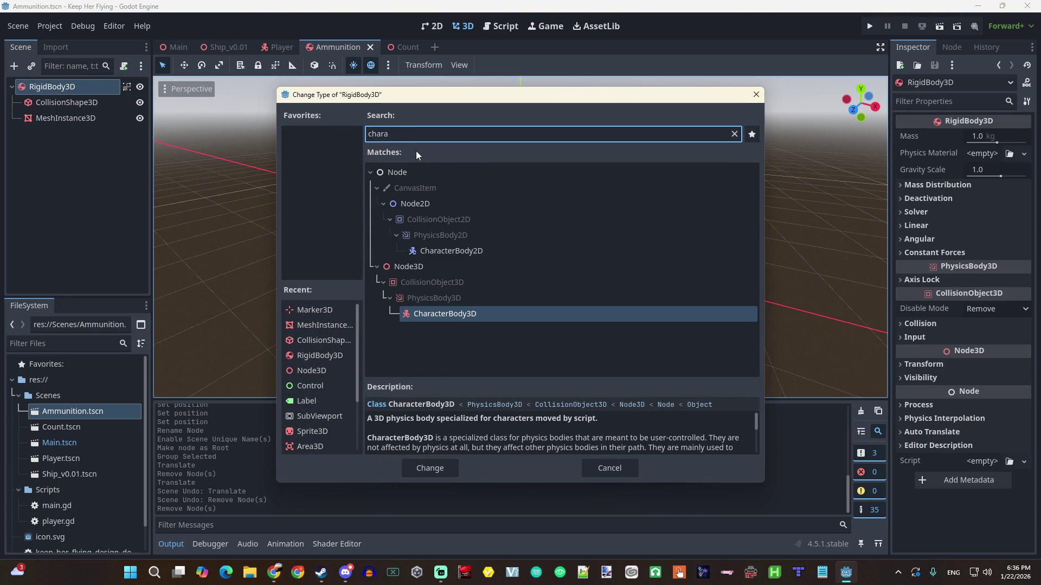
pyautogui.press('Return')
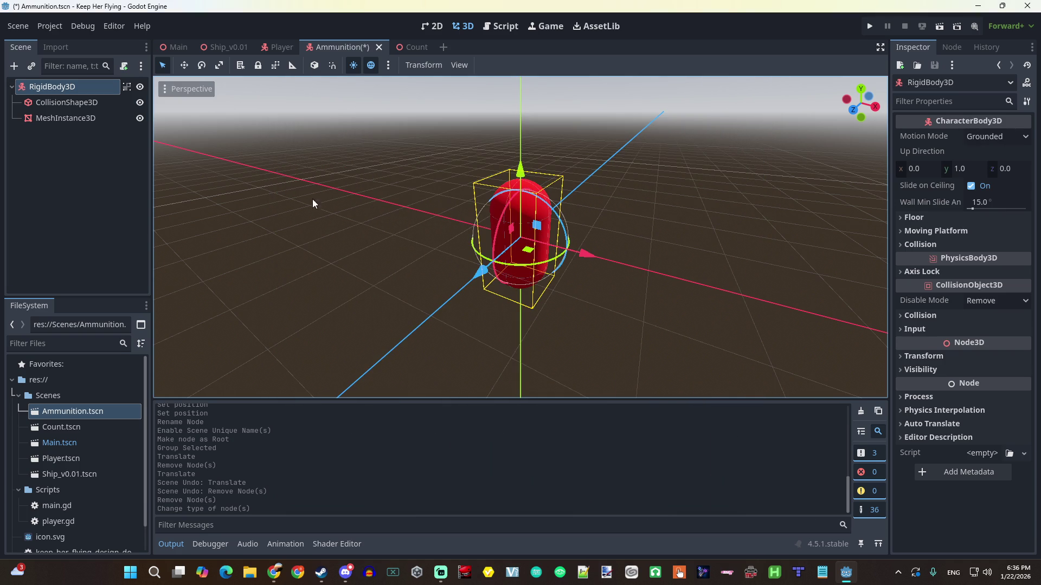
pyautogui.click(274, 572)
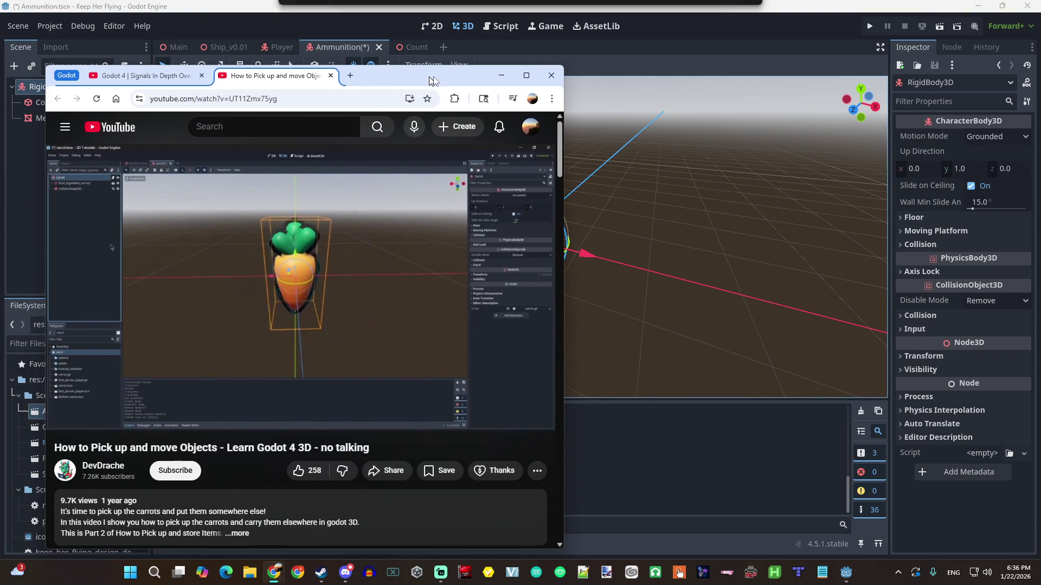
# - Play the tutorial to its code listing at 2:18, pause, and return Godot to the 3D view
pyautogui.click(317, 263)
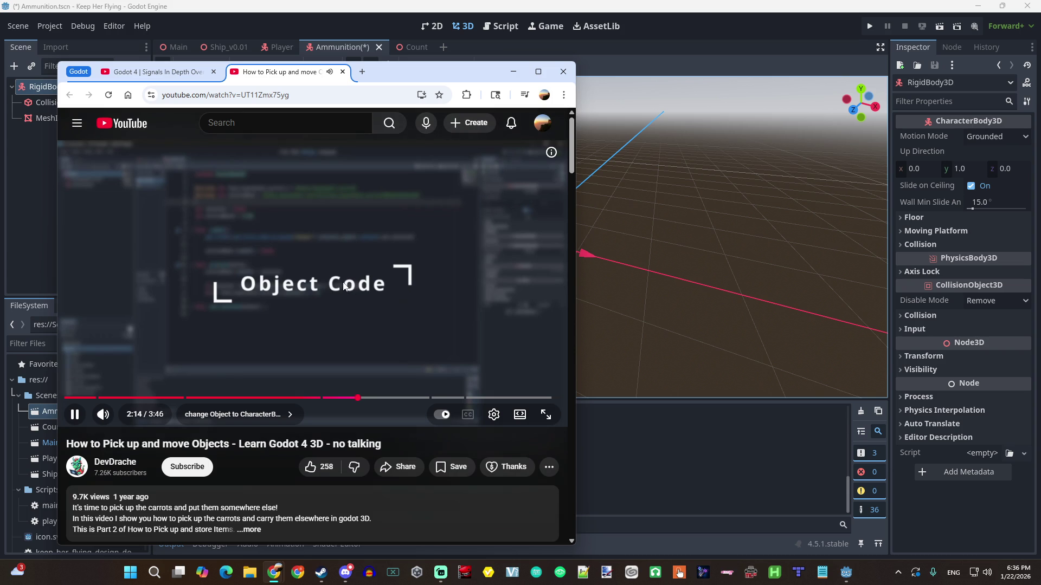
pyautogui.moveTo(377, 77)
pyautogui.mouseDown()
pyautogui.moveTo(404, 103)
pyautogui.moveTo(428, 106)
pyautogui.mouseUp()
pyautogui.click(337, 187)
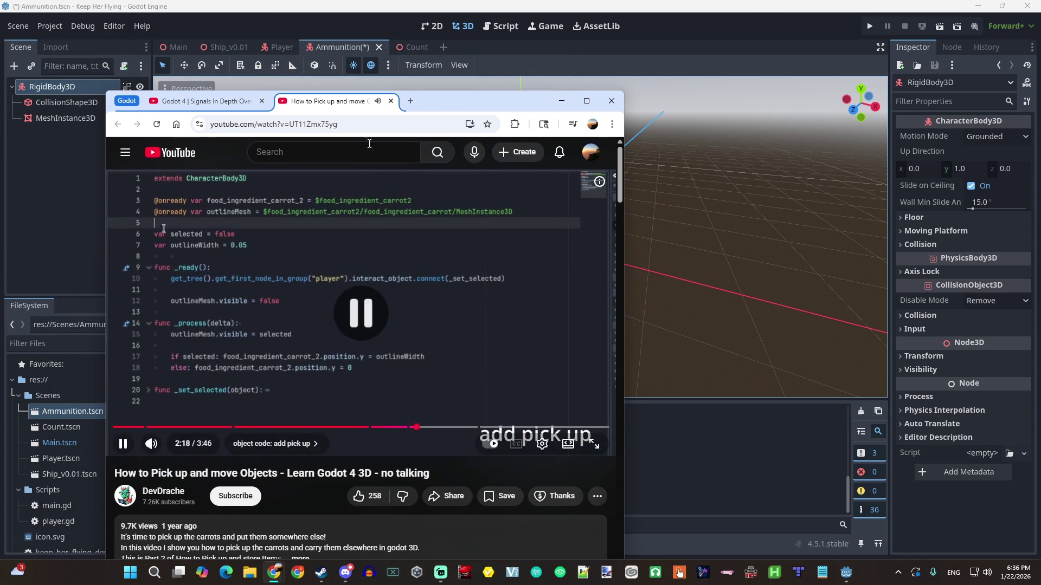
pyautogui.click(590, 25)
pyautogui.hotkey('ctrl', 'F2')
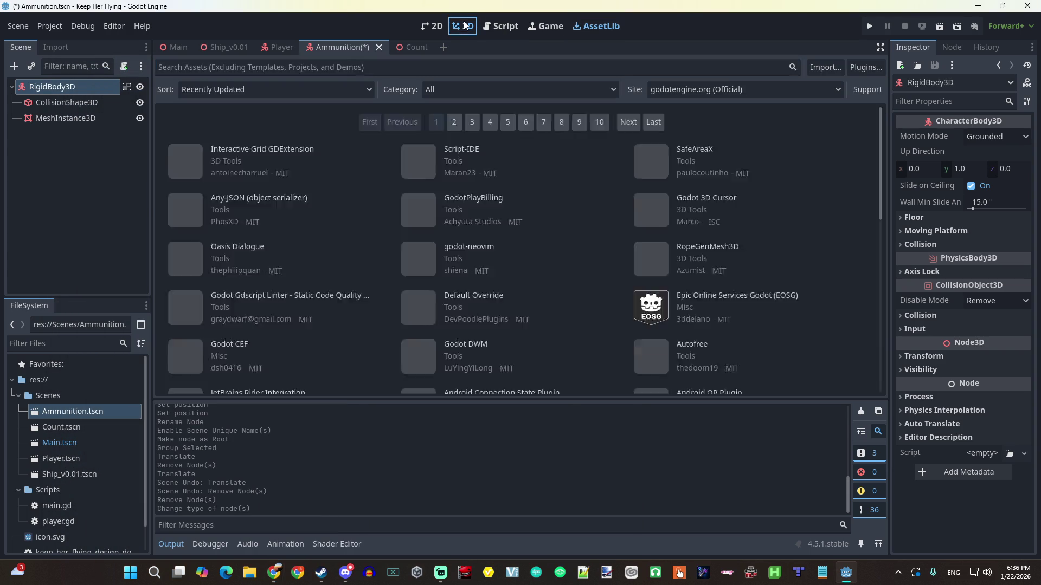
# - Save the Ammunition scene, then rewind the tutorial ten seconds and pause it
pyautogui.hotkey('ctrl', 's')
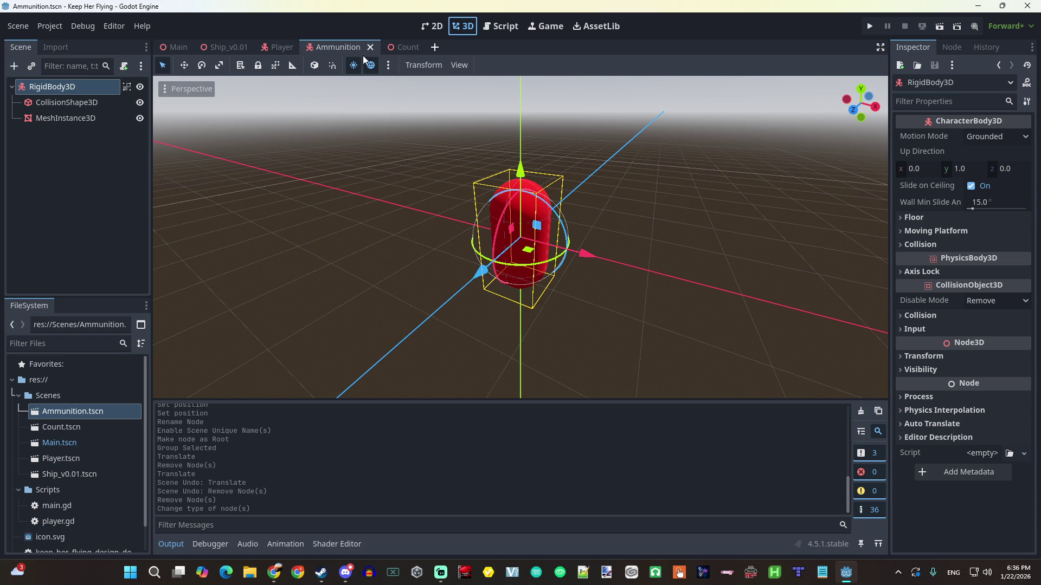
pyautogui.click(500, 26)
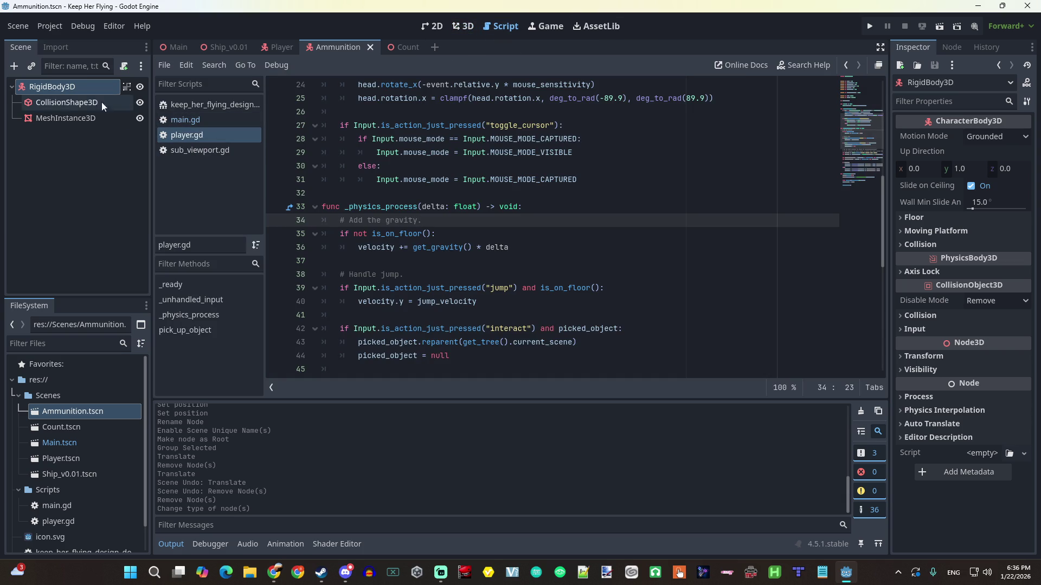
pyautogui.click(83, 89)
pyautogui.hotkey('alt', 'Tab')
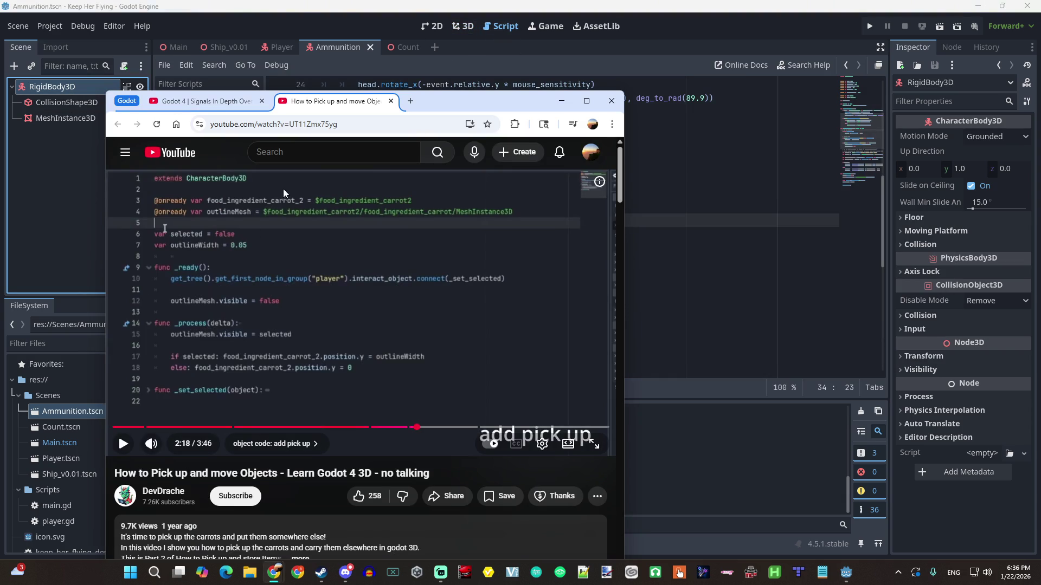
pyautogui.press('space')
pyautogui.press('Left')
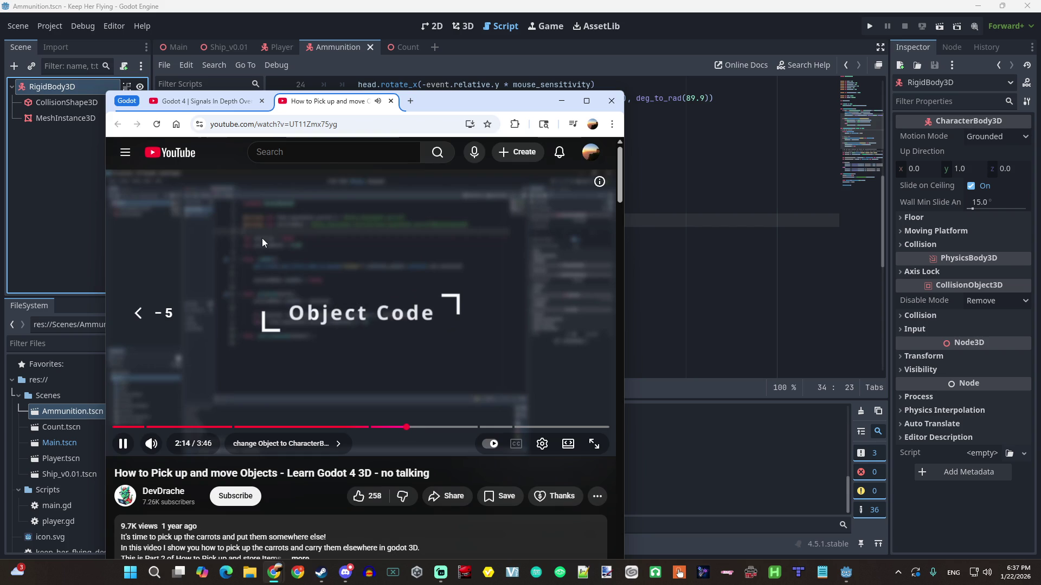
pyautogui.press('Left')
pyautogui.press('space')
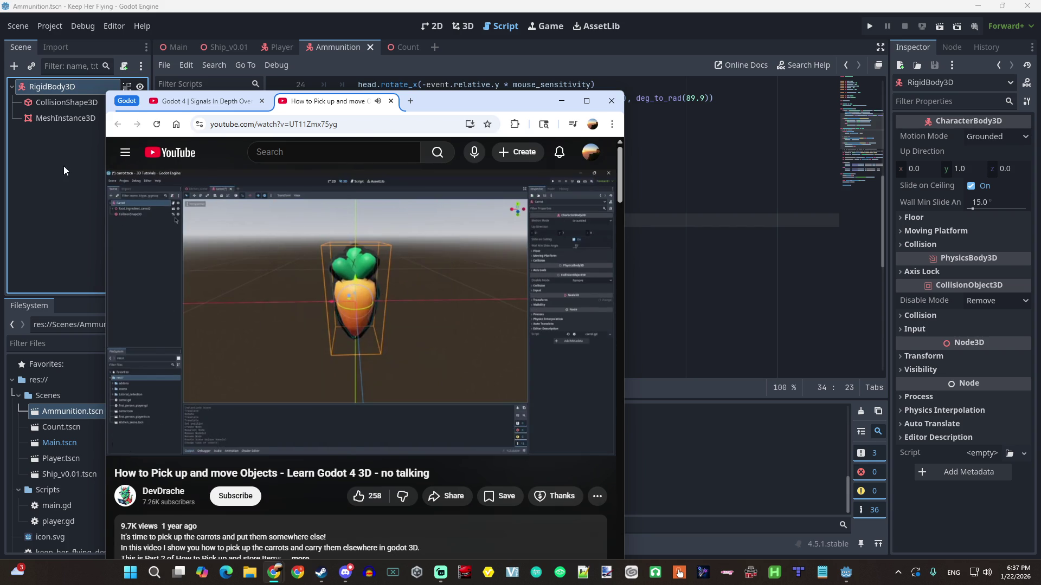
pyautogui.click(64, 164)
# - Attach res://Scenes/ammunition.gd with the Basic Movement template to the Ammunition root
pyautogui.click(74, 90)
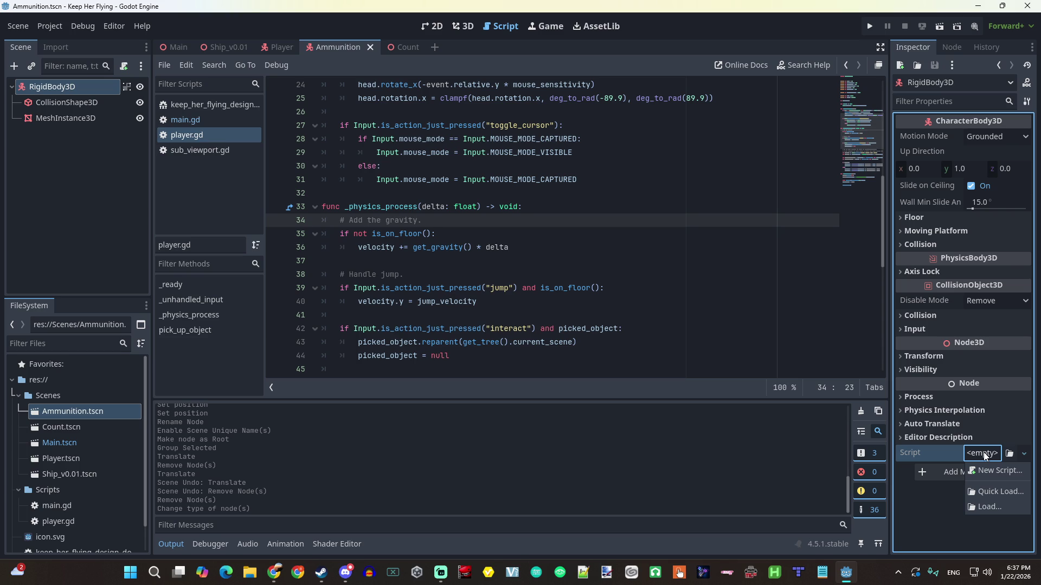
pyautogui.click(984, 467)
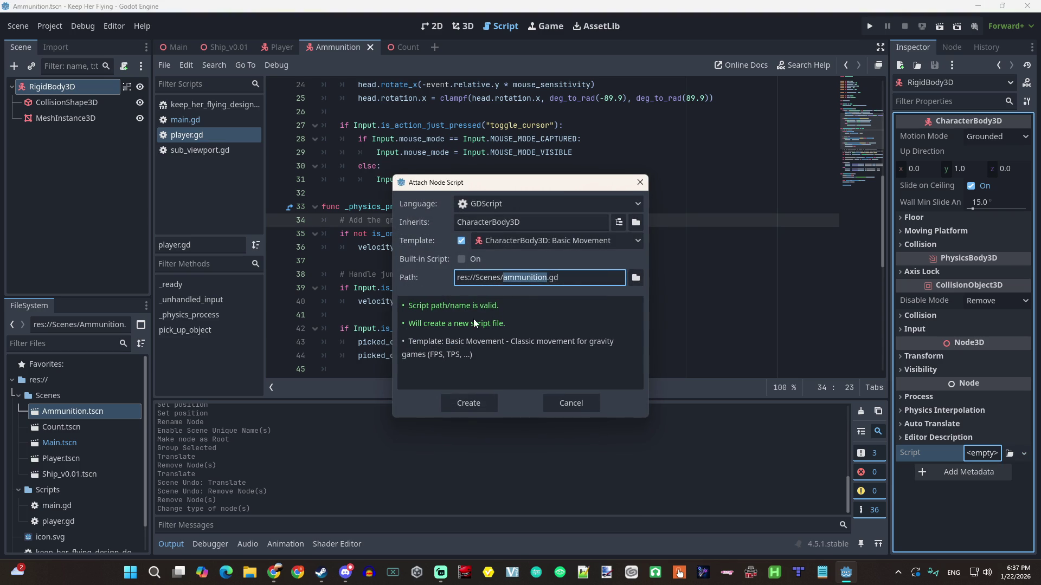
pyautogui.click(474, 408)
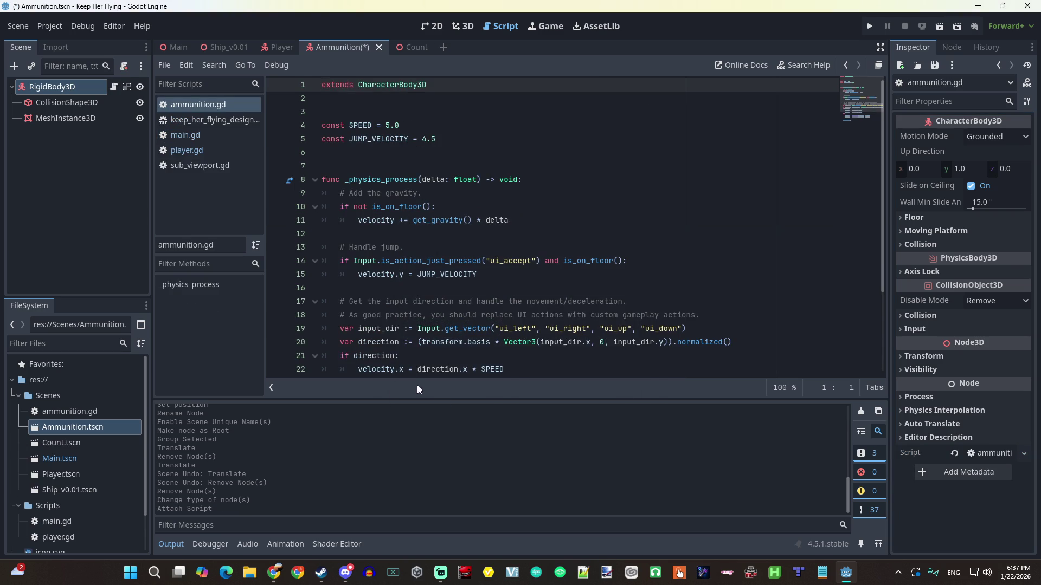
pyautogui.hotkey('alt', 'Tab')
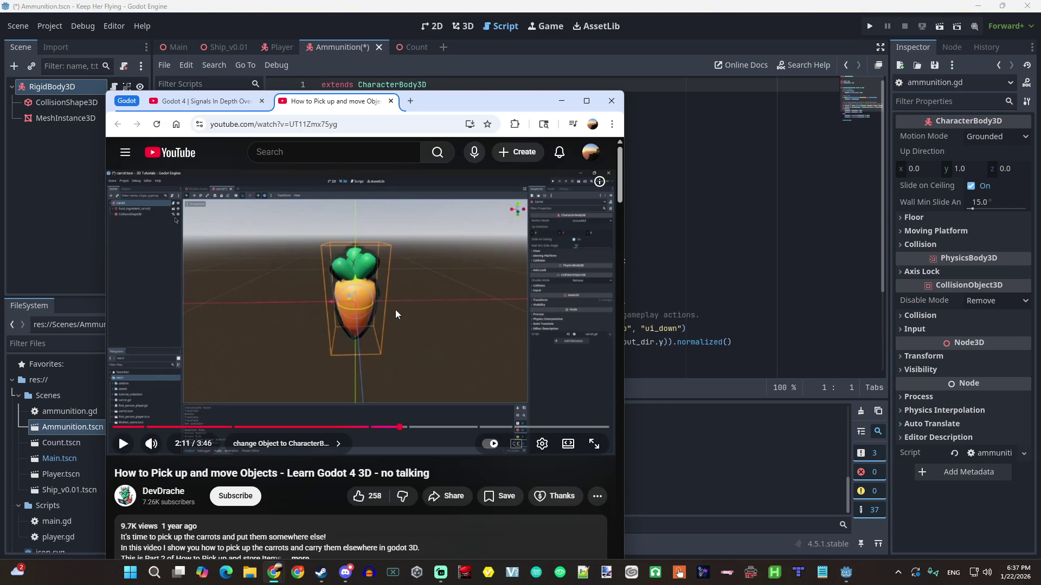
# - Play the tutorial while moving the browser window aside to reveal the Godot script
pyautogui.click(401, 318)
pyautogui.moveTo(459, 106)
pyautogui.mouseDown()
pyautogui.moveTo(503, 458)
pyautogui.moveTo(533, 112)
pyautogui.moveTo(567, 119)
pyautogui.moveTo(562, 128)
pyautogui.mouseUp()
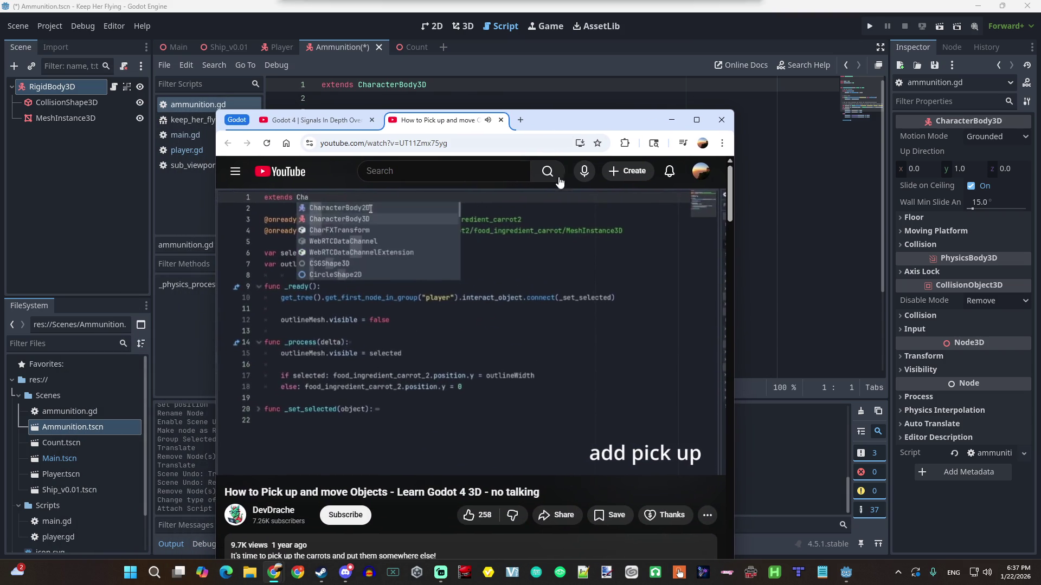
pyautogui.click(418, 226)
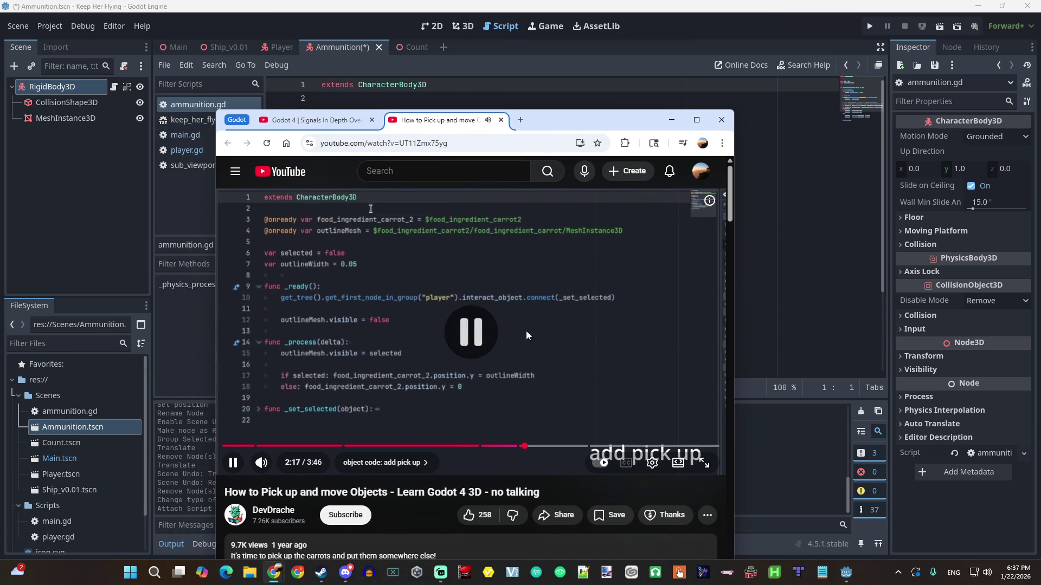
pyautogui.click(418, 226)
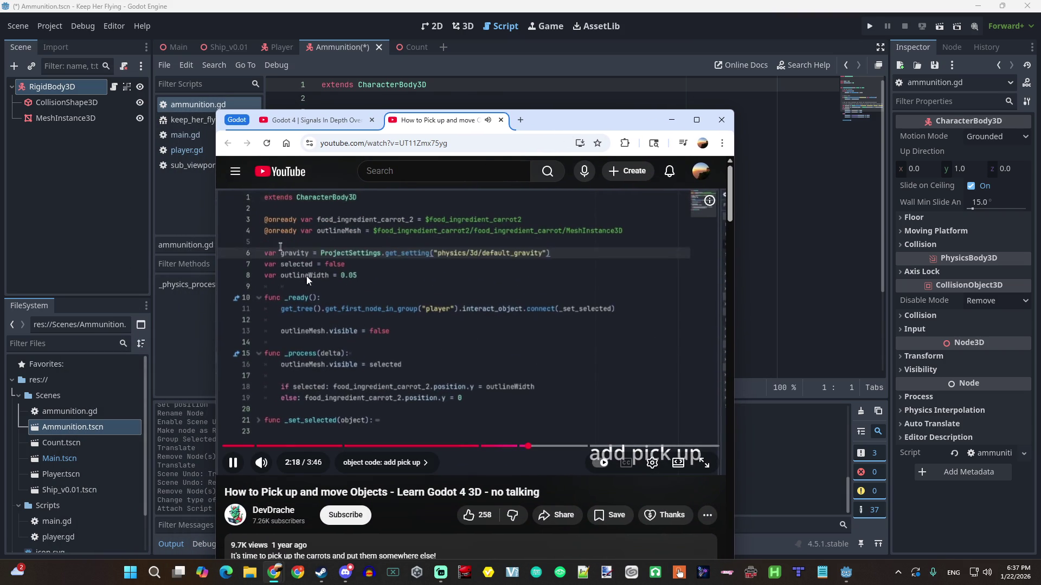
pyautogui.moveTo(553, 125)
pyautogui.mouseDown()
pyautogui.moveTo(555, 239)
pyautogui.moveTo(533, 406)
pyautogui.moveTo(557, 422)
pyautogui.moveTo(562, 334)
pyautogui.moveTo(590, 300)
pyautogui.moveTo(707, 327)
pyautogui.moveTo(483, 439)
pyautogui.moveTo(503, 451)
pyautogui.moveTo(529, 245)
pyautogui.moveTo(512, 181)
pyautogui.mouseUp()
pyautogui.scroll(-1, 478, 315)
pyautogui.scroll(1, 478, 315)
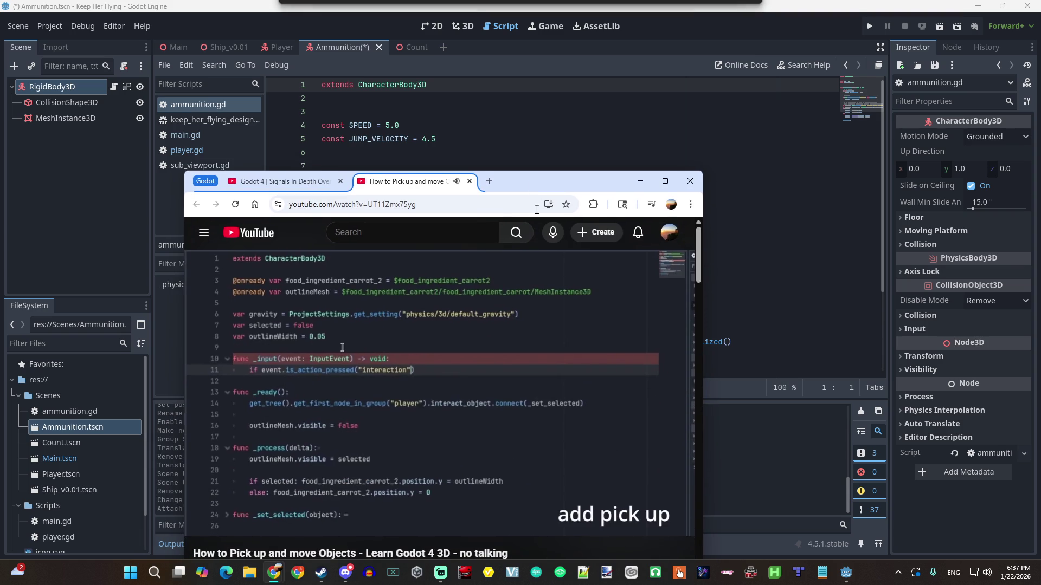
# - Pause the tutorial after the gravity line appears and lower its window to uncover the script
pyautogui.click(313, 369)
pyautogui.click(348, 391)
pyautogui.press('Left')
pyautogui.press('Left')
pyautogui.press('Left')
pyautogui.press('Left')
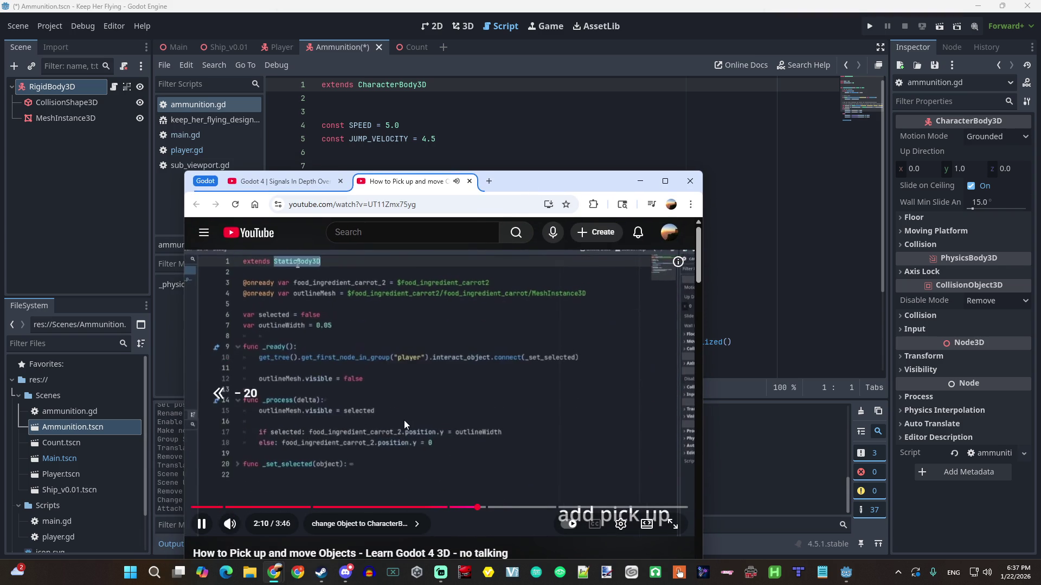
pyautogui.press('Right')
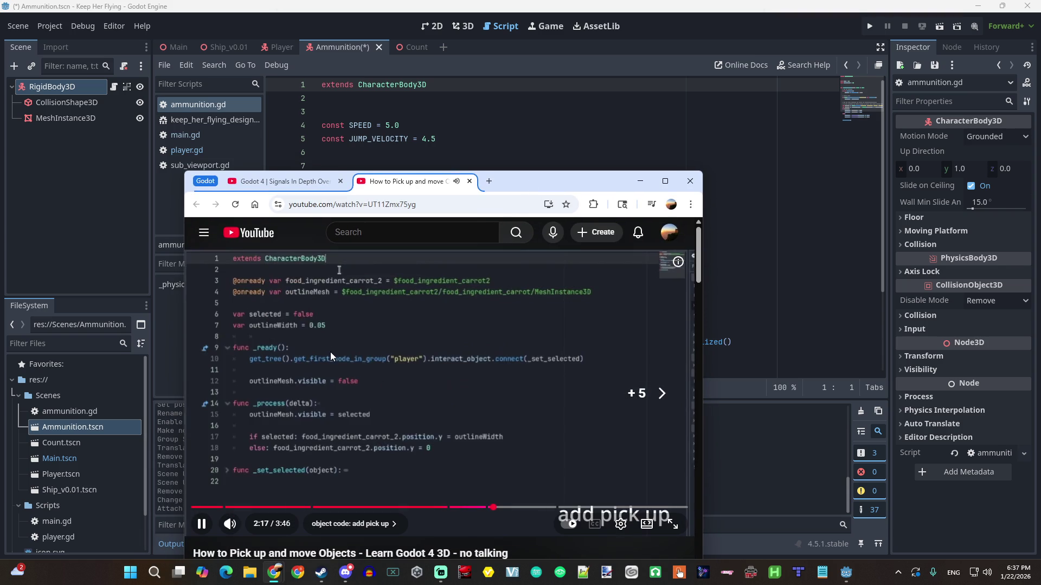
pyautogui.click(350, 320)
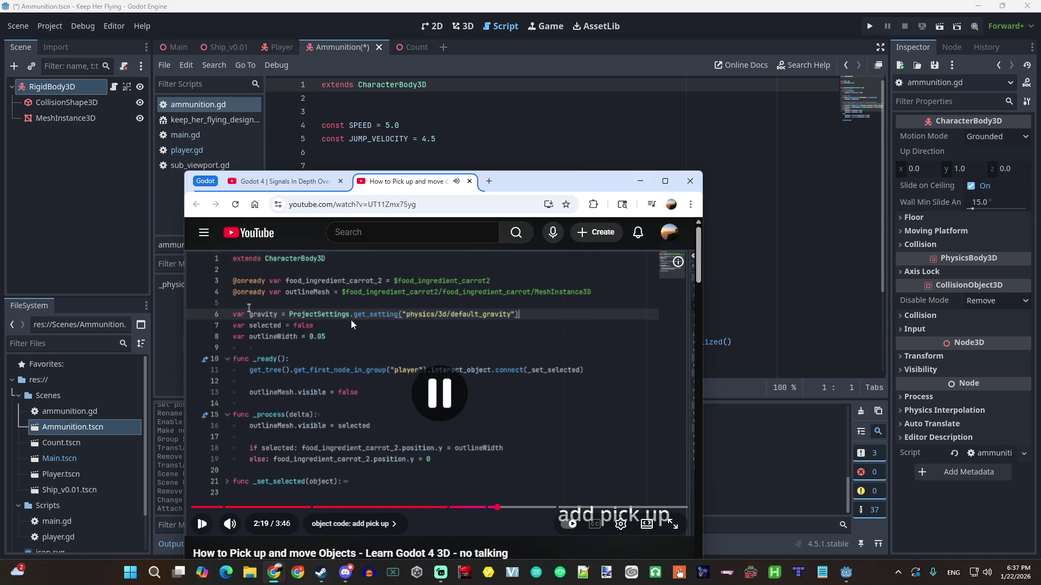
pyautogui.moveTo(514, 193)
pyautogui.mouseDown()
pyautogui.moveTo(520, 319)
pyautogui.moveTo(656, 498)
pyautogui.moveTo(602, 242)
pyautogui.mouseUp()
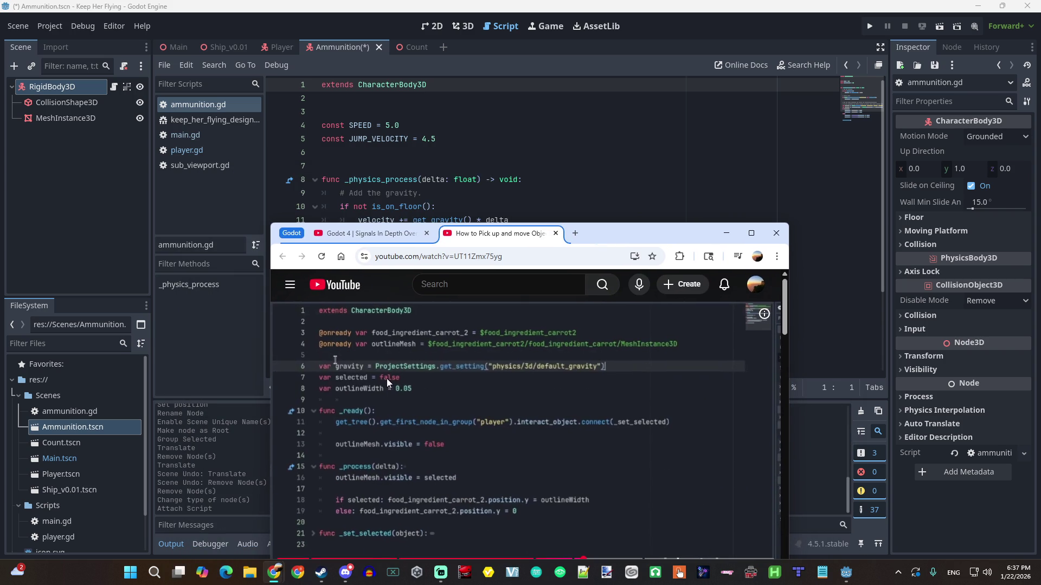
pyautogui.moveTo(601, 235); pyautogui.dragTo(599, 359)
pyautogui.scroll(-3, 479, 257)
pyautogui.scroll(2, 478, 255)
pyautogui.scroll(-1, 477, 253)
pyautogui.scroll(3, 478, 252)
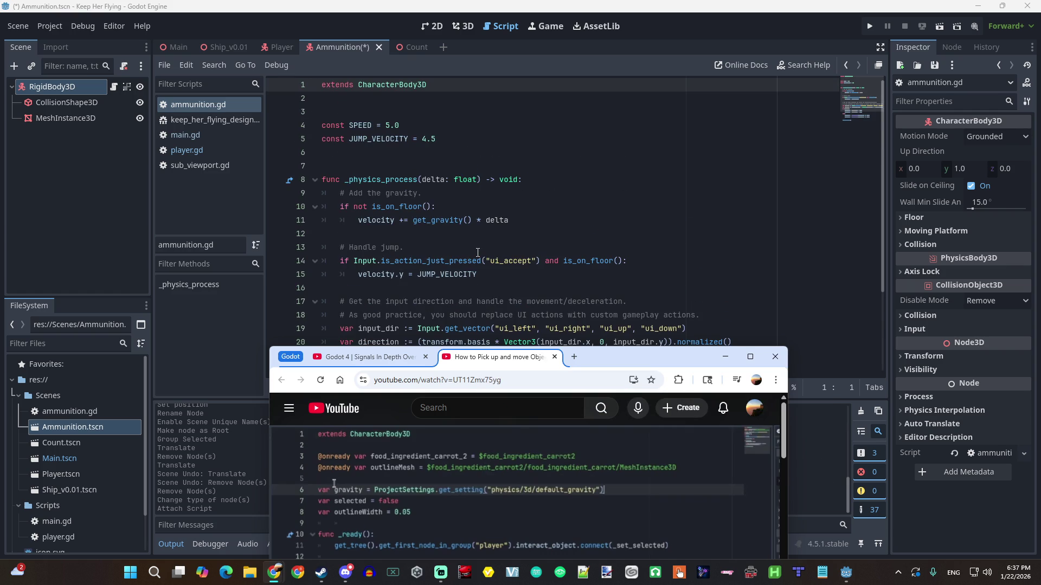
# - Rewind ten seconds, skip ahead five, and pause at 2:22 where the new function begins
pyautogui.moveTo(600, 357); pyautogui.dragTo(589, 111)
pyautogui.click(510, 302)
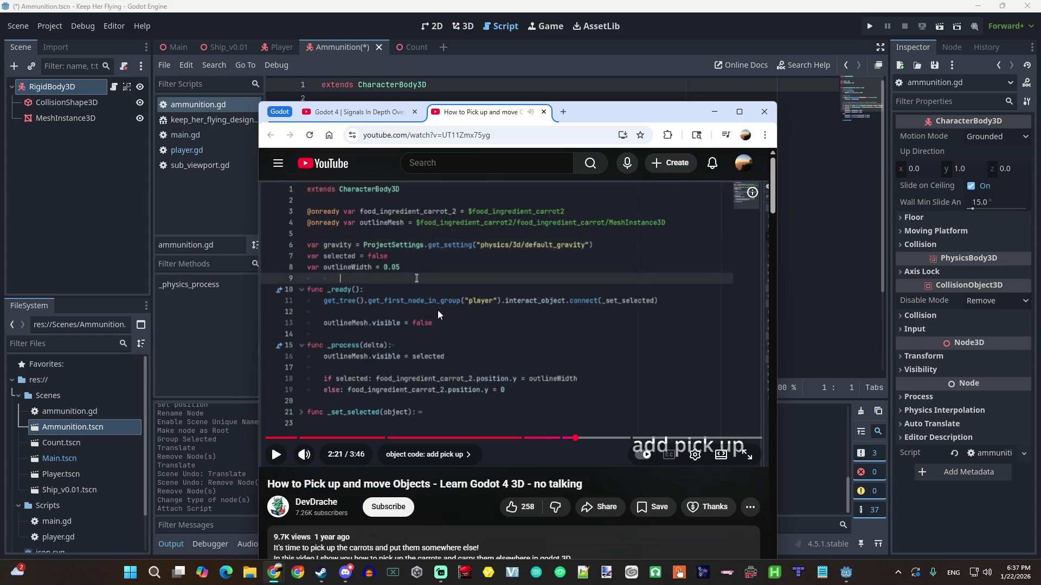
pyautogui.click(426, 297)
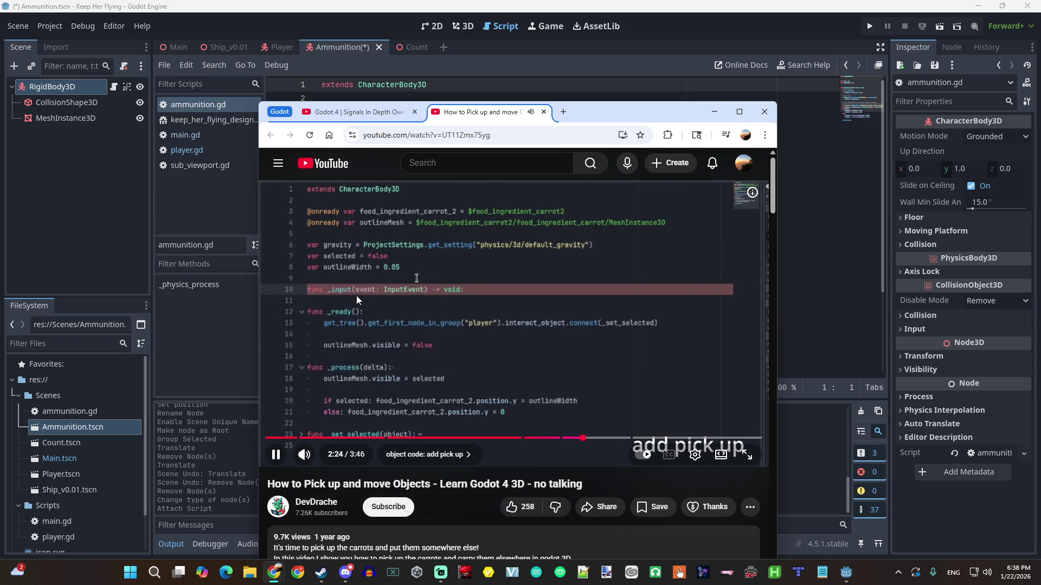
pyautogui.doubleClick(356, 295)
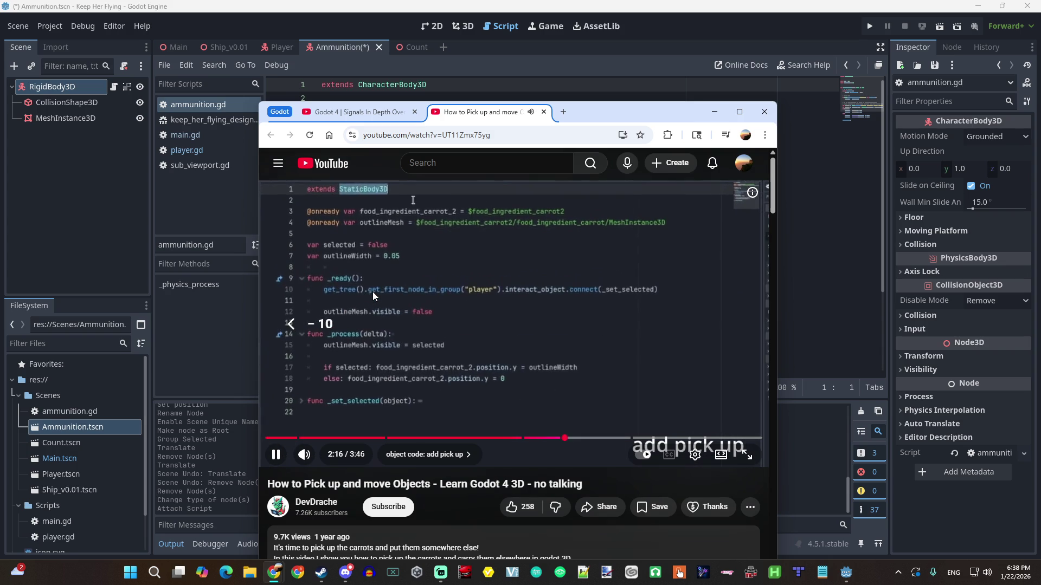
pyautogui.press('Right')
pyautogui.click(429, 316)
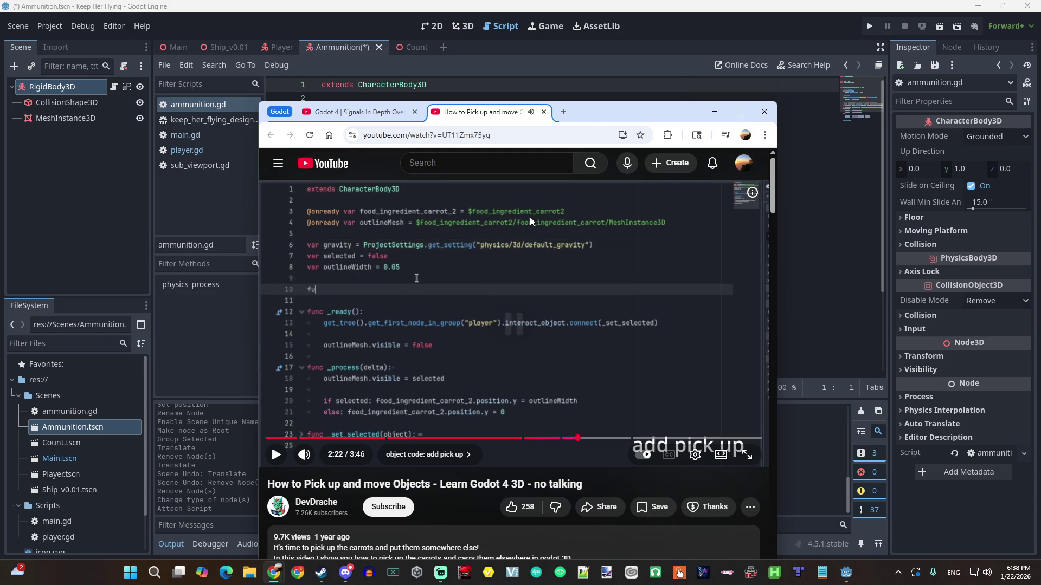
pyautogui.moveTo(595, 113)
pyautogui.mouseDown()
pyautogui.moveTo(550, 299)
pyautogui.moveTo(558, 370)
pyautogui.mouseUp()
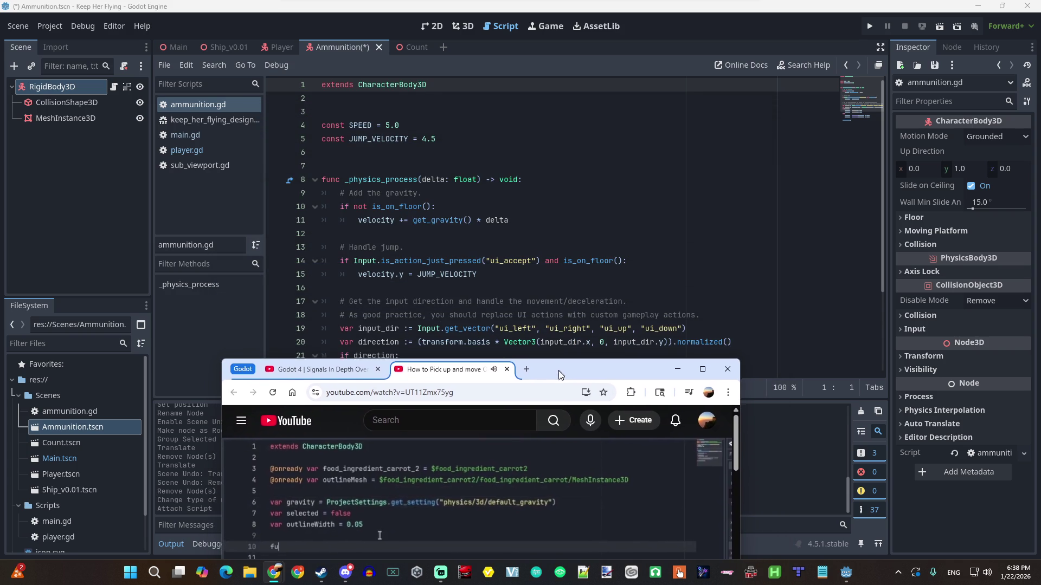
# - Open player.gd in the script editor and briefly advance the tutorial before hiding it
pyautogui.click(204, 155)
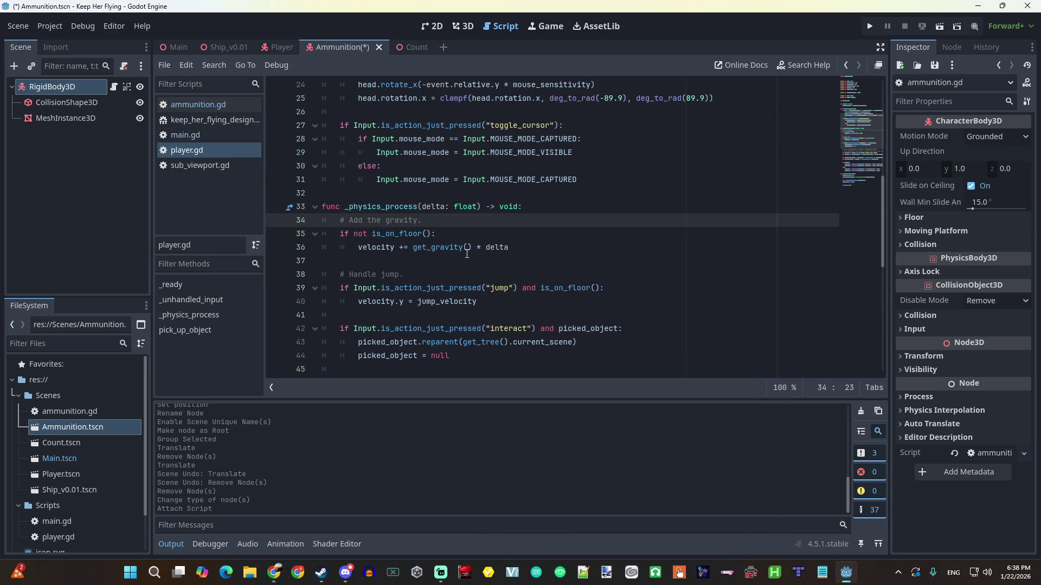
pyautogui.scroll(2, 473, 253)
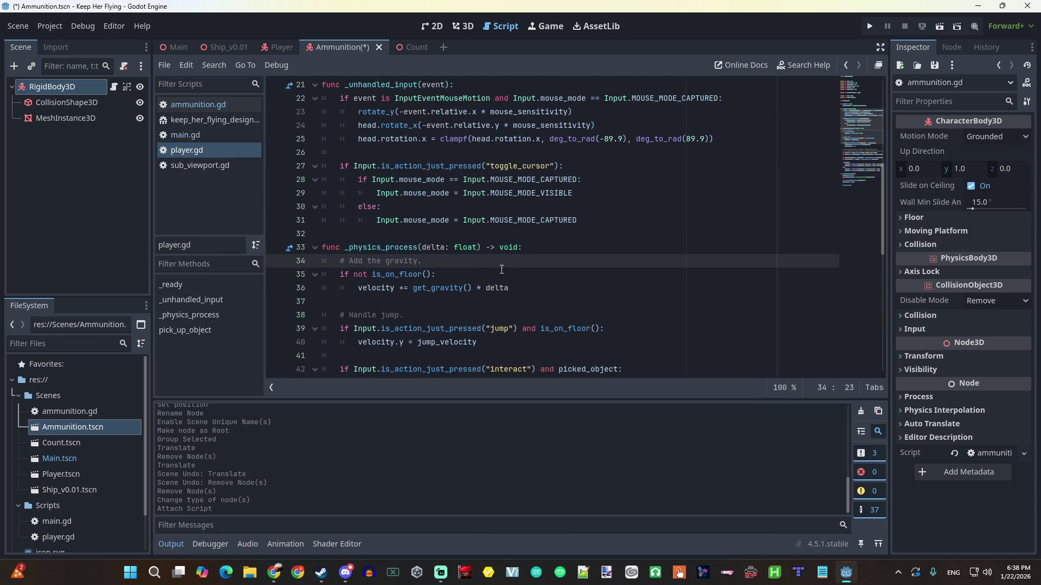
pyautogui.scroll(3, 523, 278)
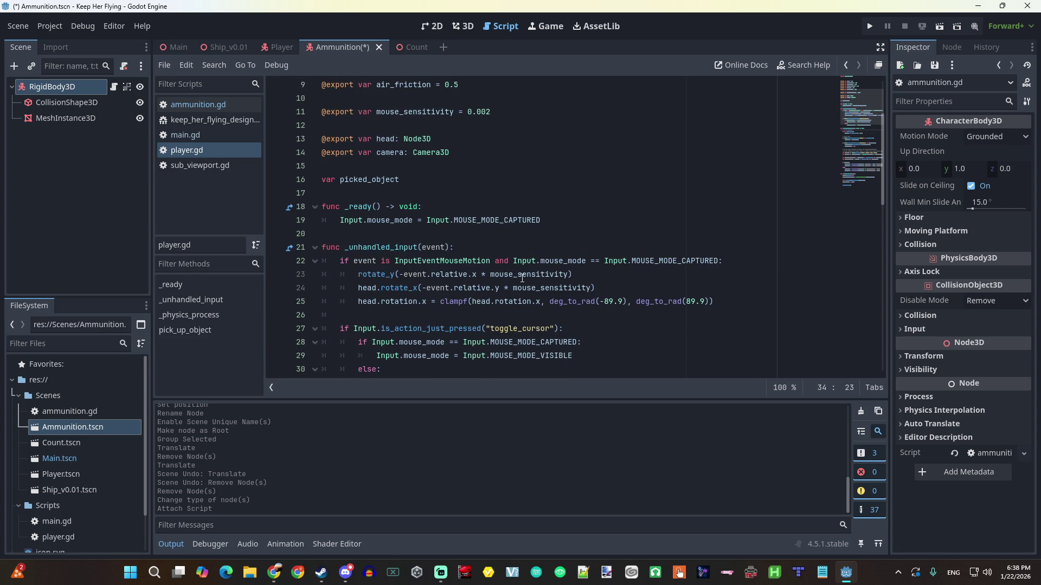
pyautogui.click(275, 572)
pyautogui.moveTo(563, 366); pyautogui.dragTo(563, 112)
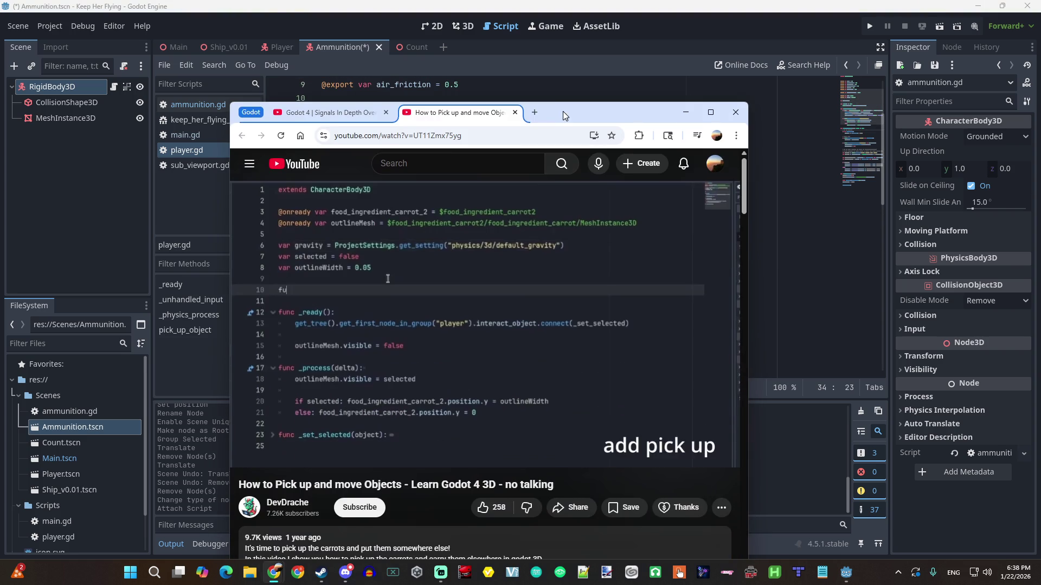
pyautogui.click(488, 239)
pyautogui.click(337, 249)
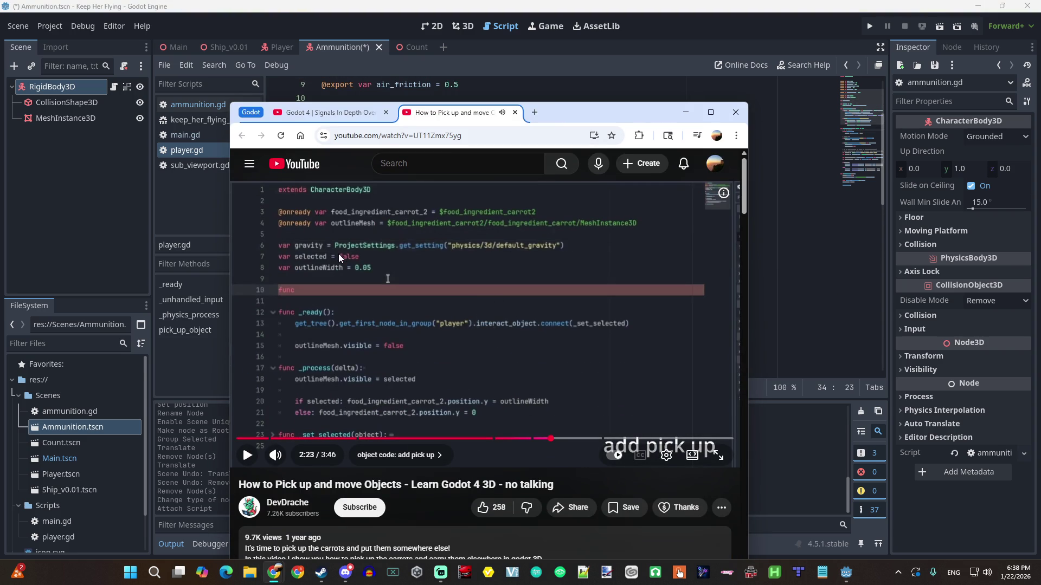
pyautogui.hotkey('alt', 'Tab')
# - Scroll through player.gd's input handling and physics code
pyautogui.scroll(3, 476, 221)
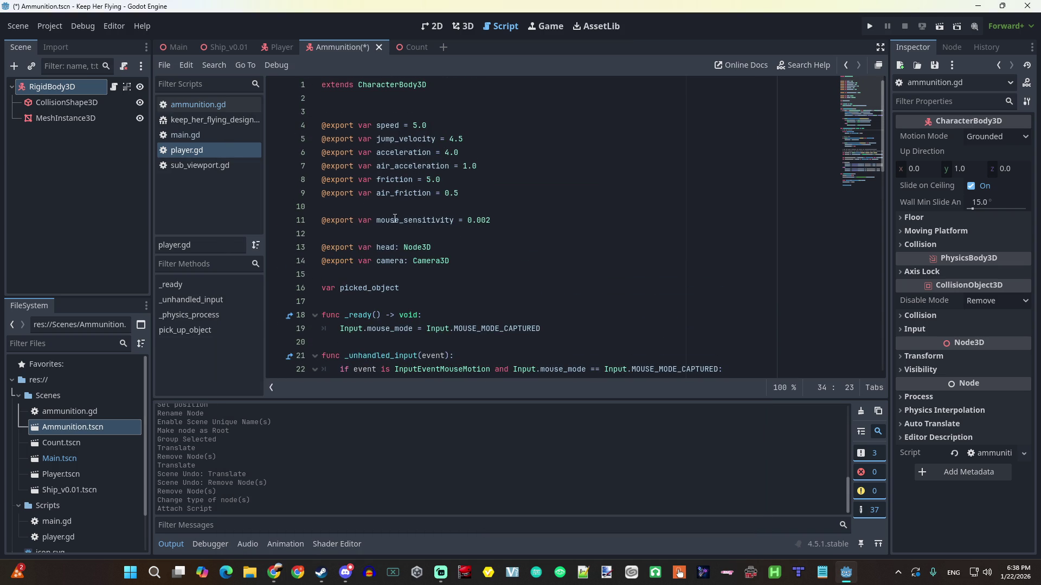
pyautogui.scroll(-3, 396, 268)
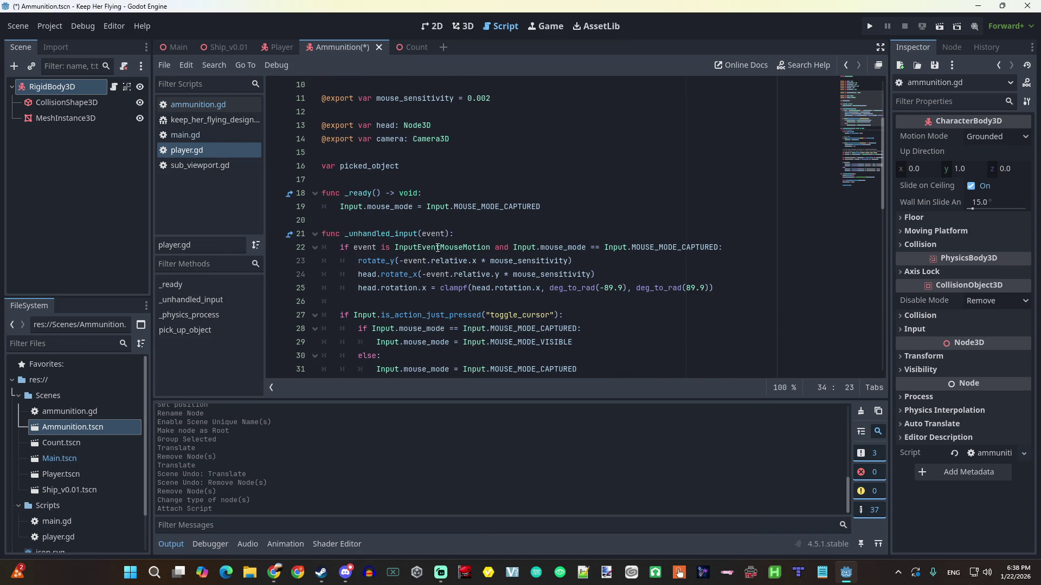
pyautogui.scroll(-1, 400, 233)
pyautogui.scroll(-1, 387, 255)
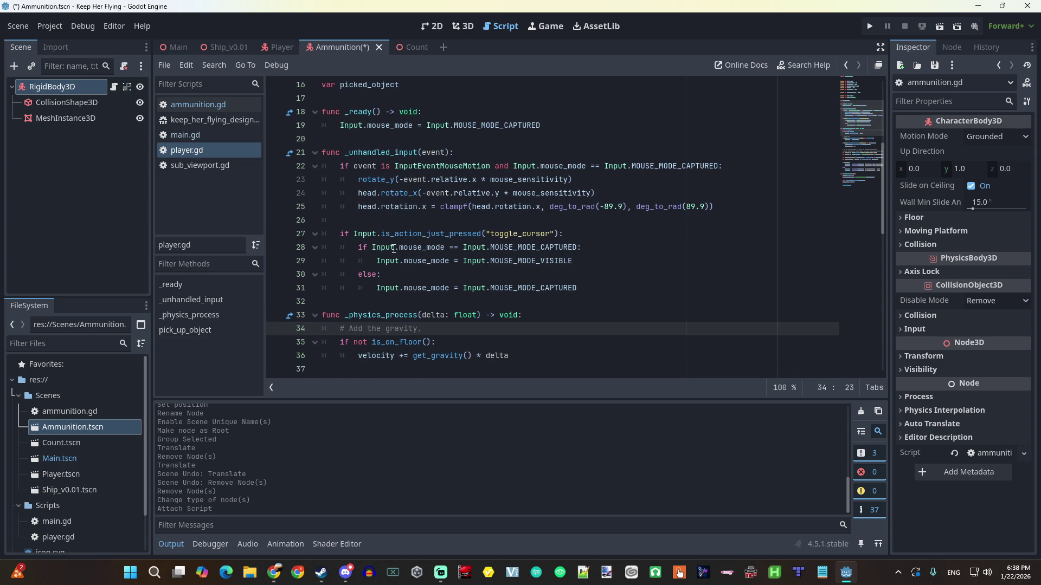
pyautogui.scroll(-1, 446, 214)
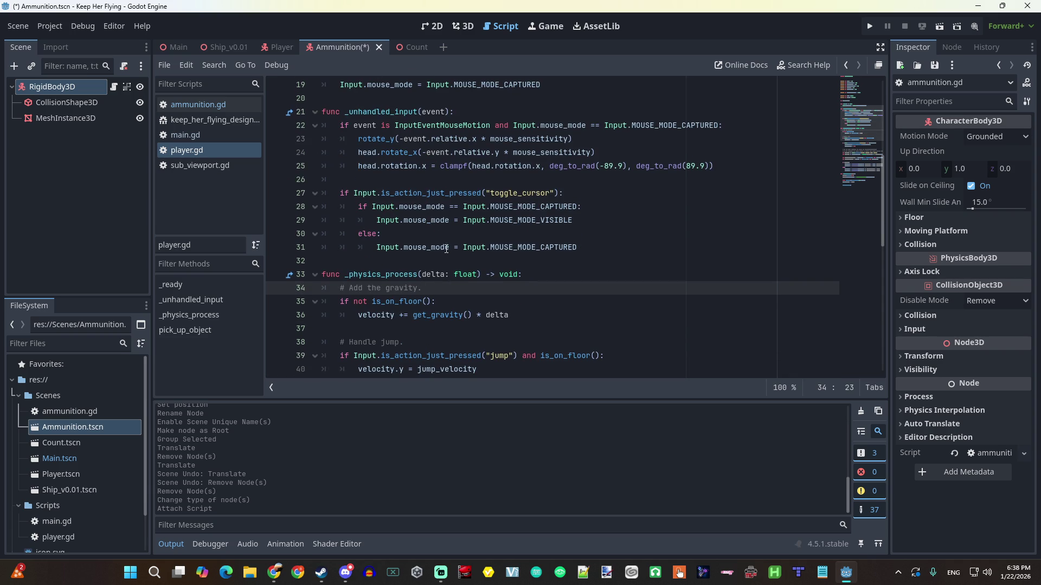
pyautogui.scroll(-2, 446, 268)
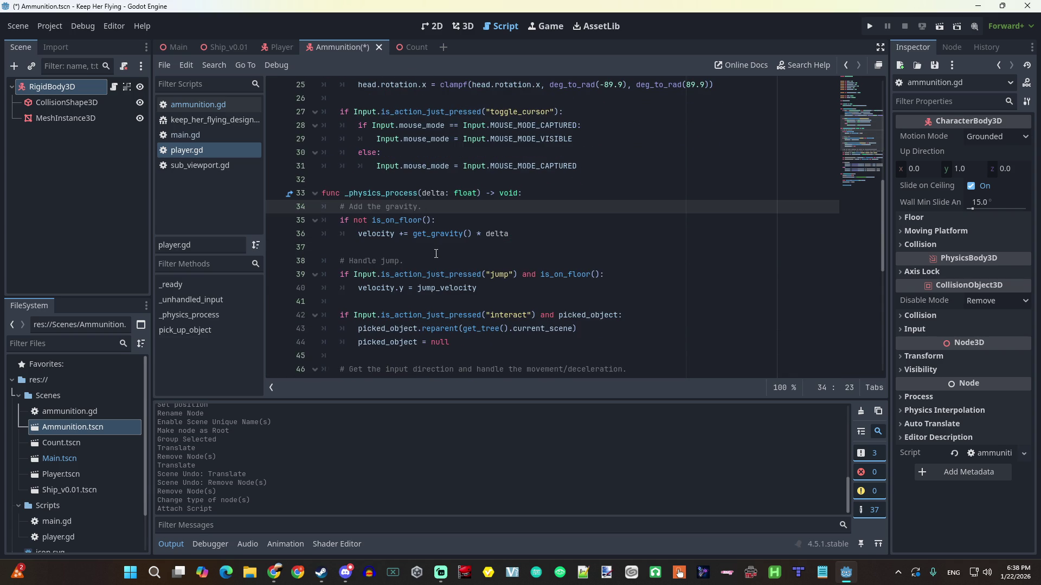
pyautogui.hotkey('alt', 'Tab')
# - Play the tutorial to 2:39, where it adds var player, then move the browser window aside
pyautogui.click(406, 291)
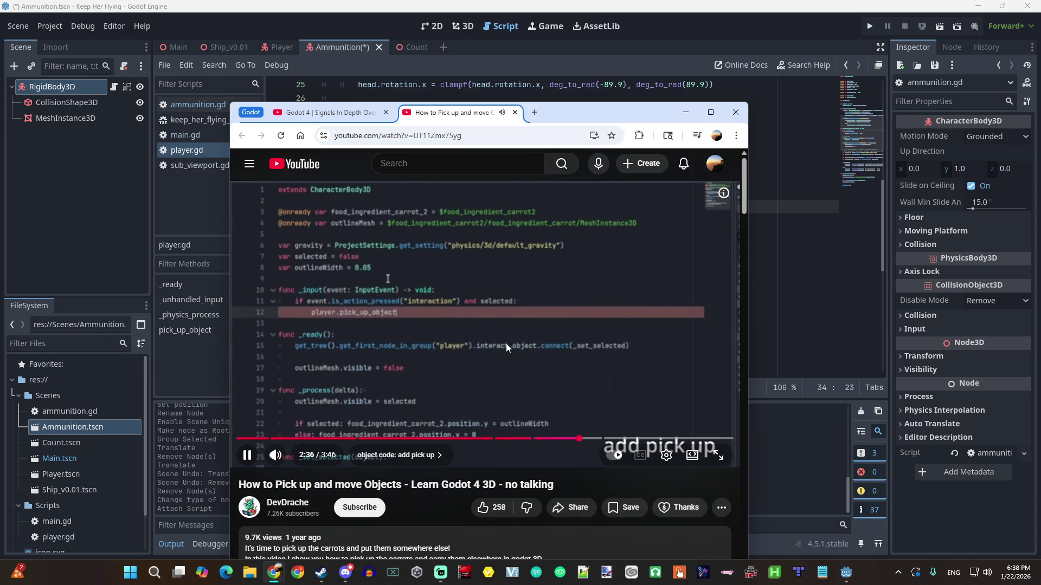
pyautogui.click(453, 347)
pyautogui.click(394, 350)
pyautogui.click(428, 366)
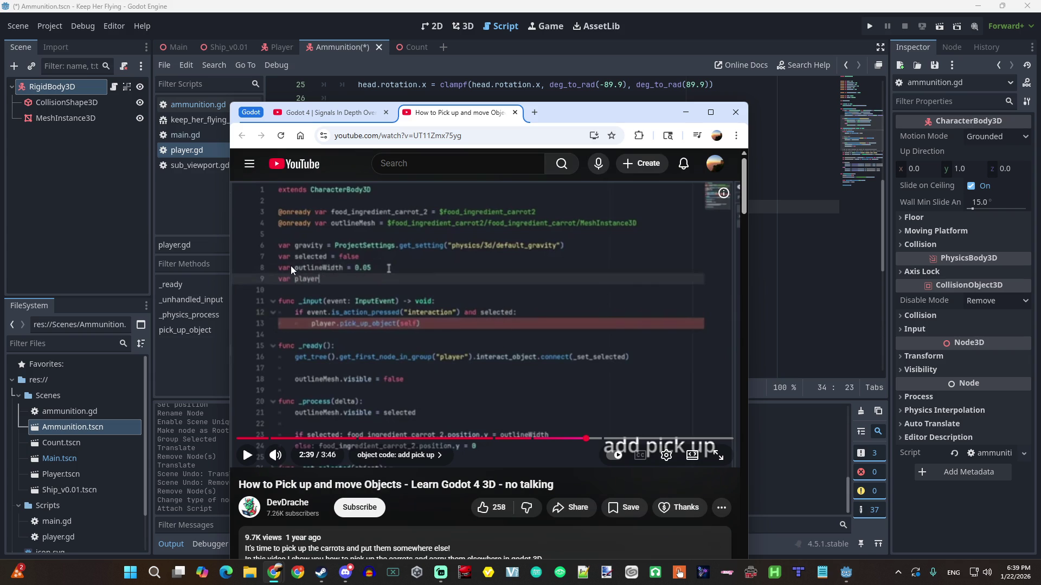
pyautogui.moveTo(581, 126)
pyautogui.mouseDown()
pyautogui.moveTo(509, 192)
pyautogui.moveTo(618, 234)
pyautogui.moveTo(0, 233)
pyautogui.mouseUp()
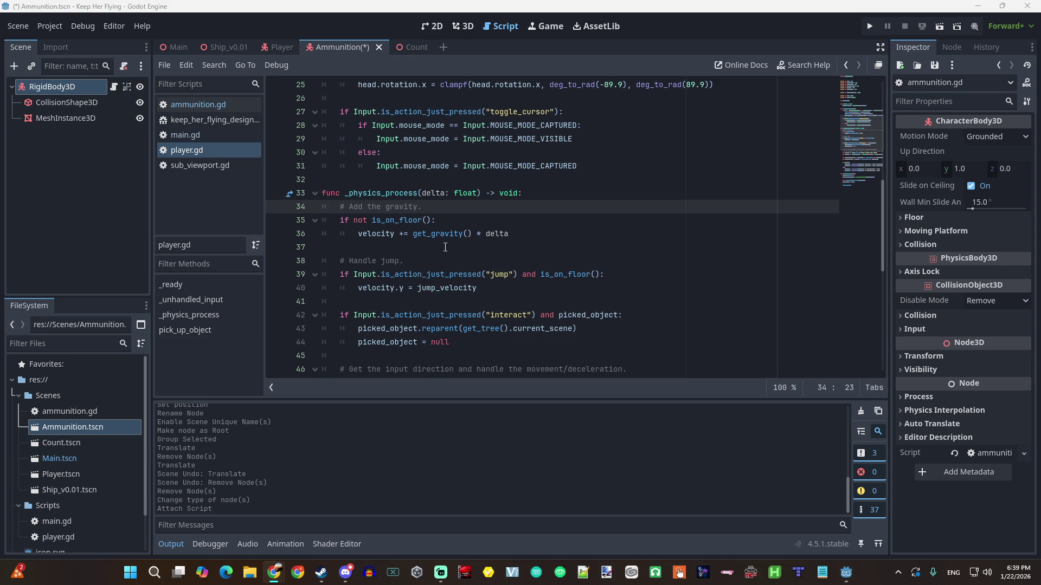
pyautogui.click(428, 248)
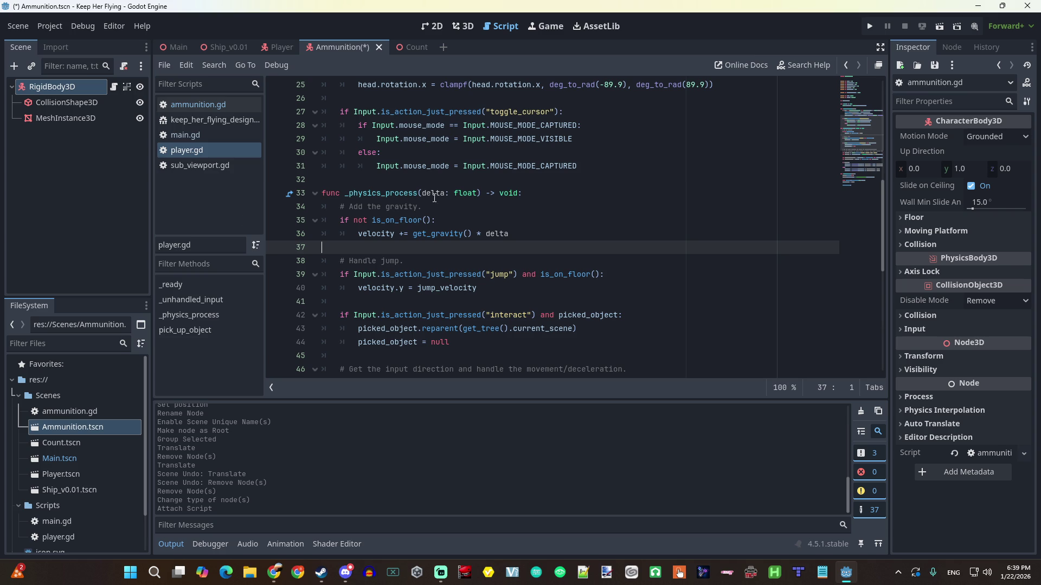
# - Open ammunition.gd and add 'var selected = false' below the constants
pyautogui.click(430, 180)
pyautogui.scroll(8, 455, 233)
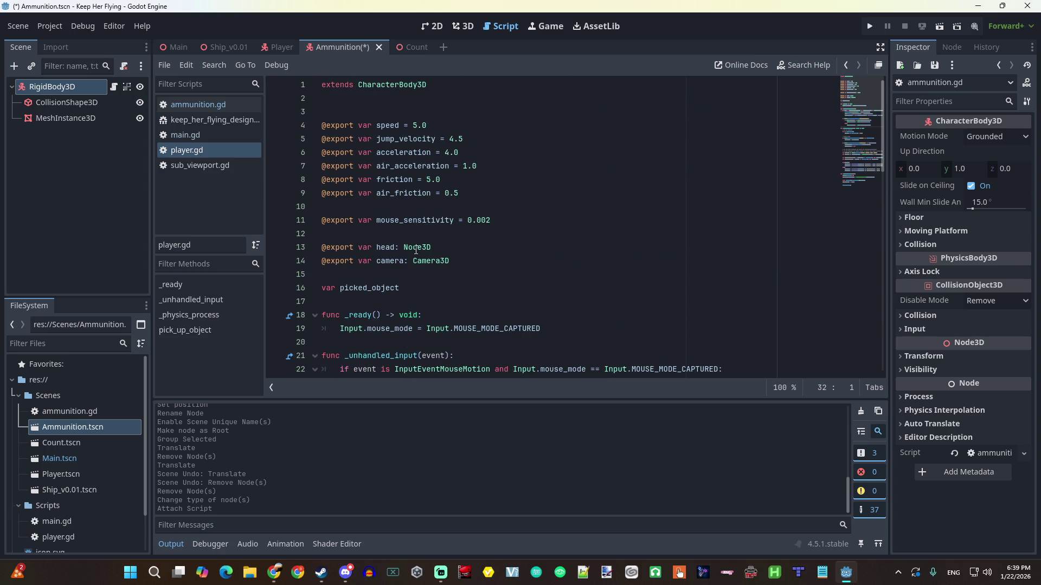
pyautogui.click(218, 108)
pyautogui.click(375, 155)
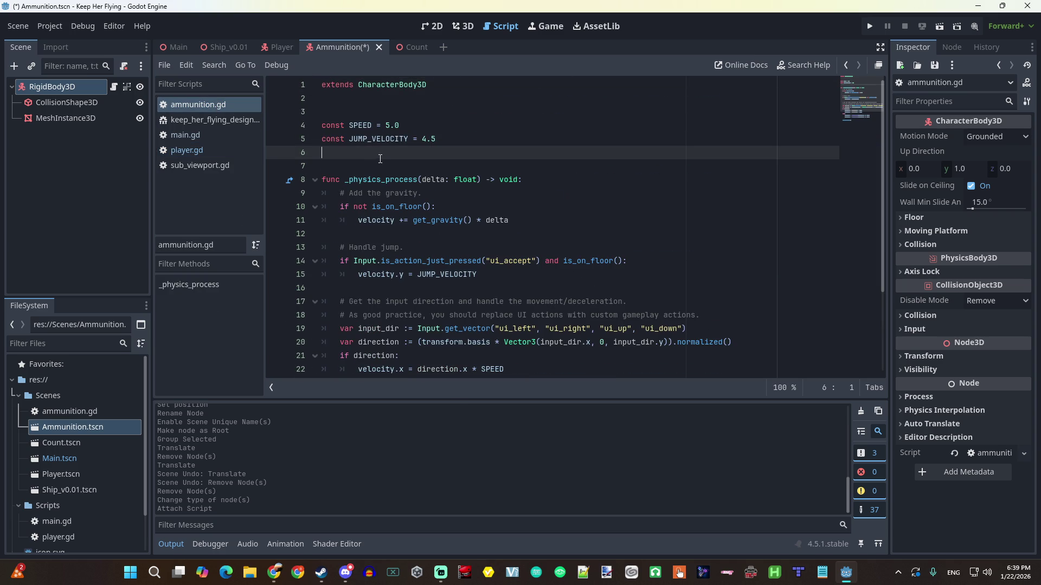
pyautogui.press('Return')
pyautogui.write('var selected ')
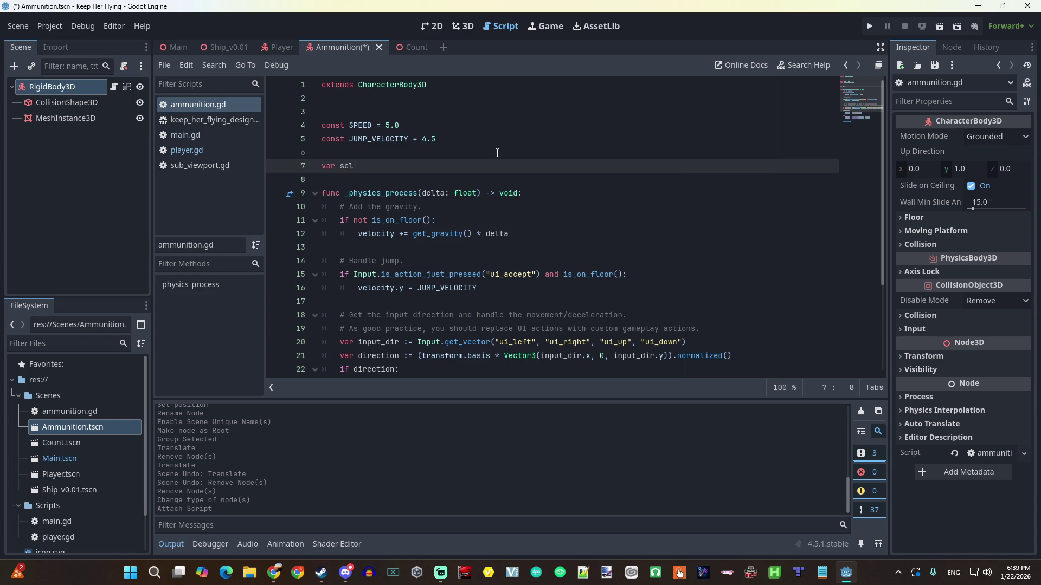
pyautogui.write('= false')
pyautogui.press('Return')
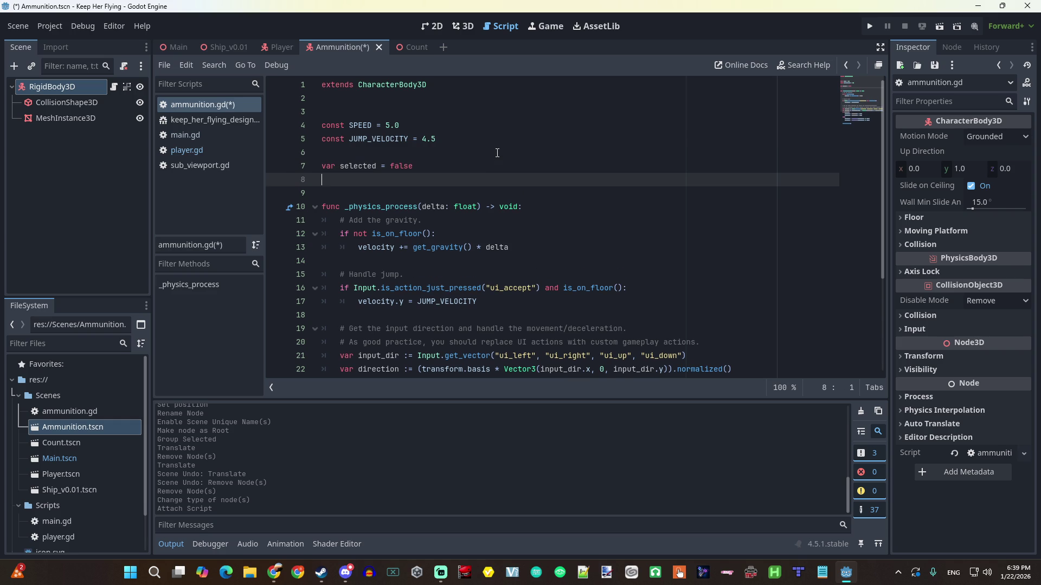
# - Add 'var player' on the next line and save ammunition.gd
pyautogui.click(679, 573)
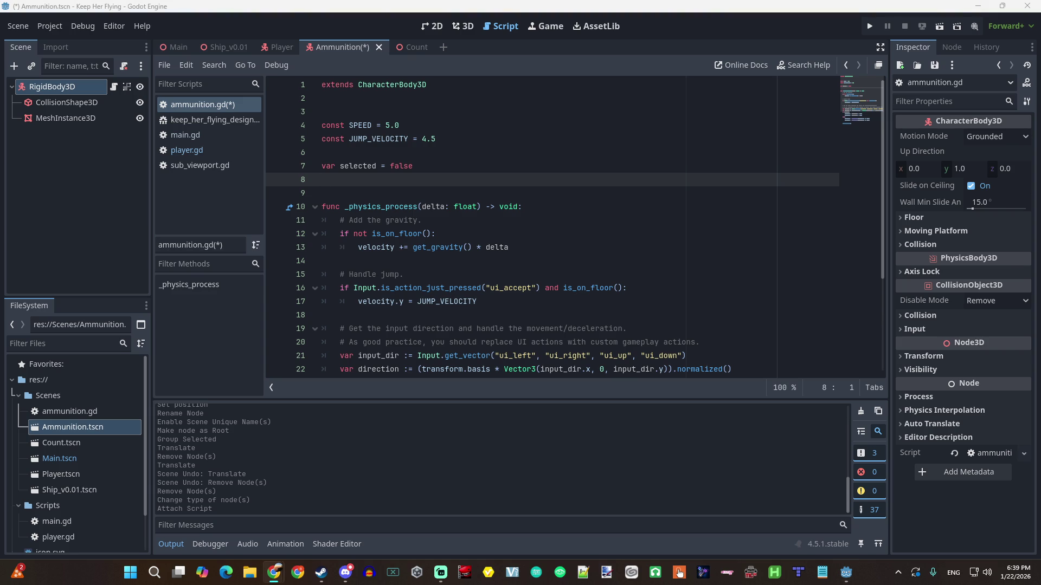
pyautogui.click(352, 186)
pyautogui.write('var pla')
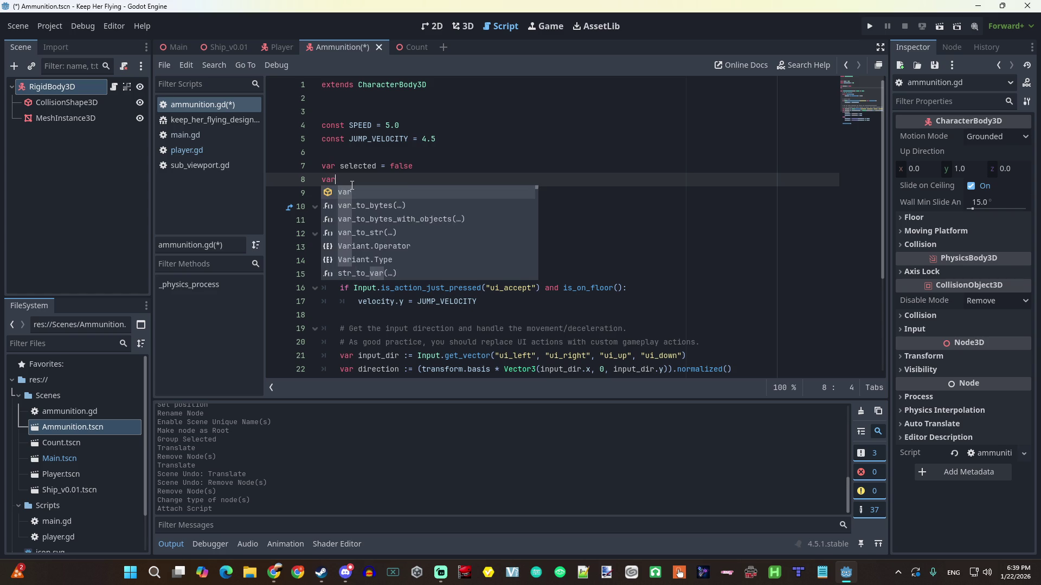
pyautogui.write('yer')
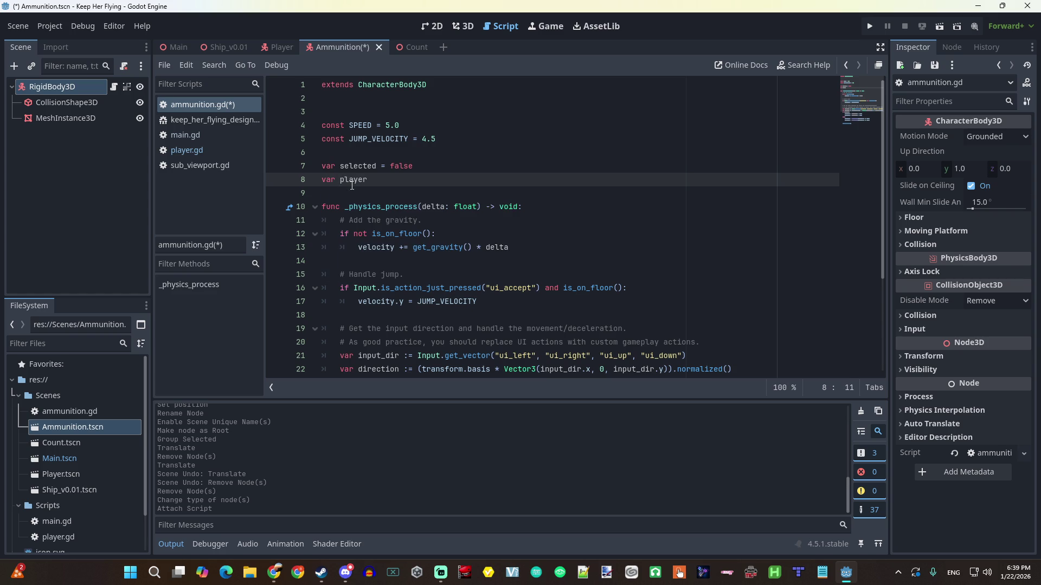
pyautogui.click(386, 165)
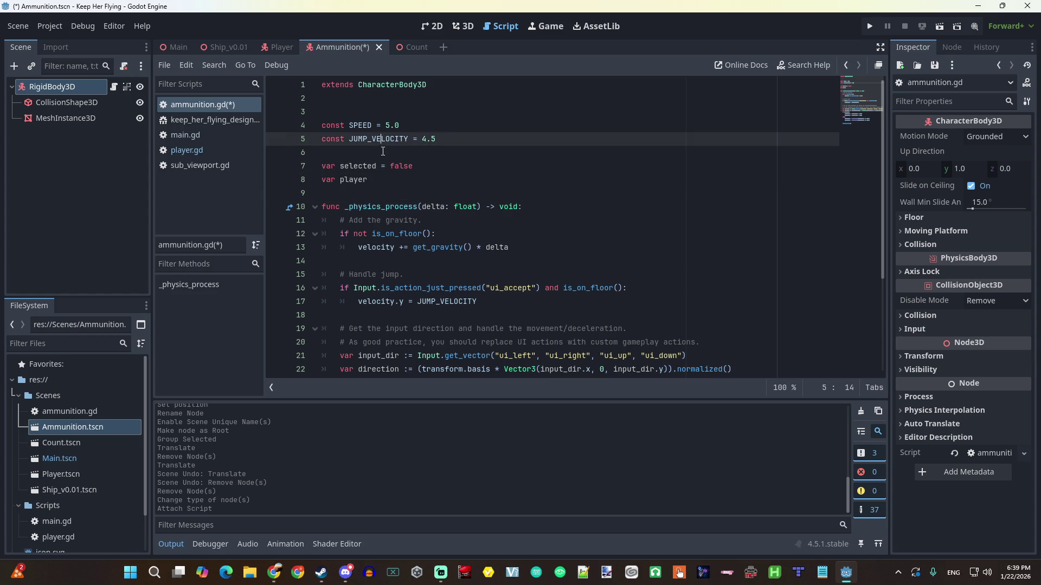
pyautogui.click(379, 173)
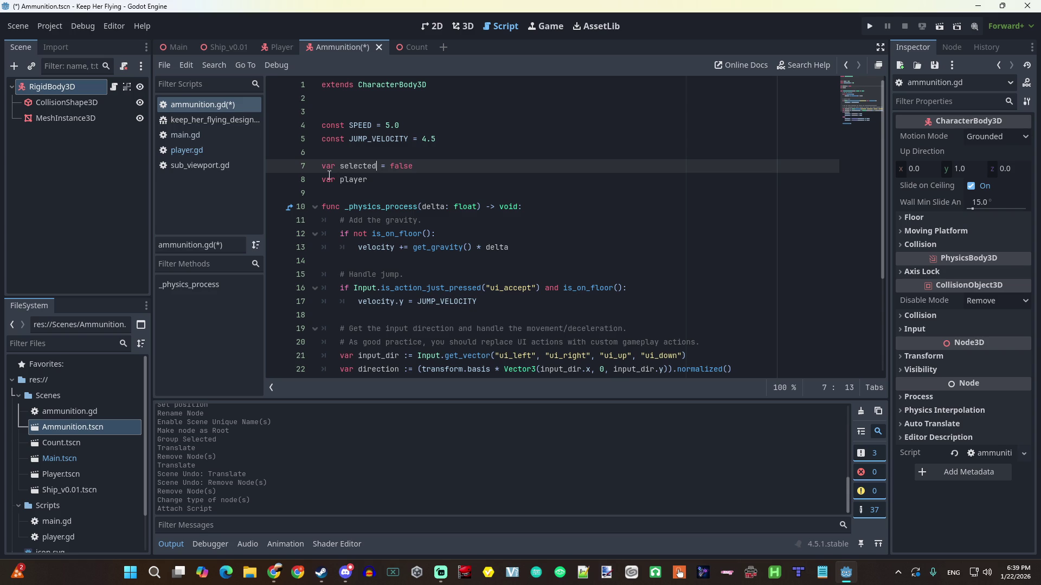
pyautogui.rightClick(239, 107)
pyautogui.click(243, 116)
# - Run the game to test the new variables
pyautogui.click(282, 139)
pyautogui.click(318, 146)
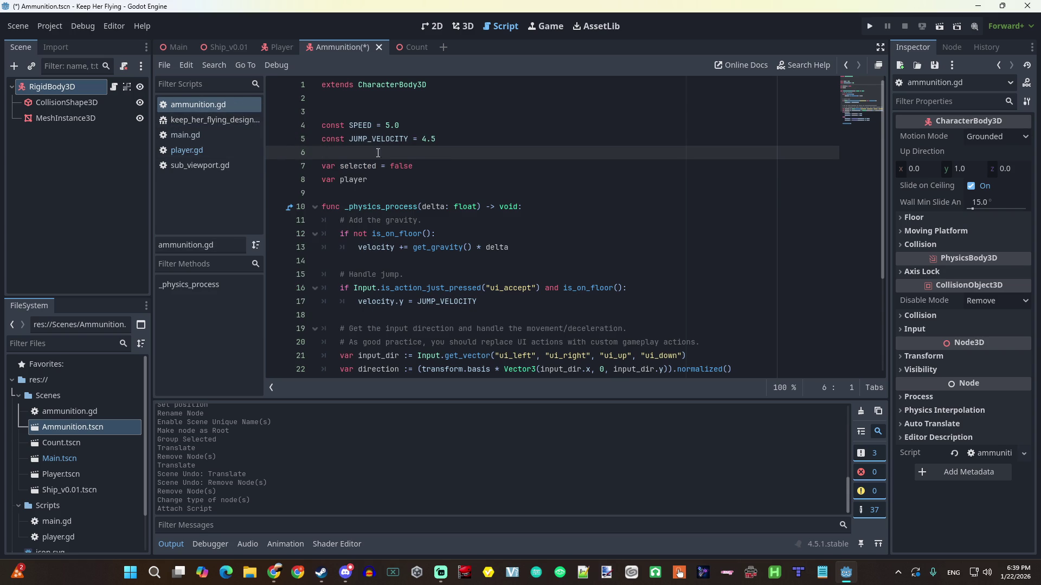
pyautogui.click(371, 194)
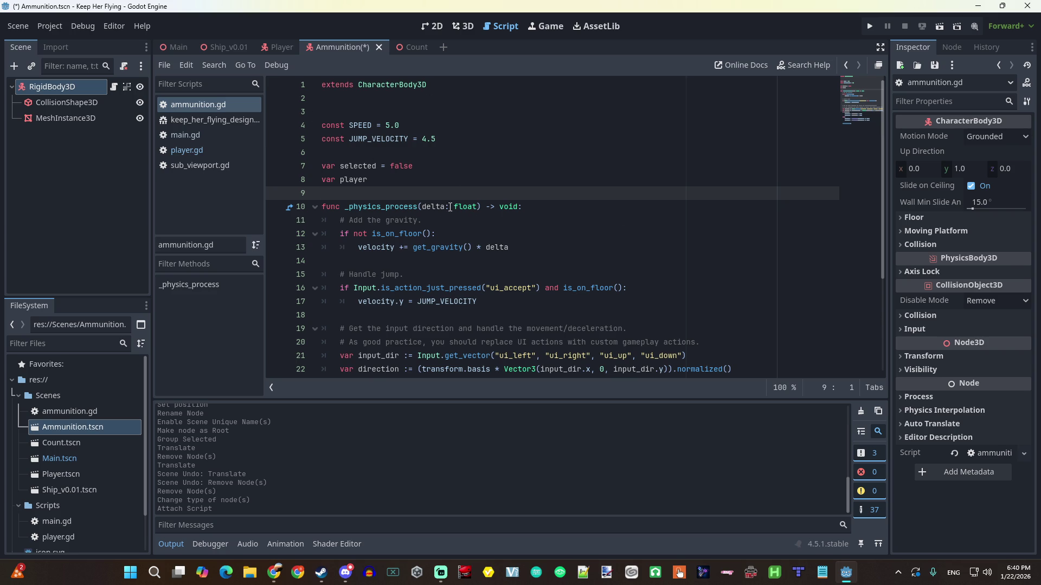
pyautogui.click(870, 24)
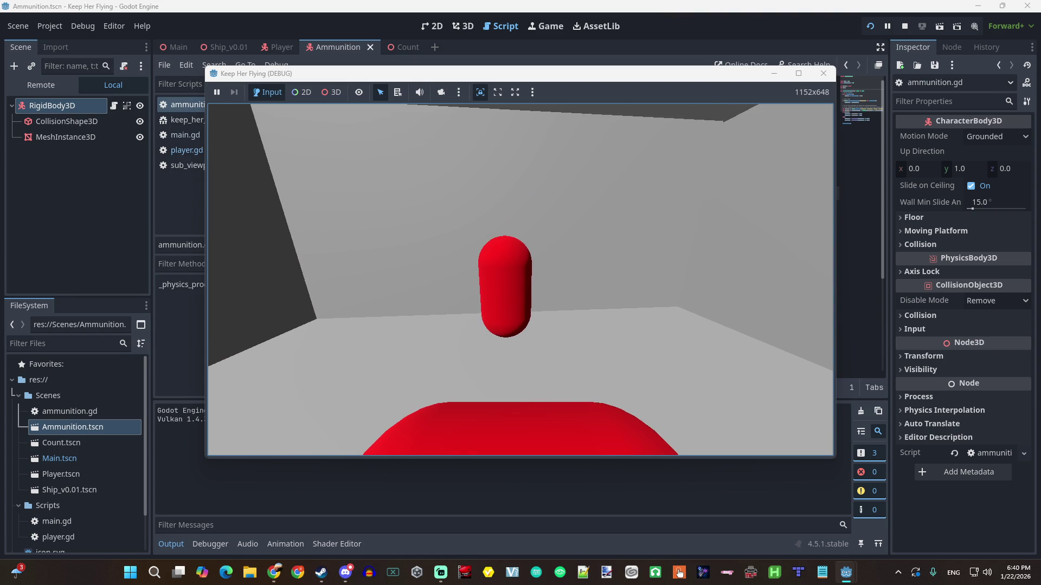
# - Stop the Keep Her Flying debug run and switch windows toward the tutorial
pyautogui.click(817, 76)
pyautogui.hotkey('alt', 'Tab')
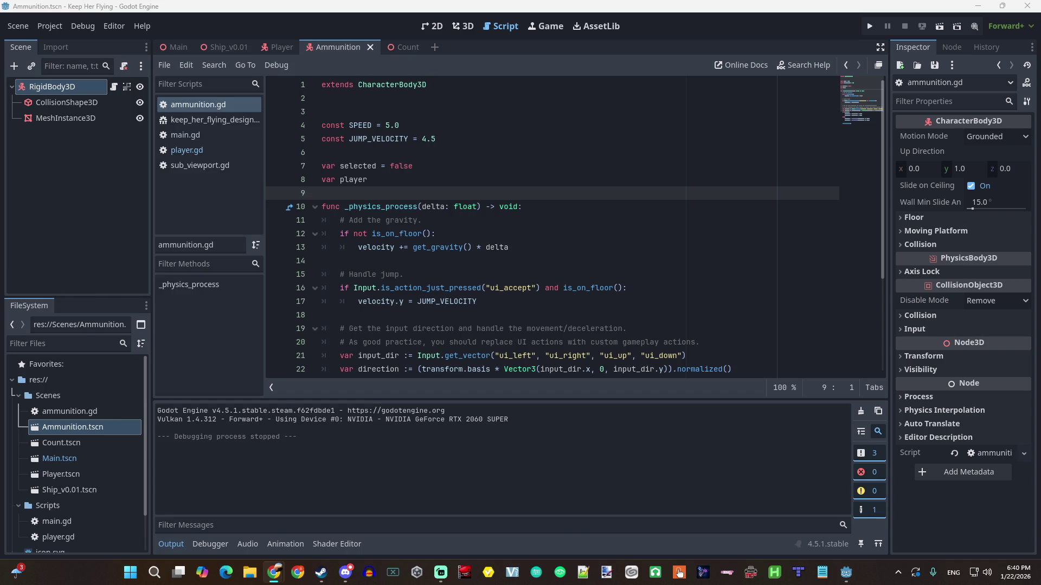
pyautogui.hotkey('alt', 'Tab')
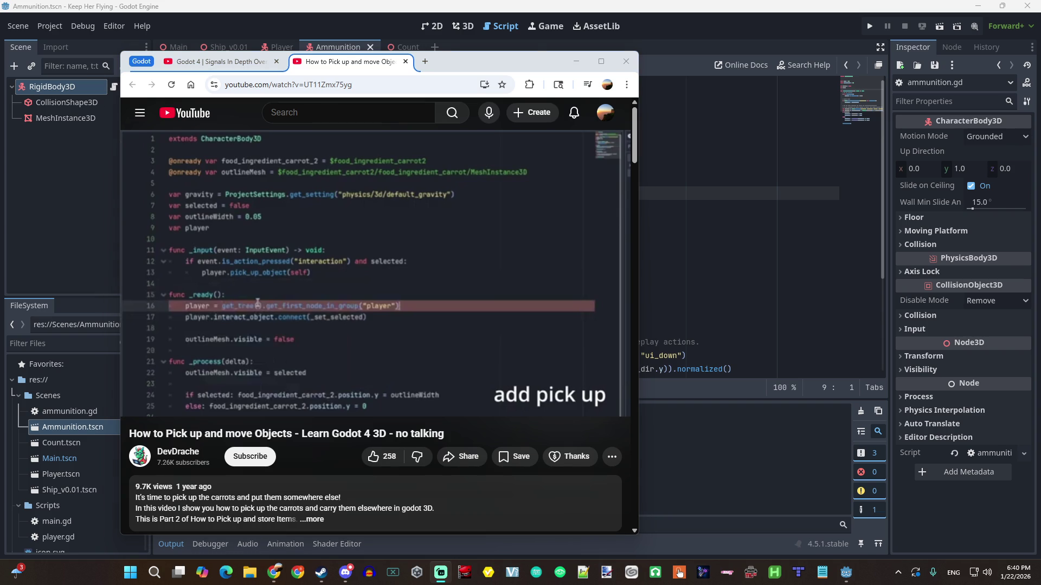
# - Check the tutorial's _ready code using get_first_node_in_group, toggling the desktop view
pyautogui.press('super+d')
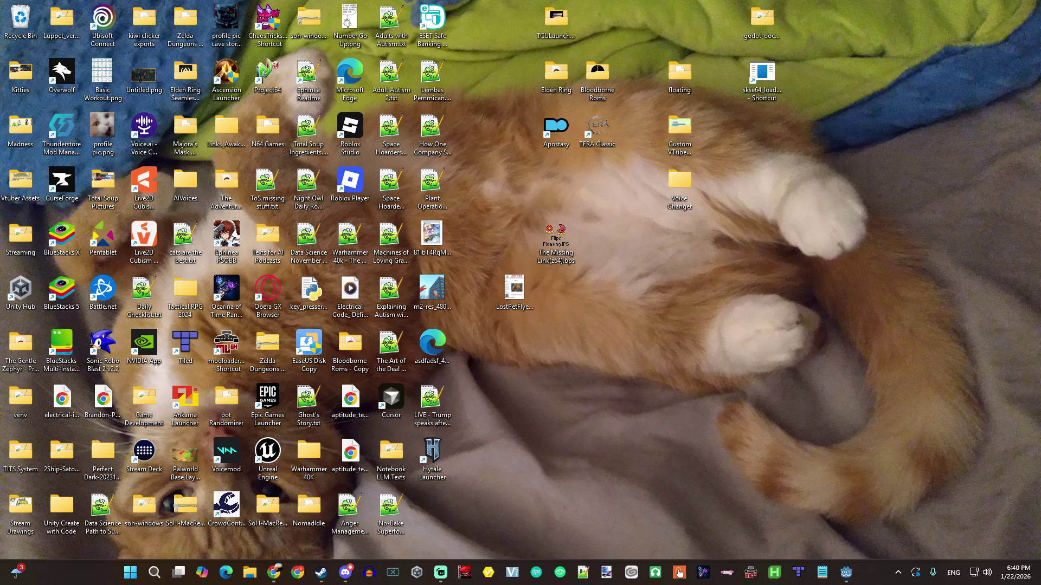
pyautogui.hotkey('alt', 'Tab')
pyautogui.press('super+d')
pyautogui.press('super+d')
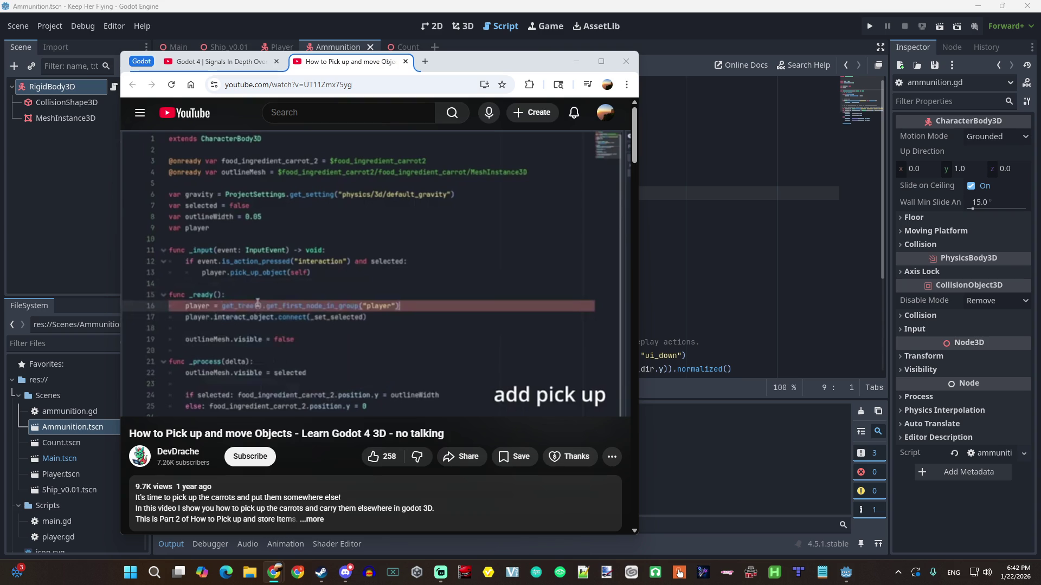
# - Drag the tutorial window down and put the caret on blank line 9 of ammunition.gd
pyautogui.moveTo(337, 250)
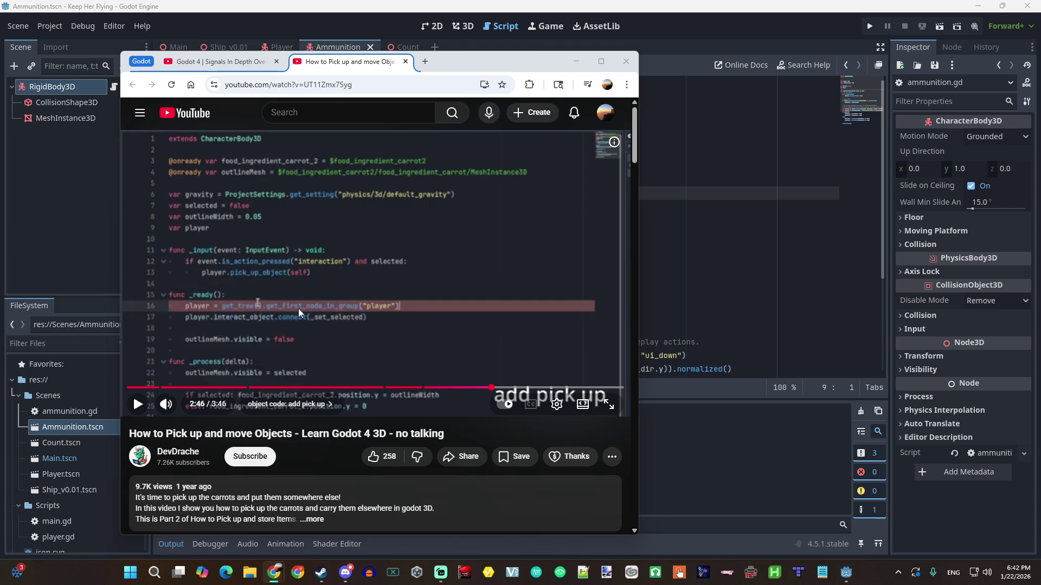
pyautogui.moveTo(462, 67)
pyautogui.mouseDown()
pyautogui.moveTo(515, 401)
pyautogui.moveTo(414, 427)
pyautogui.moveTo(431, 440)
pyautogui.mouseUp()
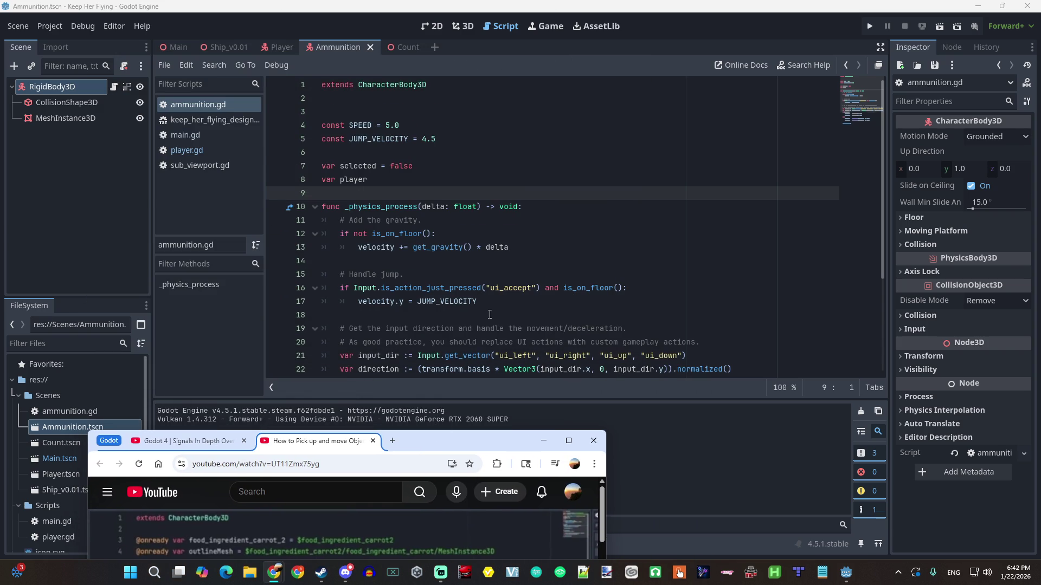
pyautogui.scroll(-3, 417, 255)
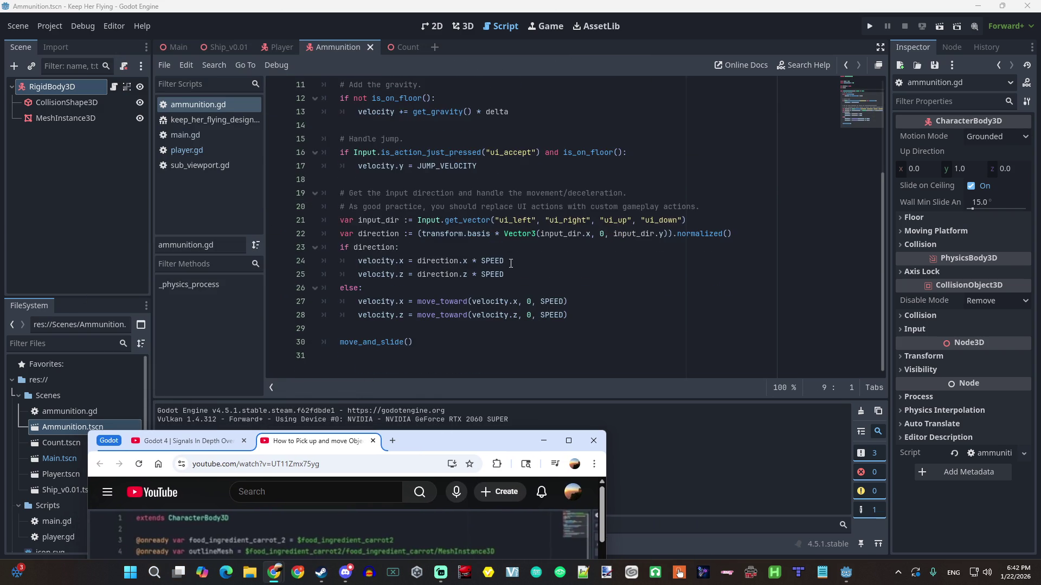
pyautogui.scroll(3, 489, 275)
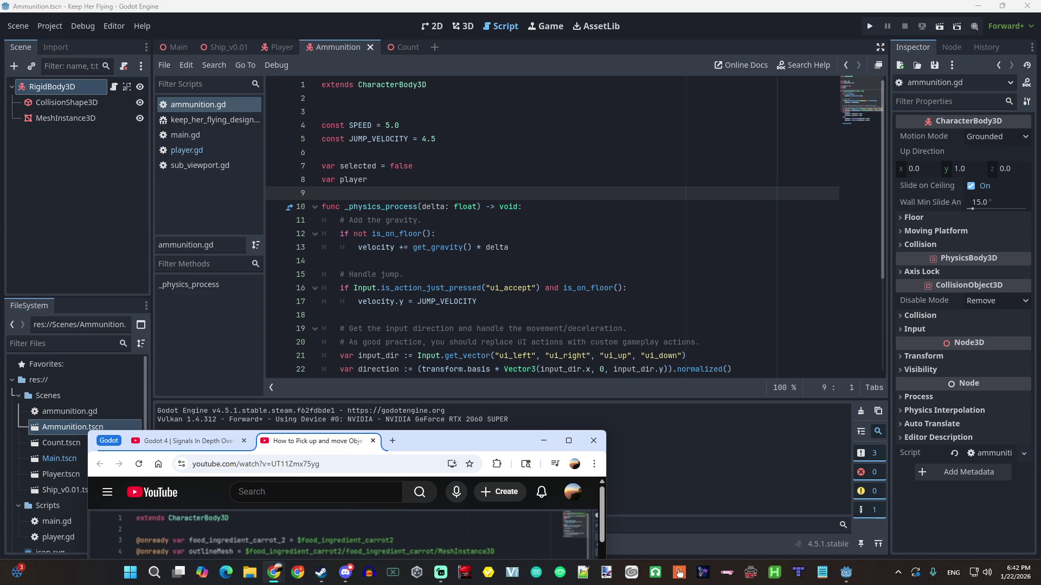
pyautogui.click(428, 259)
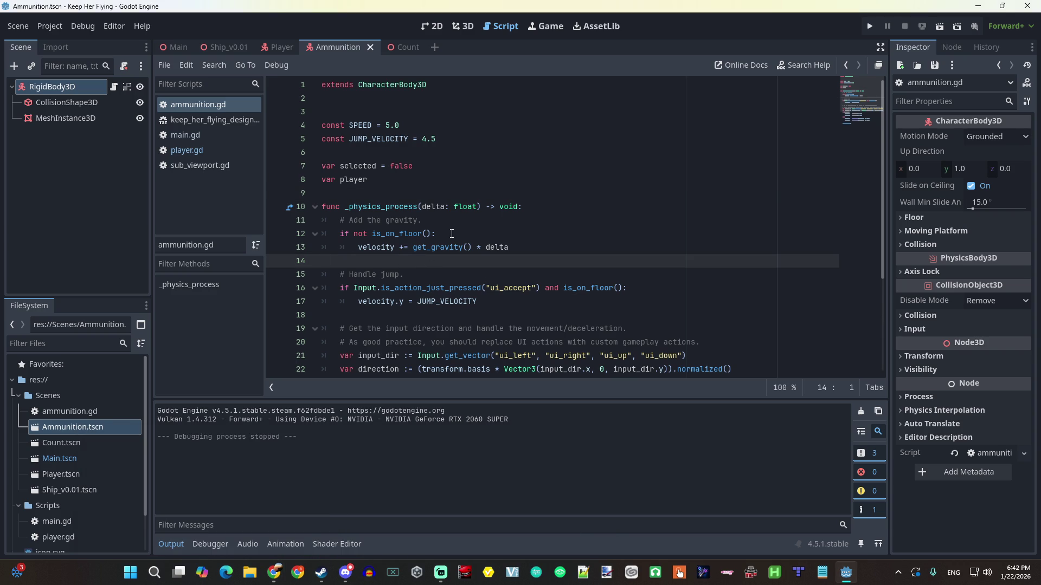
pyautogui.scroll(-3, 451, 233)
pyautogui.scroll(3, 452, 234)
pyautogui.click(391, 193)
# - Insert a blank line above _physics_process and reposition the tutorial window higher
pyautogui.press('Return')
pyautogui.press('Return')
pyautogui.press('Up')
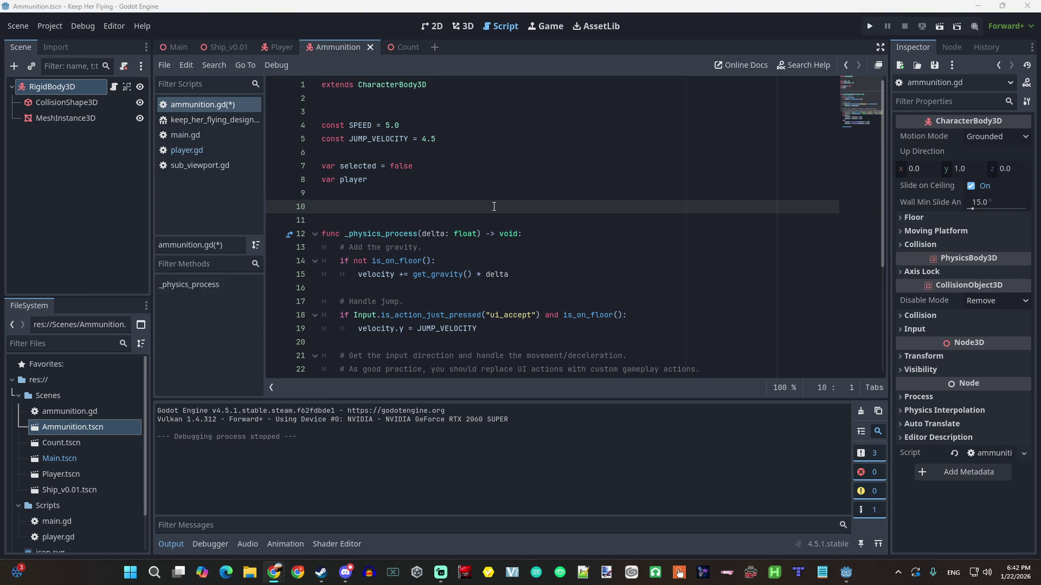
pyautogui.hotkey('alt', 'Tab')
pyautogui.hotkey('alt', 'Tab')
pyautogui.moveTo(414, 441)
pyautogui.mouseDown()
pyautogui.moveTo(392, 157)
pyautogui.moveTo(412, 138)
pyautogui.mouseUp()
pyautogui.hotkey('alt', 'Tab')
# - Write a 'func _ready() -> void:' stub whose body is pass
pyautogui.write('fuc')
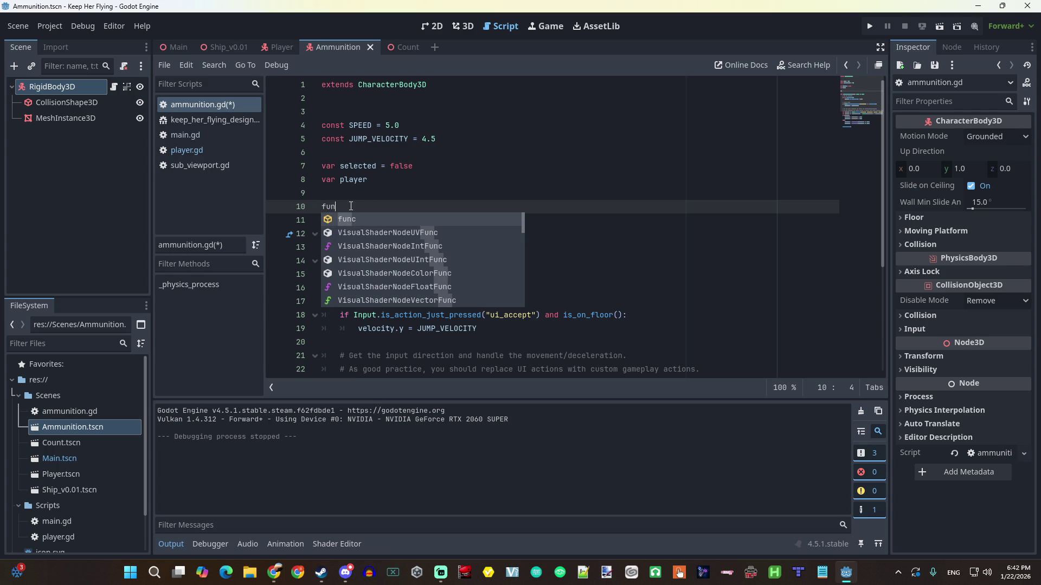
pyautogui.press('Return')
pyautogui.write('_rea')
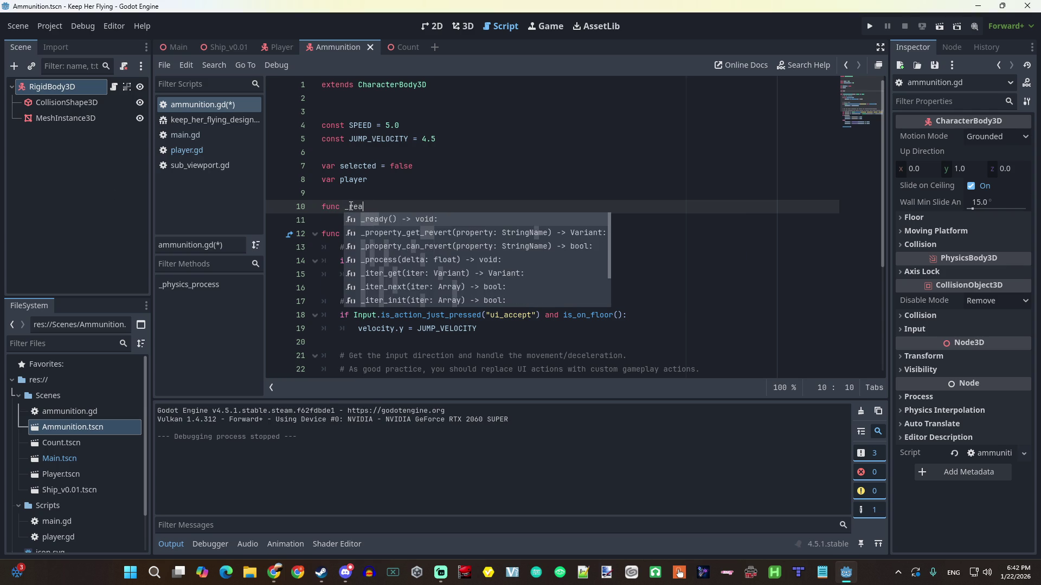
pyautogui.press('Return')
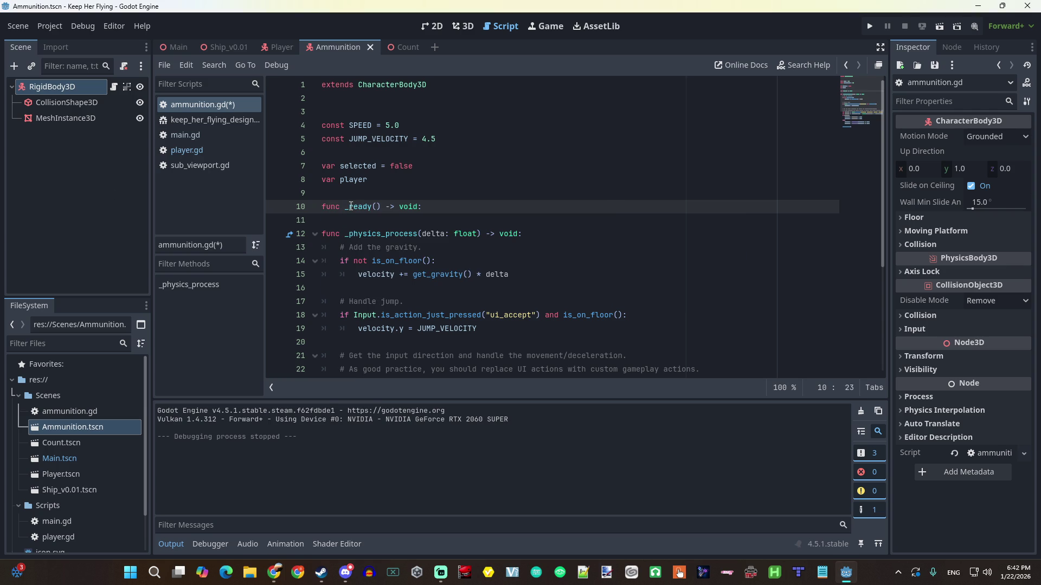
pyautogui.press('Left')
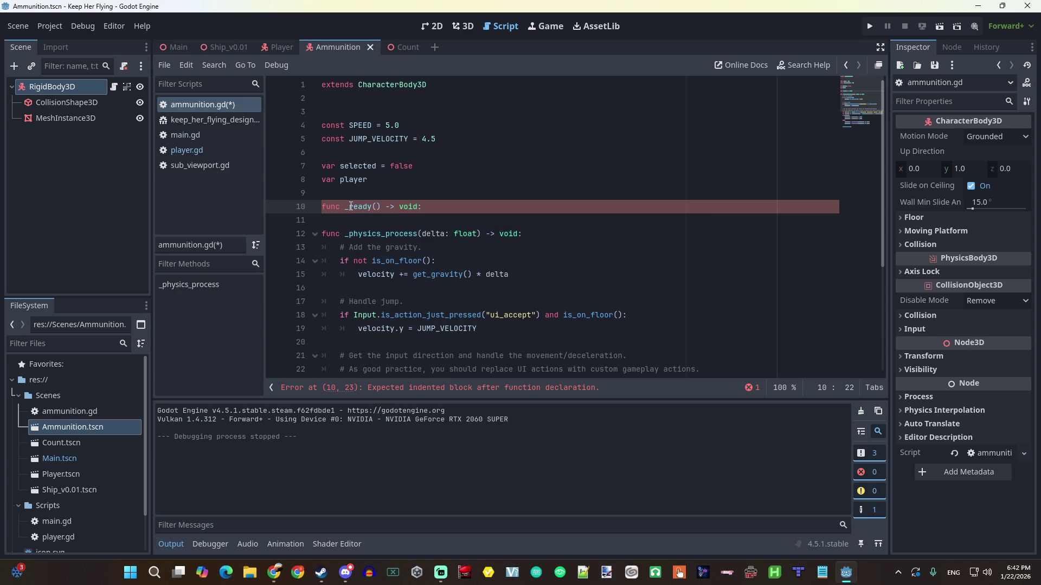
pyautogui.press('Return')
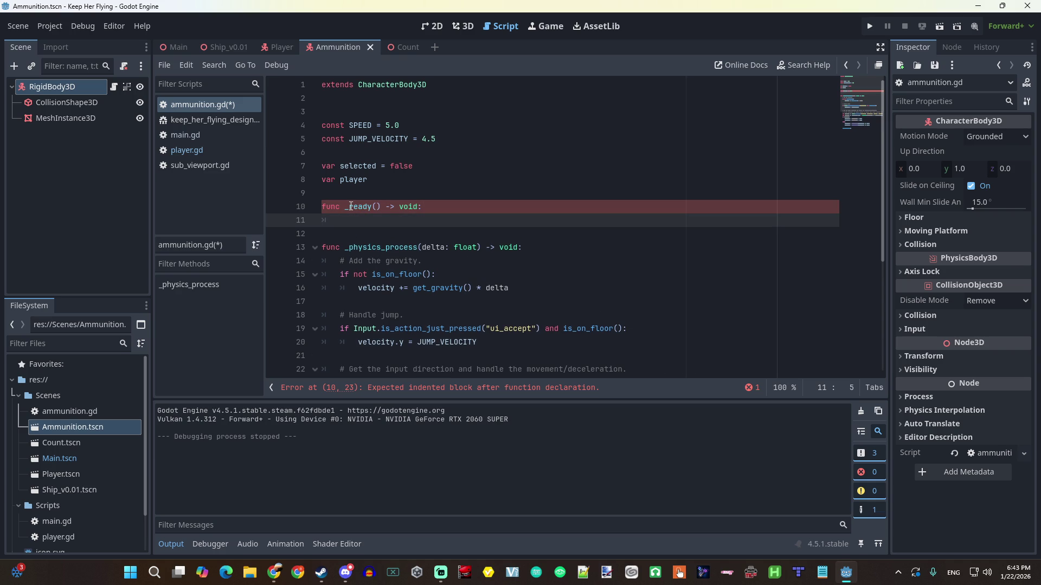
pyautogui.write('pass')
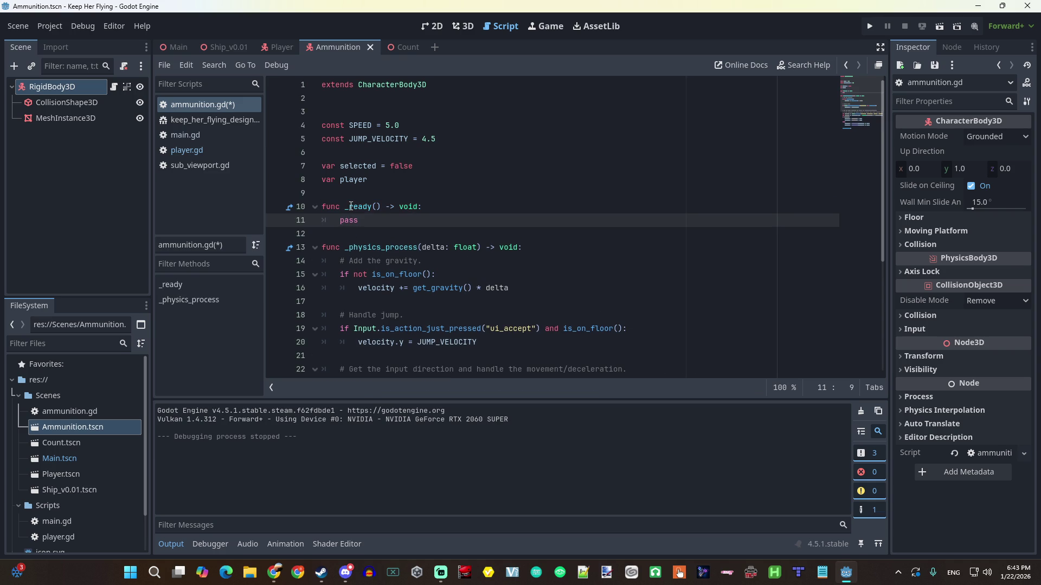
pyautogui.moveTo(351, 207)
# - Replace pass in _ready with 'player = get_tree()', following the tutorial's code
pyautogui.hotkey('alt', 'Tab')
pyautogui.moveTo(321, 118); pyautogui.dragTo(520, 71)
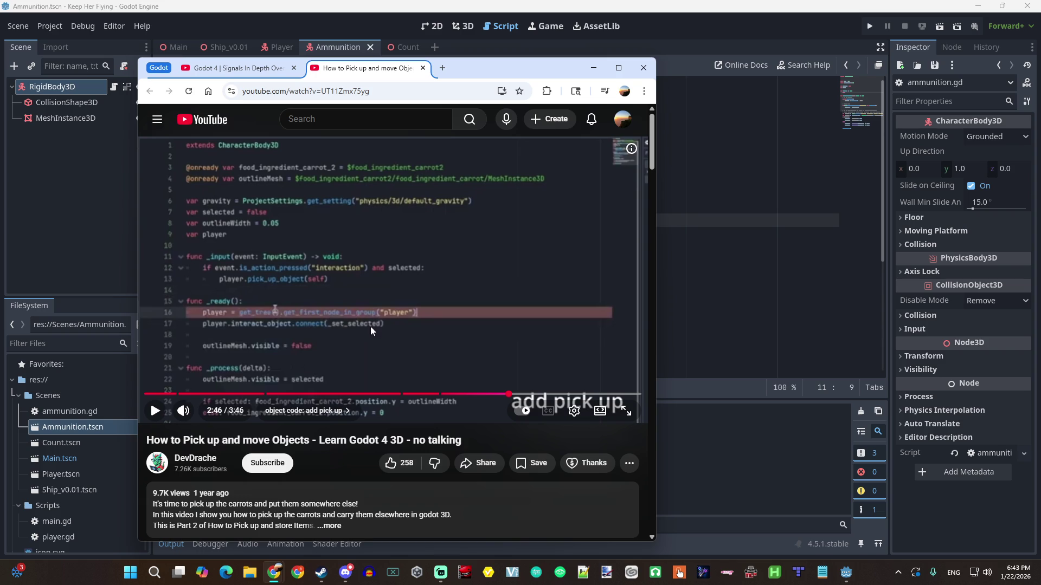
pyautogui.hotkey('alt', 'Tab')
pyautogui.press('BackSpace')
pyautogui.press('BackSpace')
pyautogui.press('BackSpace')
pyautogui.write('playe')
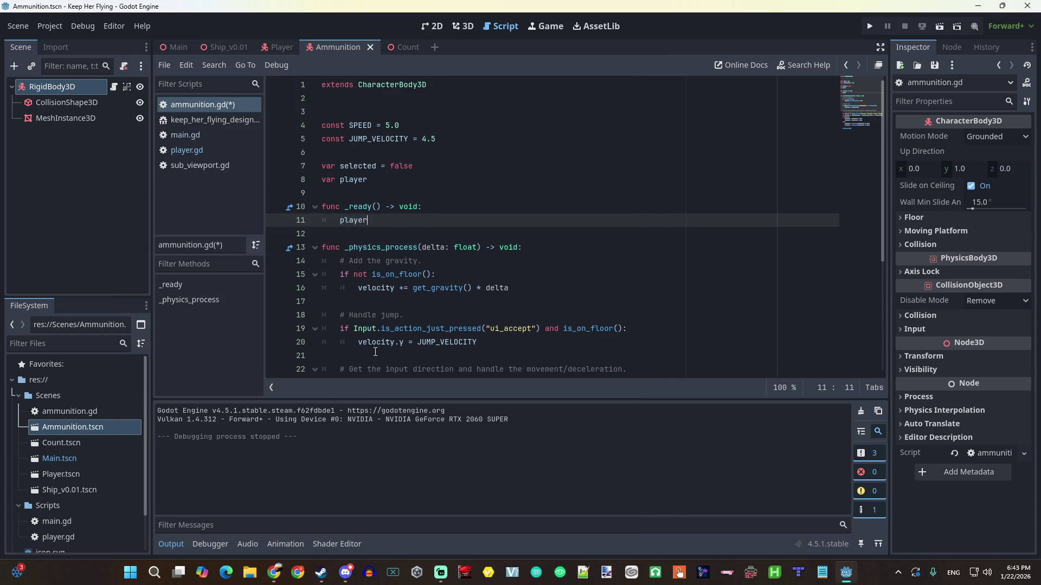
pyautogui.write('r')
pyautogui.hotkey('alt', 'Tab')
pyautogui.hotkey('alt', 'Tab')
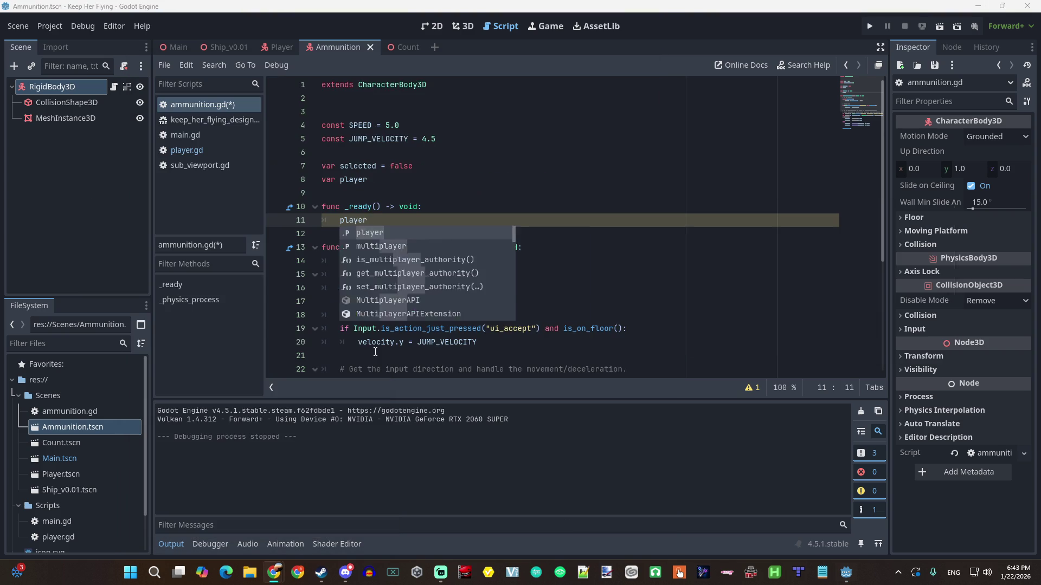
pyautogui.write('= get')
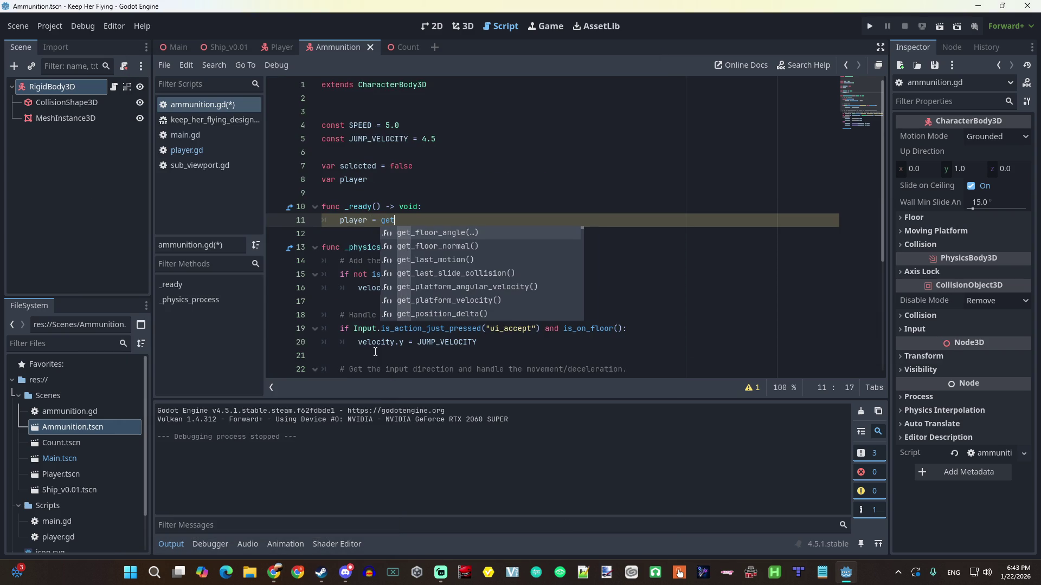
pyautogui.write('_tree')
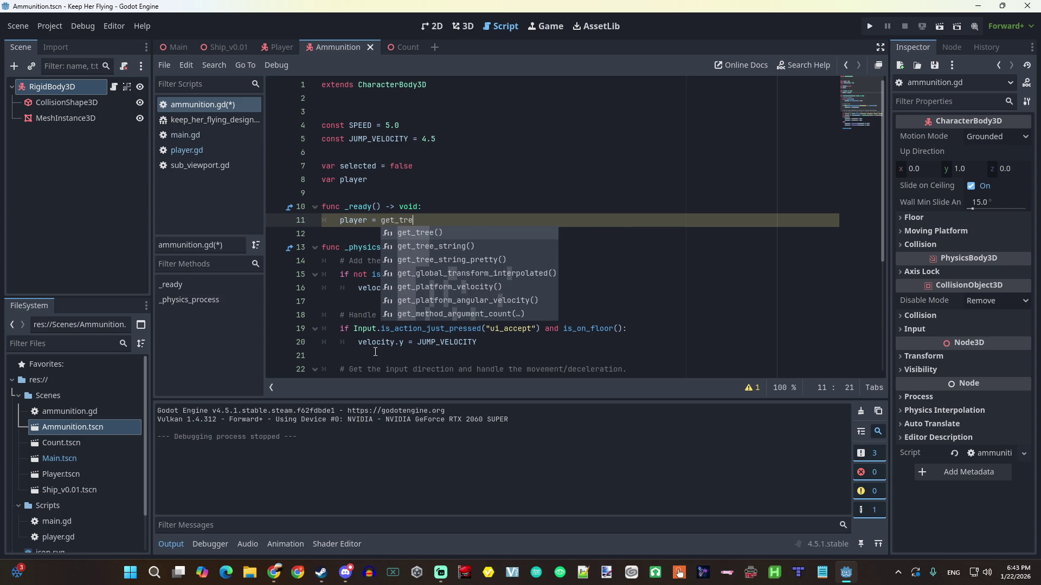
pyautogui.press('Return')
# - Finish the line with .get_first_node_in_group("") and switch to the Player scene
pyautogui.write('get')
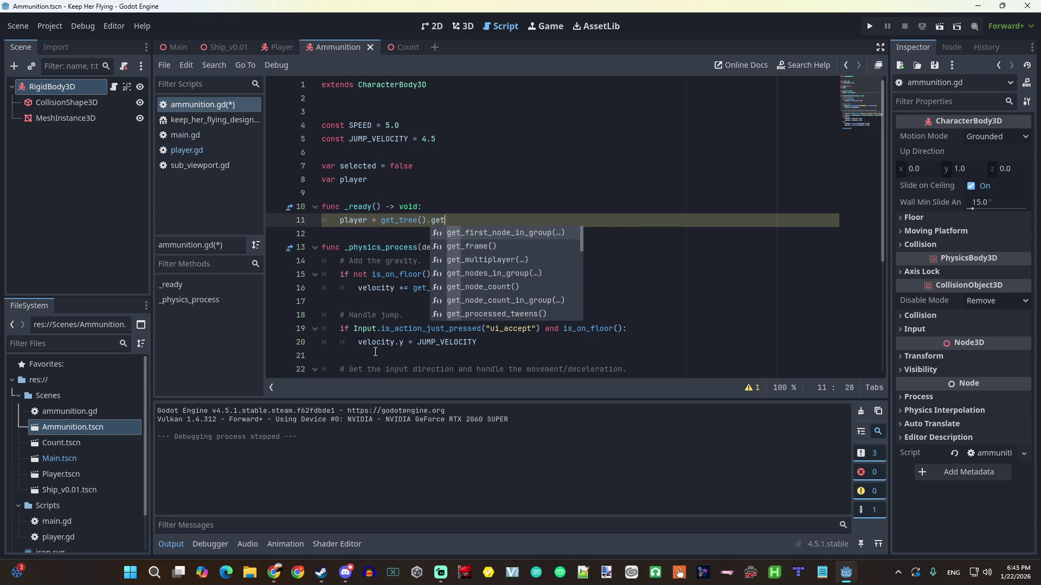
pyautogui.press('Return')
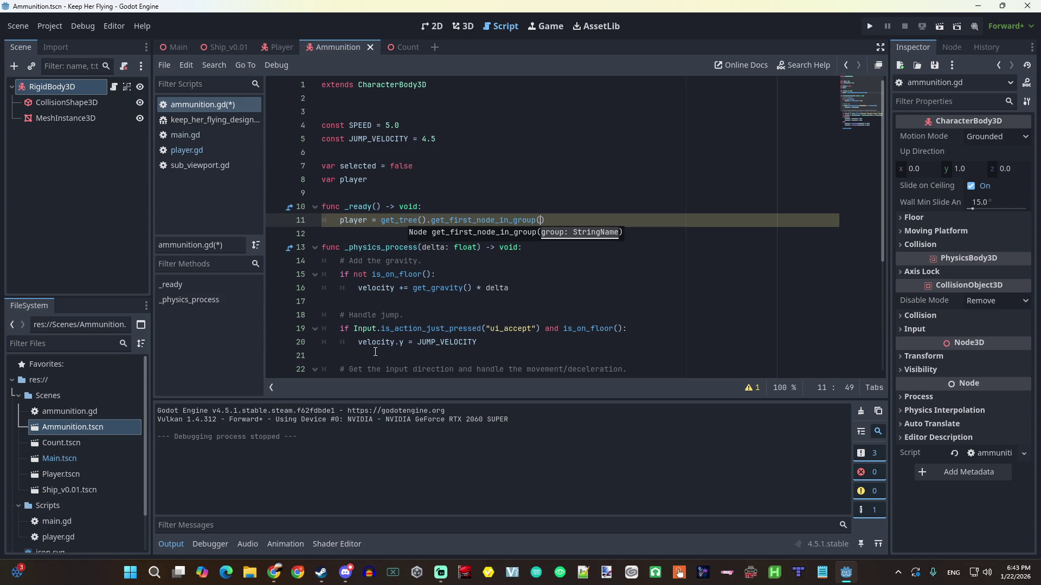
pyautogui.write('"')
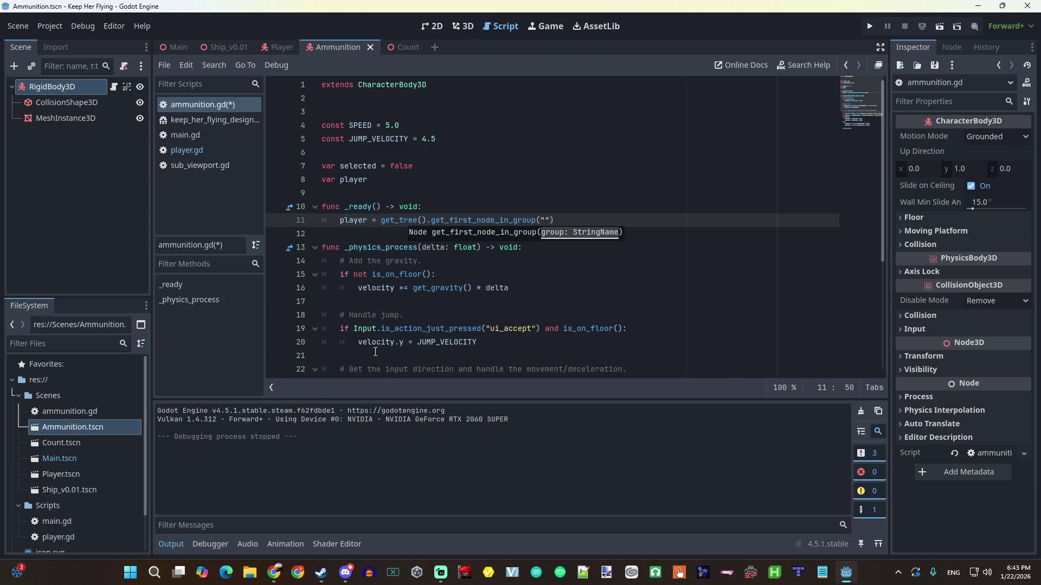
pyautogui.hotkey('alt', 'Tab')
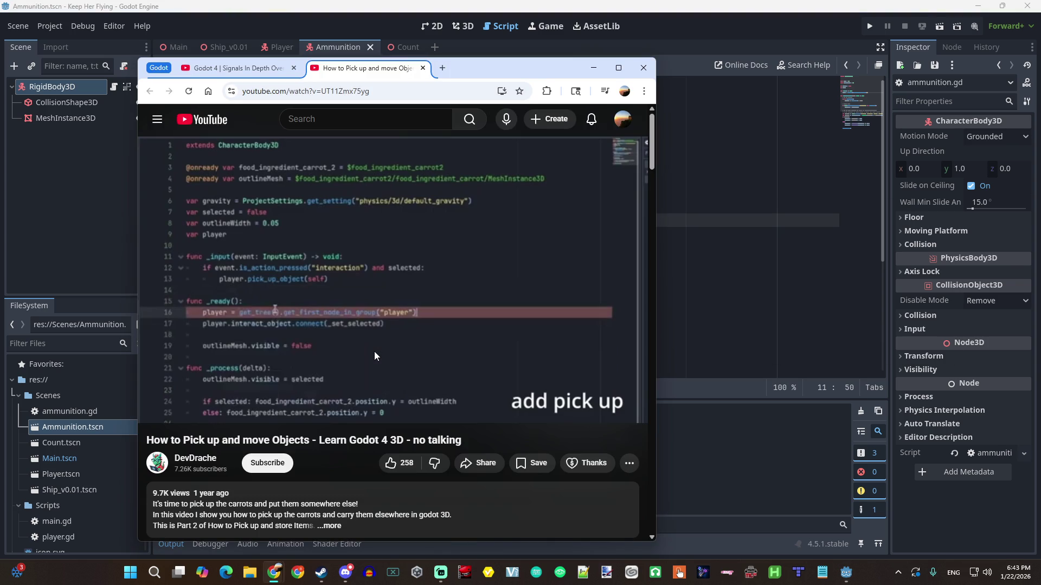
pyautogui.hotkey('alt', 'Tab')
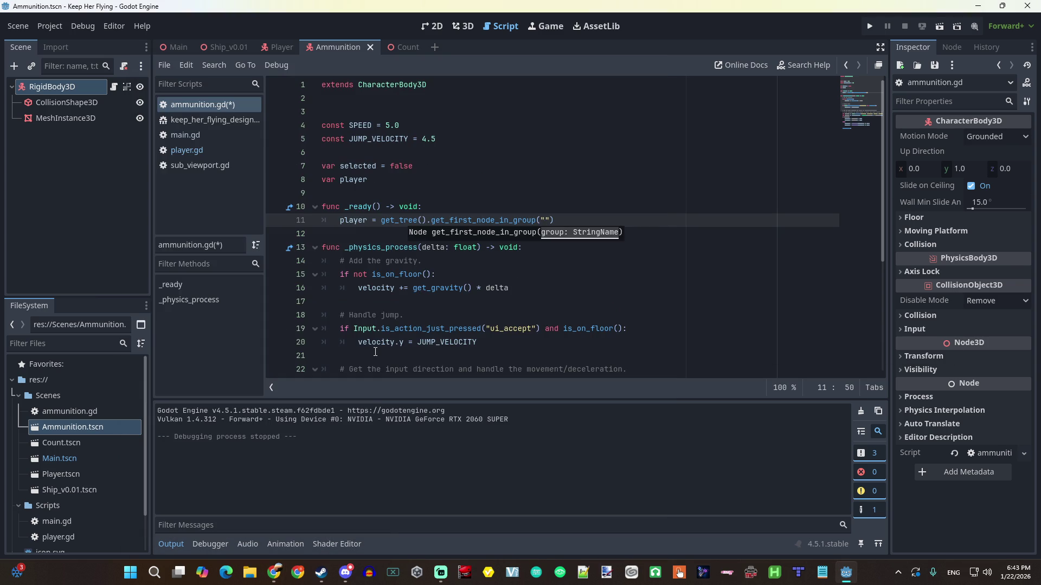
pyautogui.click(279, 46)
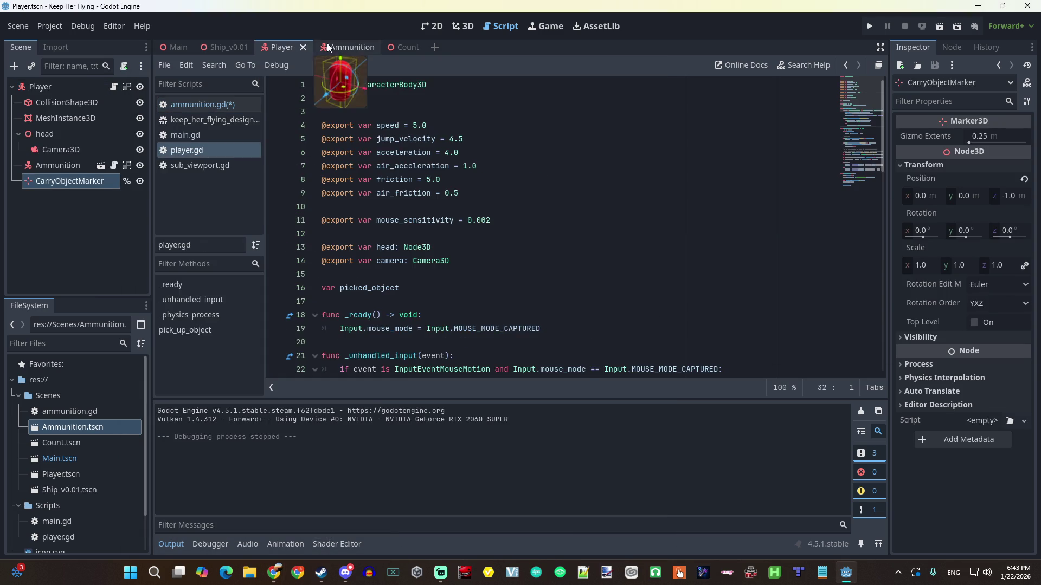
# - Fill in the group name "Player" and start a new line below the lookup
pyautogui.click(327, 46)
pyautogui.write('Player')
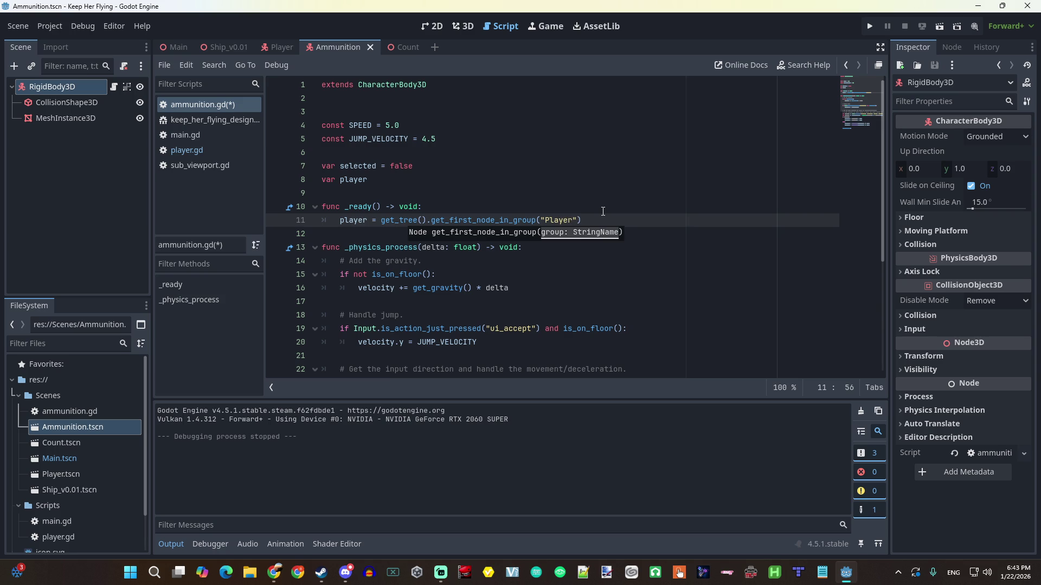
pyautogui.hotkey('alt', 'Tab')
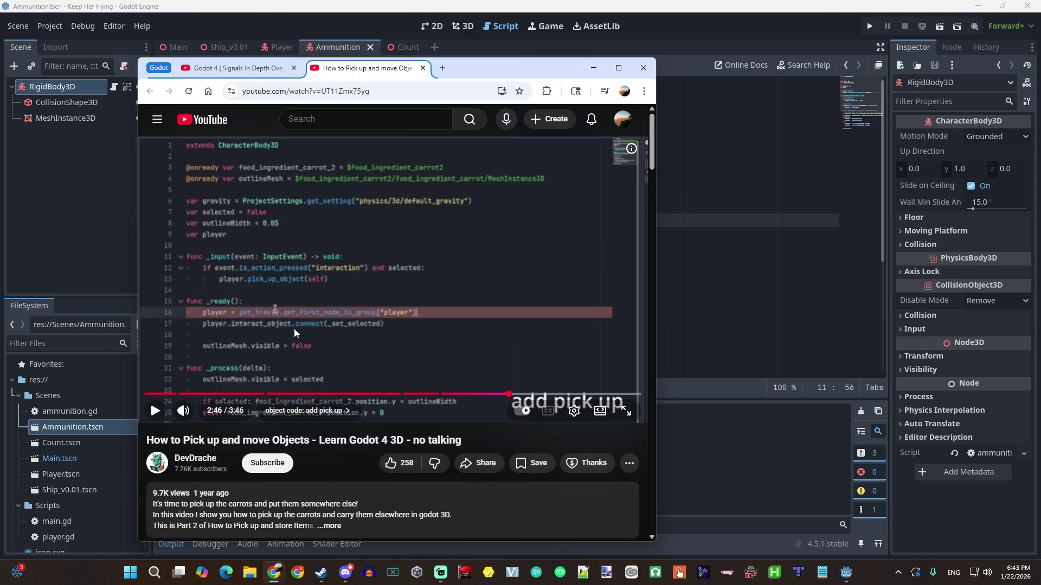
pyautogui.hotkey('alt', 'Tab')
pyautogui.press('Return')
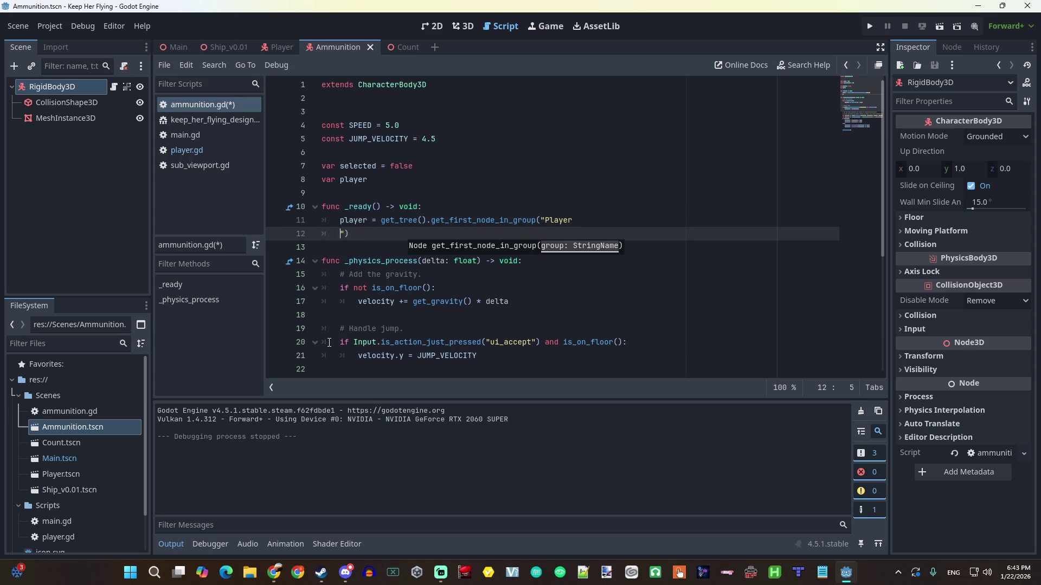
pyautogui.press('BackSpace')
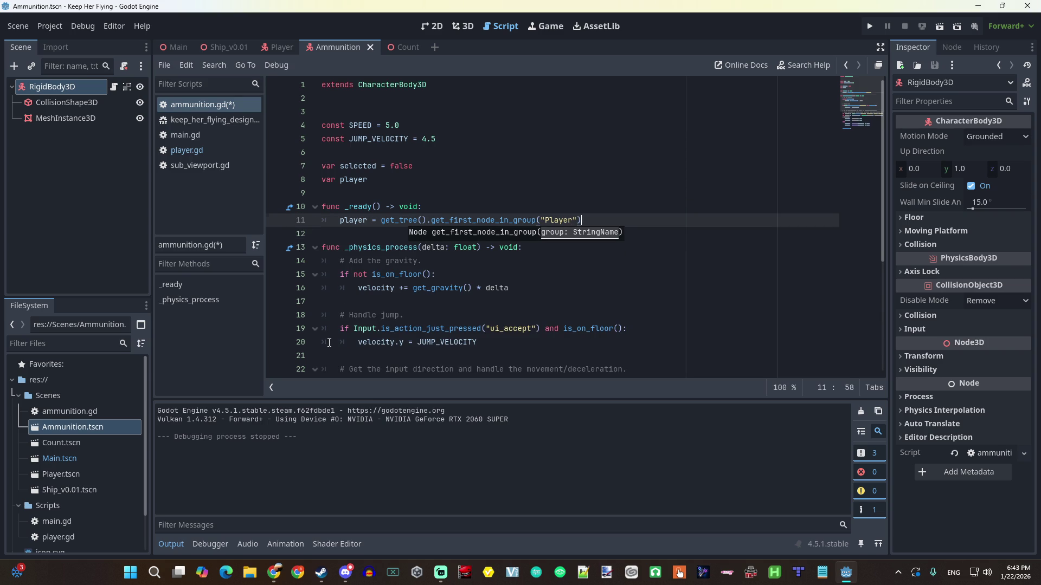
pyautogui.press('Return')
# - Write player.interact_object.connect(_set_selected), copying it from the tutorial
pyautogui.write('player.interact')
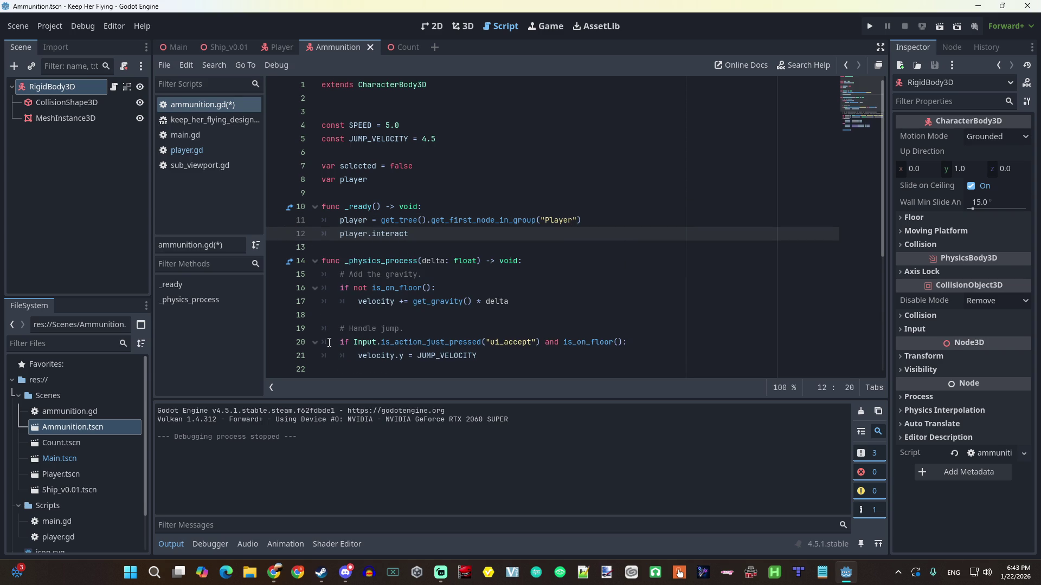
pyautogui.write('_object.connect')
pyautogui.hotkey('alt', 'Tab')
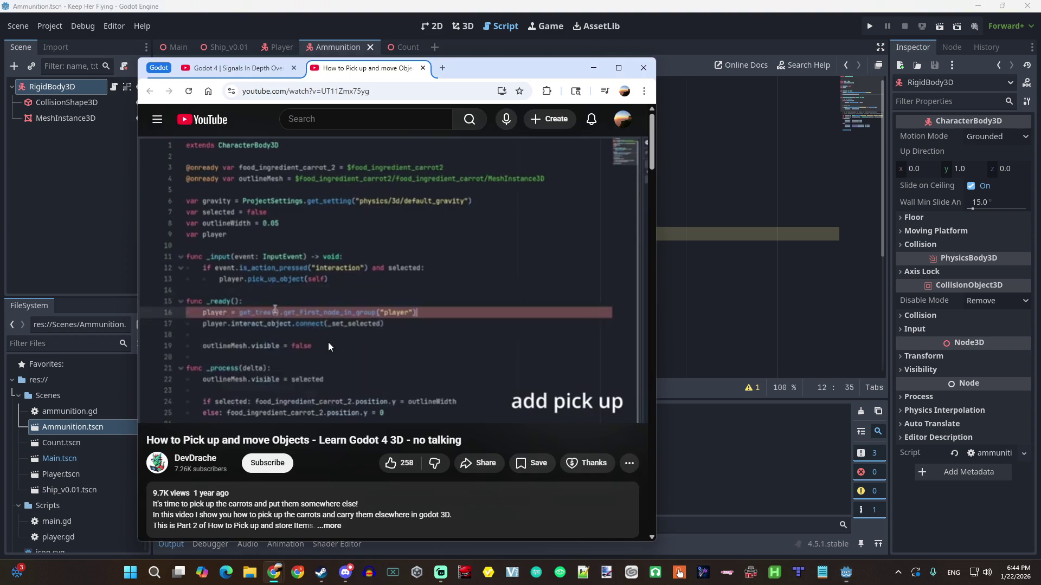
pyautogui.hotkey('alt', 'Tab')
pyautogui.write('(')
pyautogui.hotkey('alt', 'Tab')
pyautogui.hotkey('alt', 'Tab')
pyautogui.write('set')
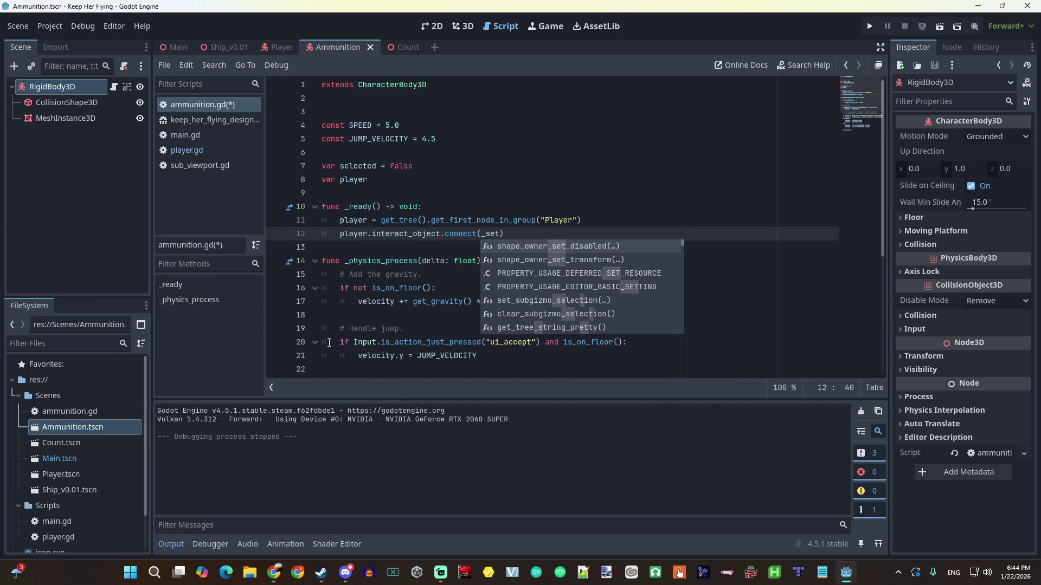
pyautogui.write('_')
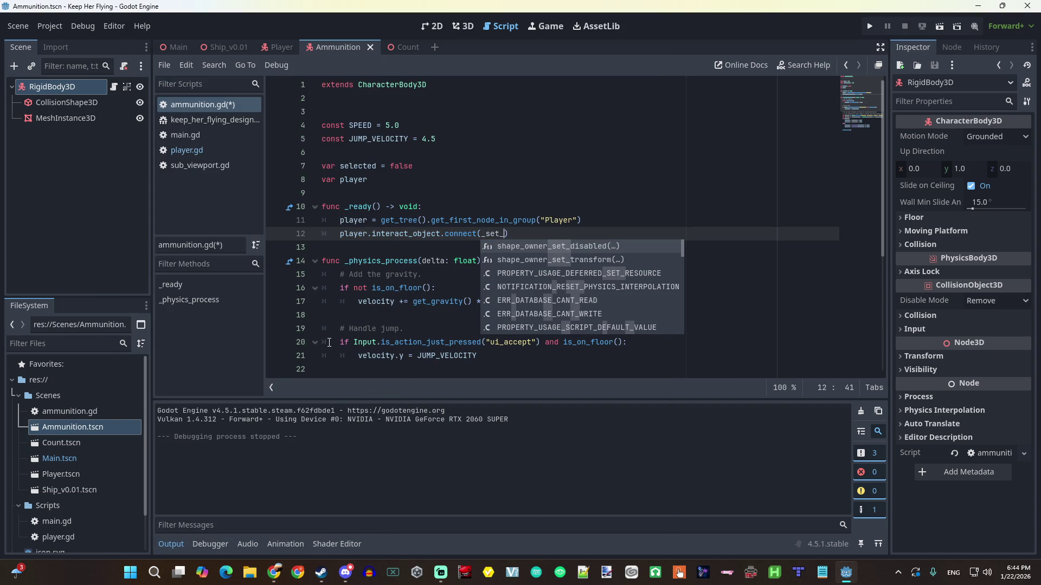
pyautogui.write('sele')
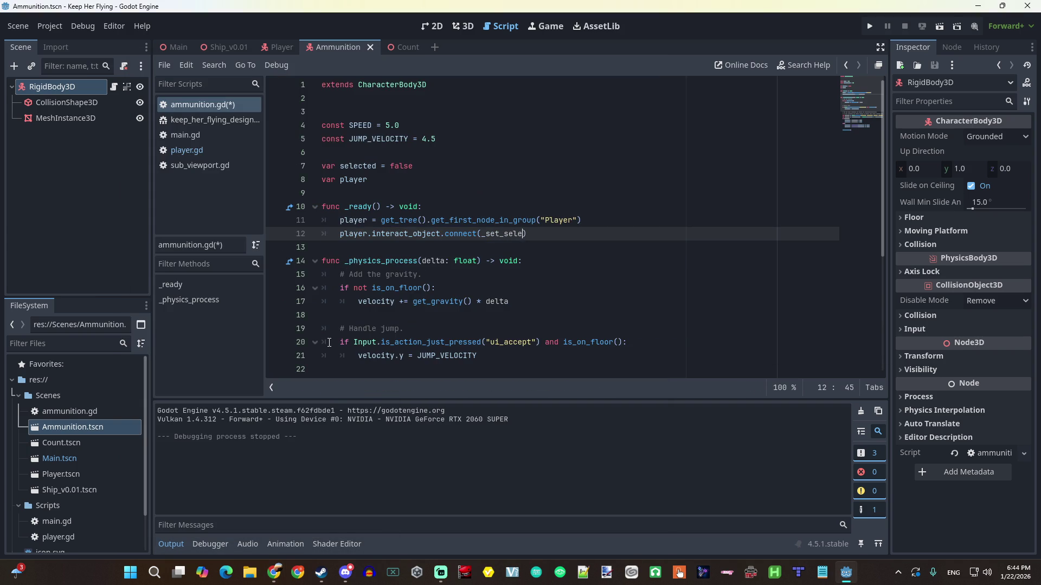
pyautogui.write('cted')
pyautogui.hotkey('alt', 'Tab')
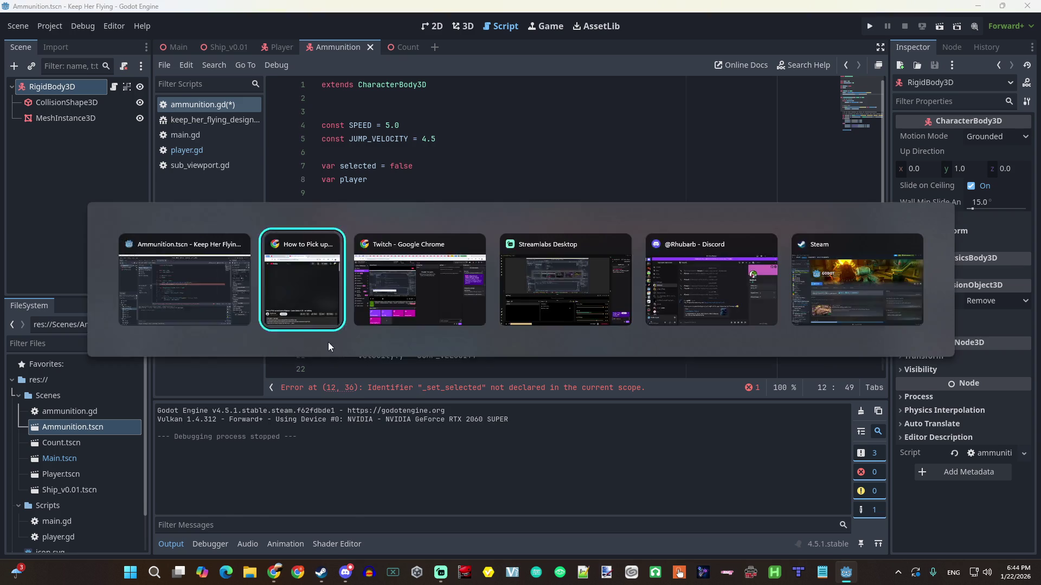
# - Pause the tutorial at 2:49 and add a new line after the connect call
pyautogui.click(328, 344)
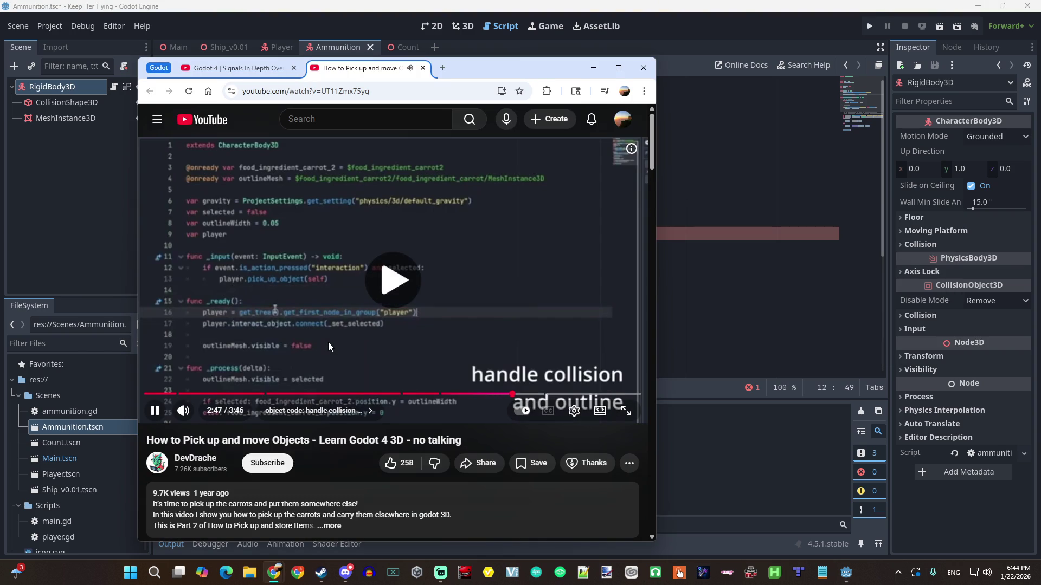
pyautogui.click(363, 318)
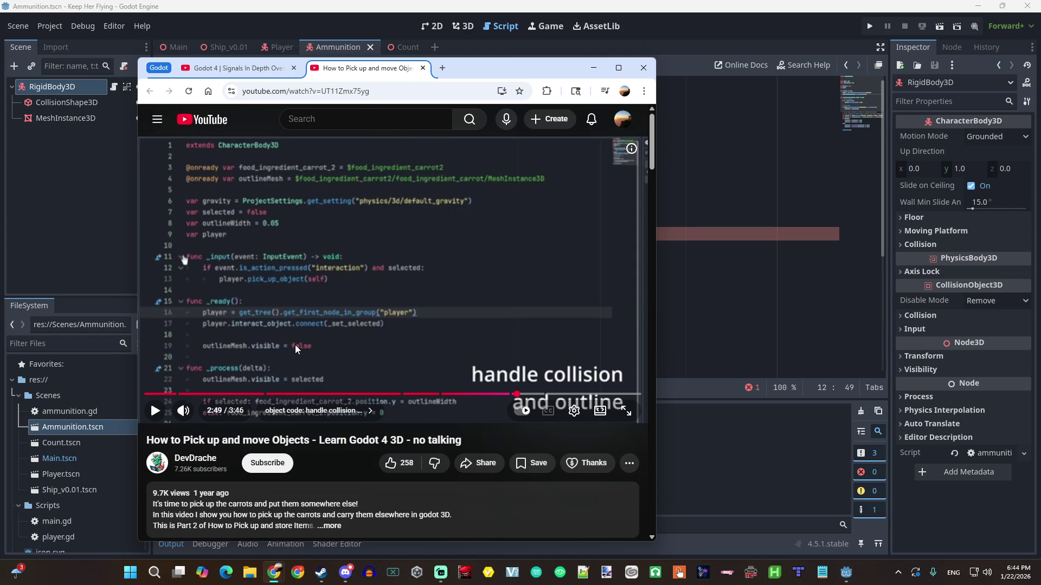
pyautogui.hotkey('alt', 'Tab')
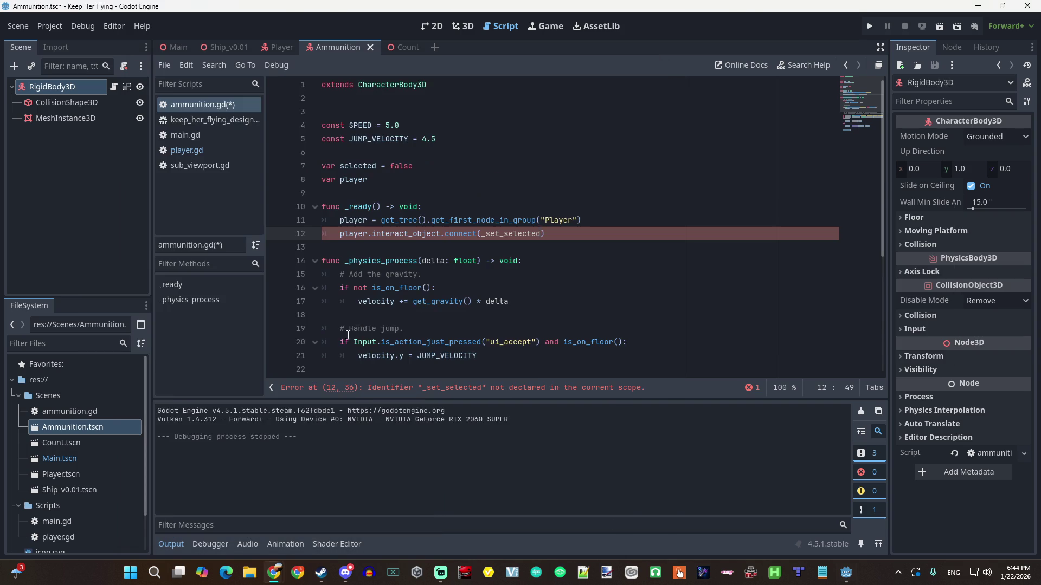
pyautogui.press('End')
pyautogui.press('Return')
pyautogui.press('Return')
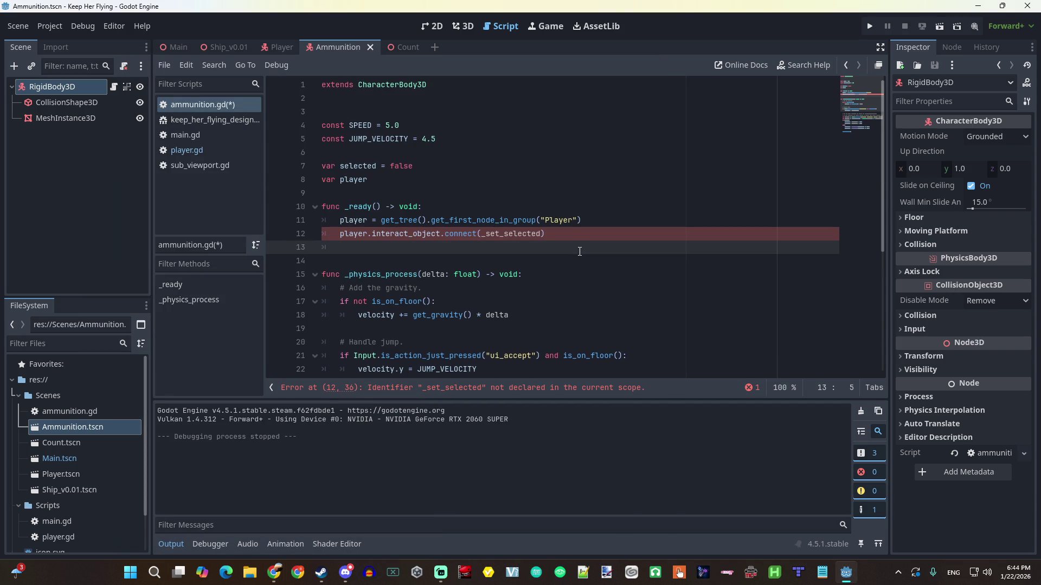
# - Type 'outlineMesh.visible = false', checking the variable name against the tutorial
pyautogui.write('outline.m')
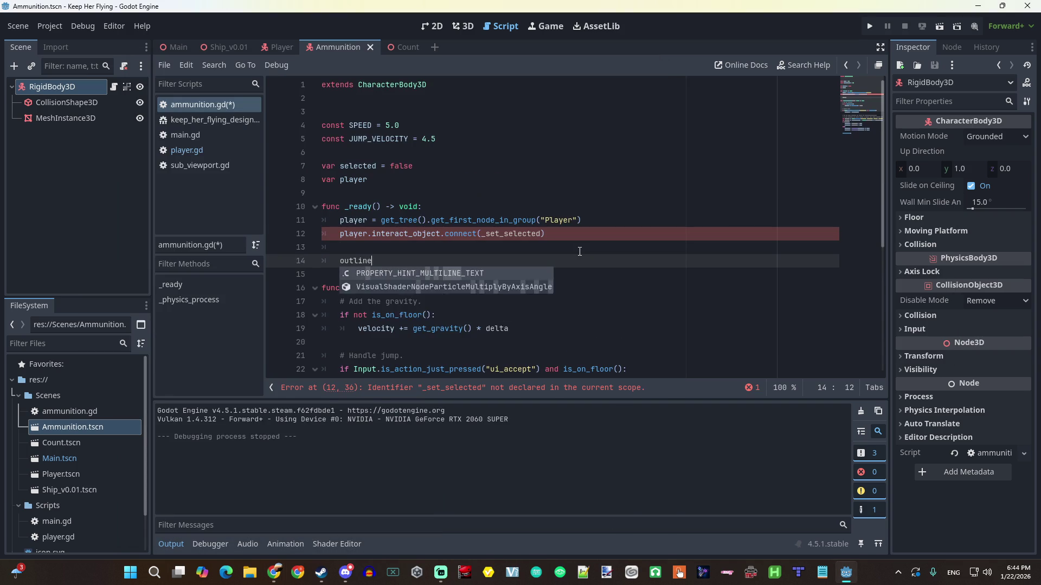
pyautogui.press('BackSpace')
pyautogui.hotkey('alt', 'Tab')
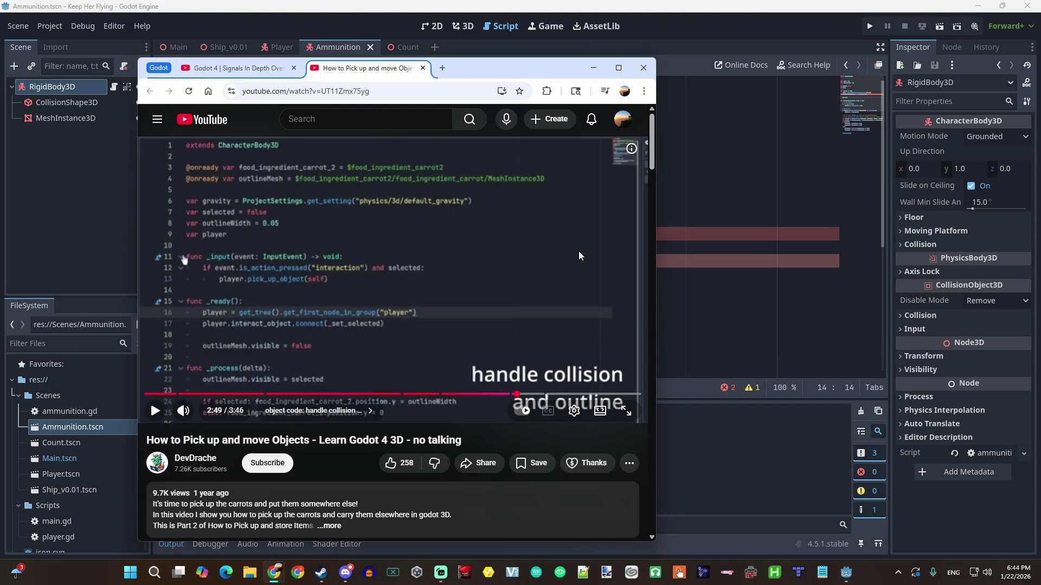
pyautogui.hotkey('alt', 'Tab')
pyautogui.write('Me')
pyautogui.hotkey('alt', 'Tab')
pyautogui.hotkey('alt', 'Tab')
pyautogui.write('.visible = ')
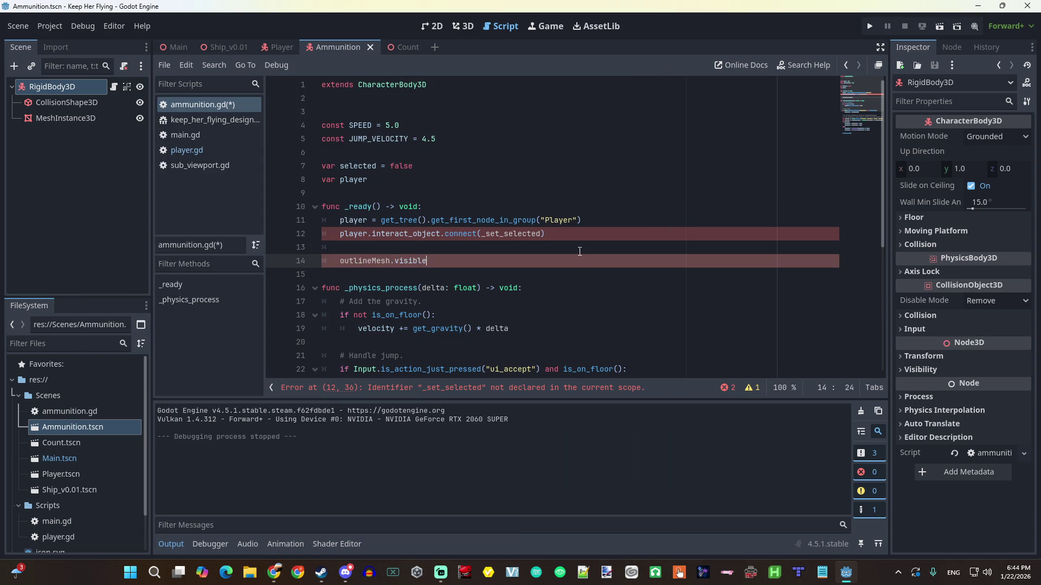
pyautogui.write('false')
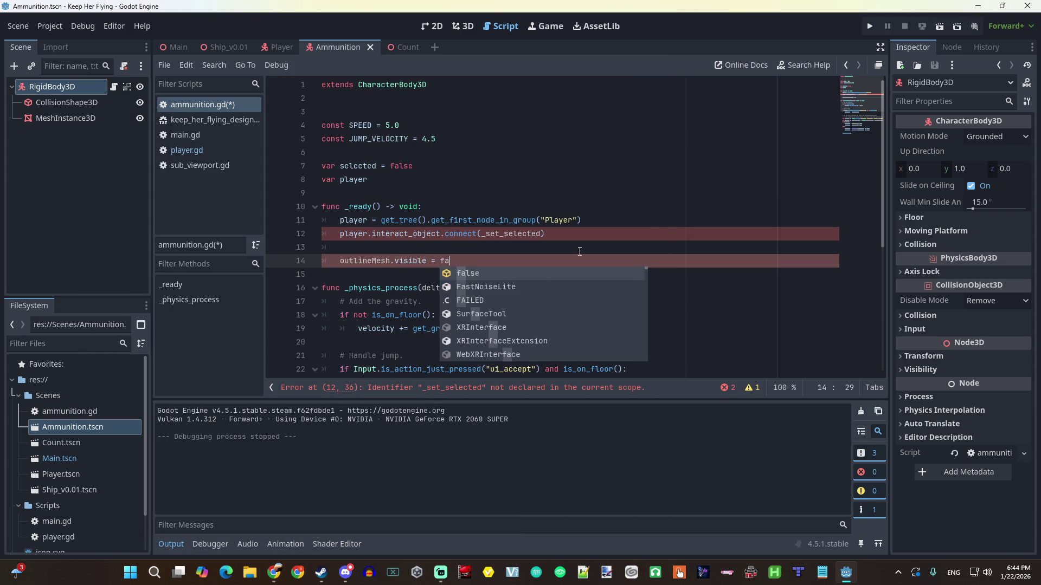
pyautogui.click(579, 251)
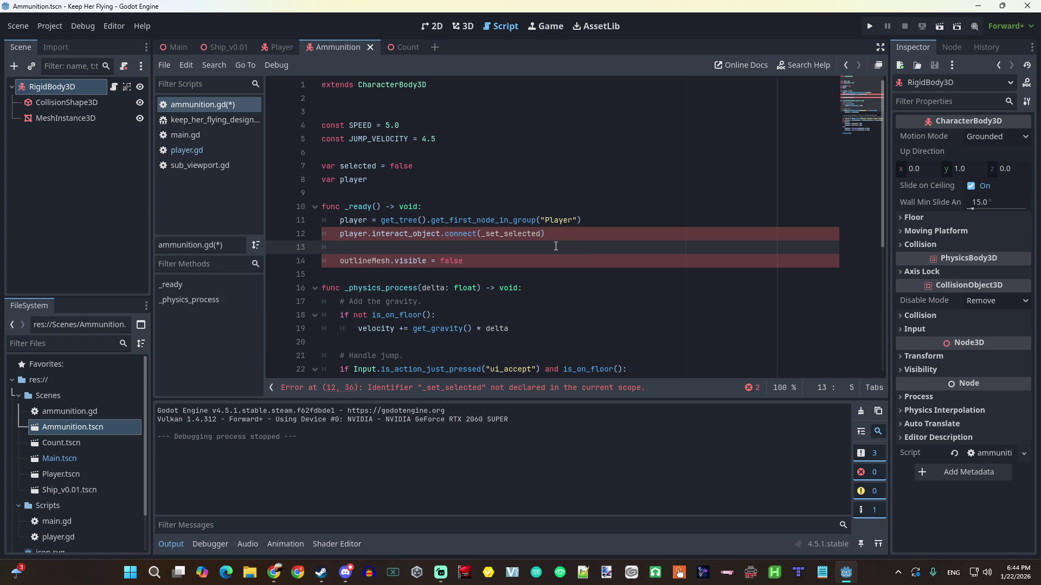
pyautogui.click(539, 237)
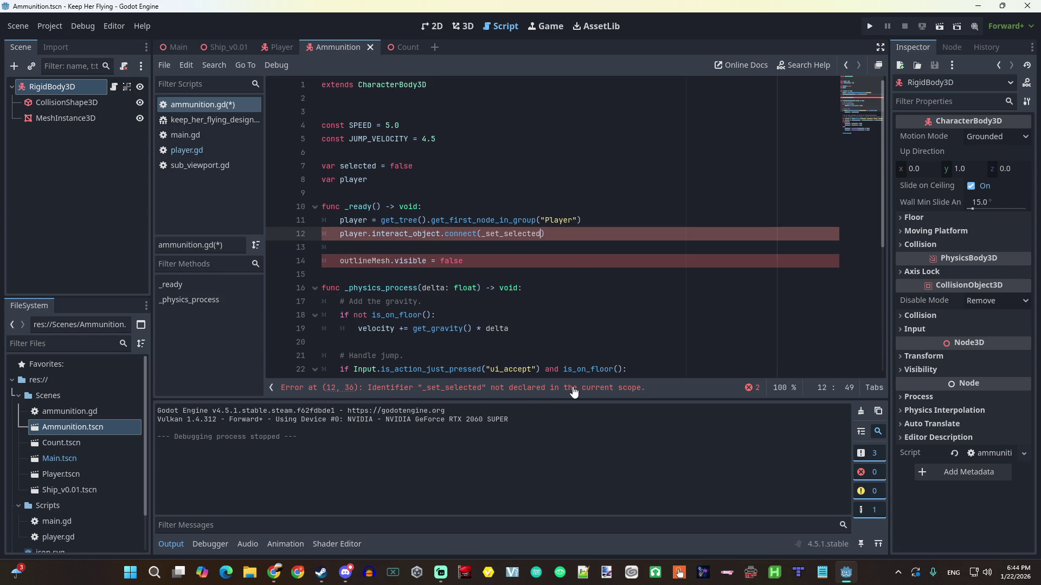
pyautogui.hotkey('alt', 'Tab')
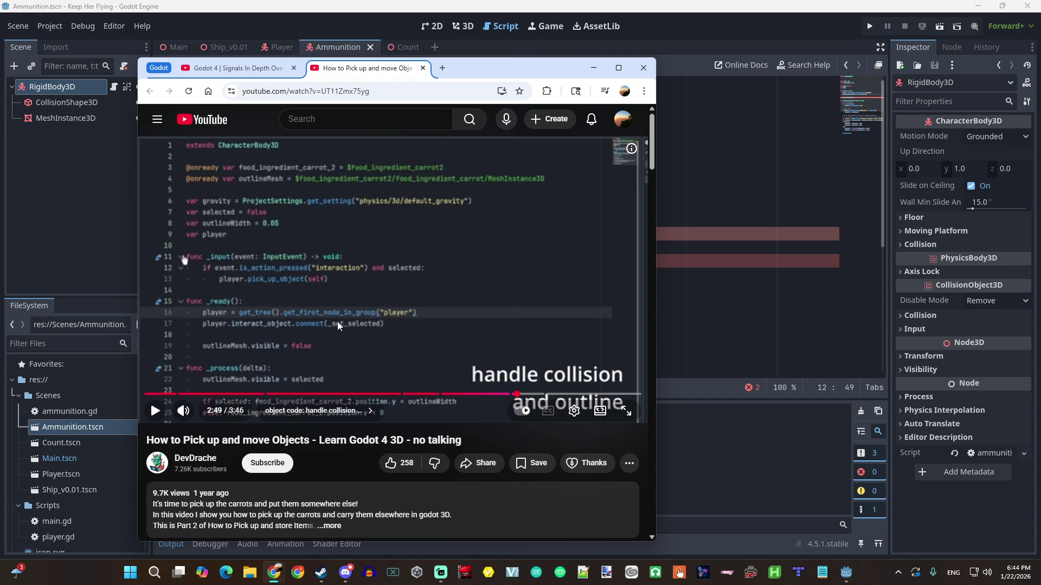
pyautogui.hotkey('alt', 'Tab')
pyautogui.hotkey('alt', 'Tab')
pyautogui.hotkey('alt', 'Tab')
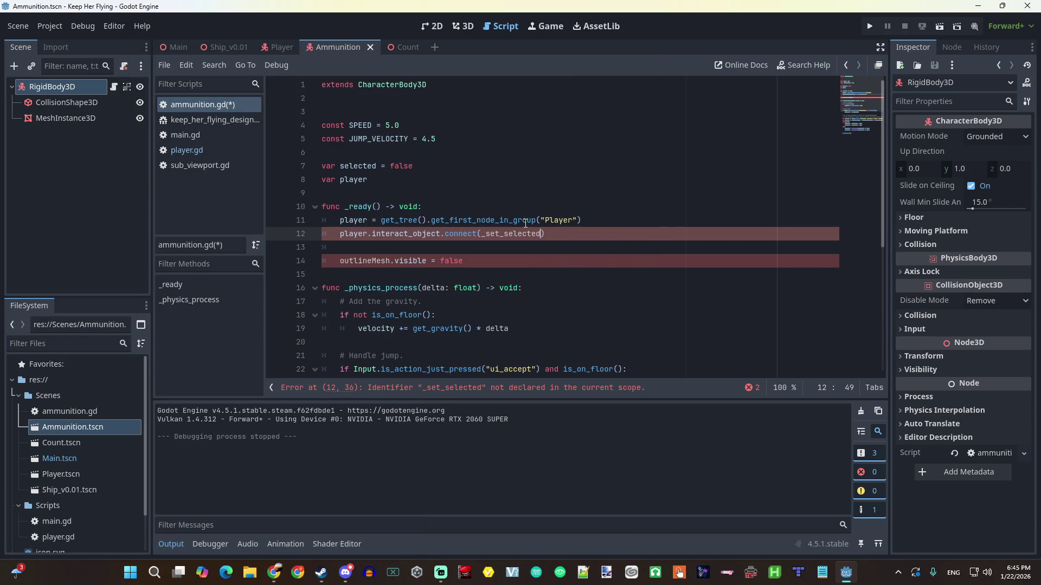
pyautogui.click(546, 220)
pyautogui.press('BackSpace')
pyautogui.write('p')
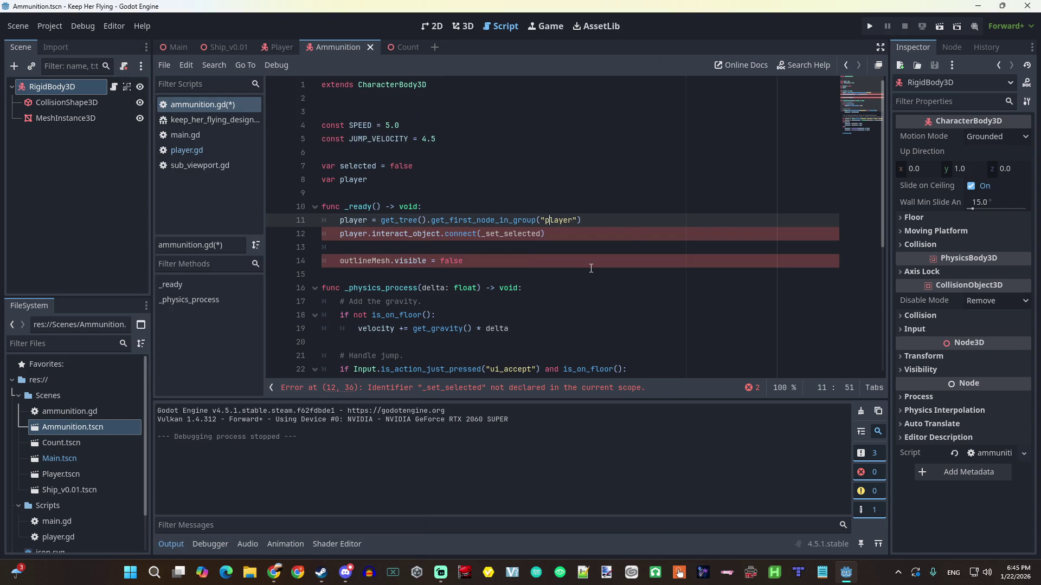
pyautogui.click(569, 282)
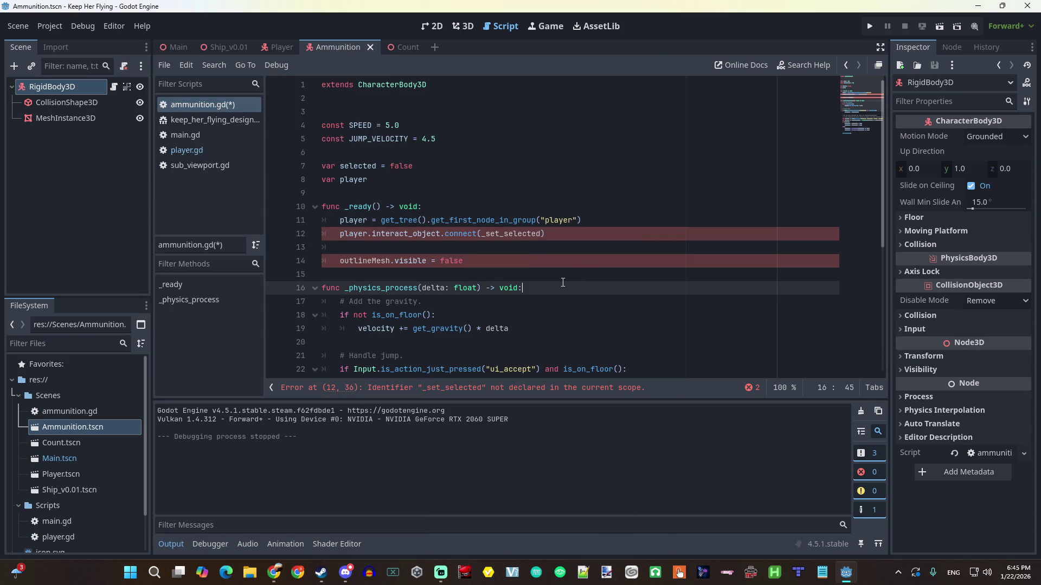
pyautogui.click(550, 221)
pyautogui.press('BackSpace')
pyautogui.write('P')
pyautogui.click(544, 297)
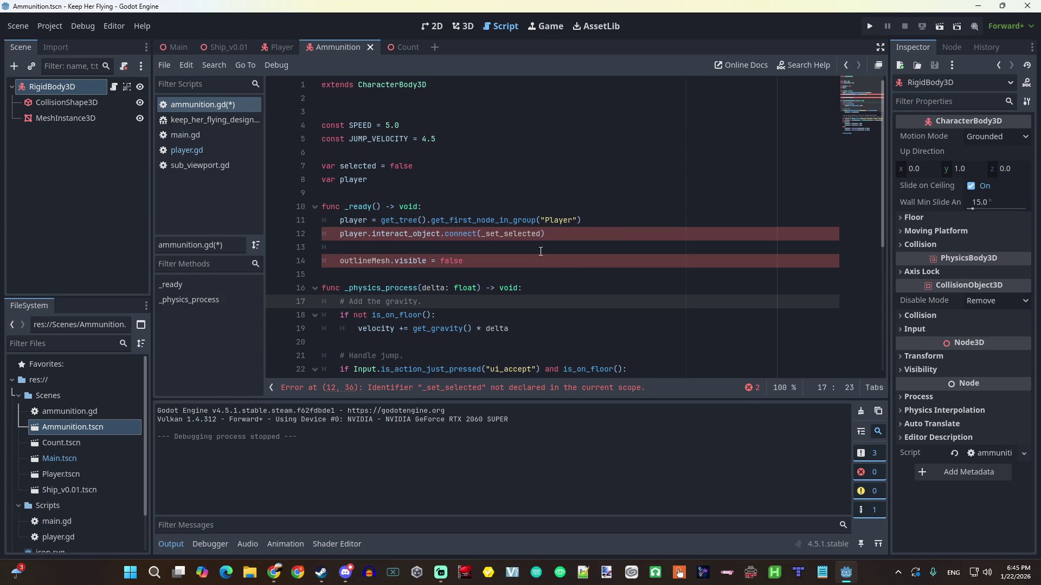
pyautogui.click(541, 275)
pyautogui.hotkey('alt', 'Tab')
pyautogui.click(361, 335)
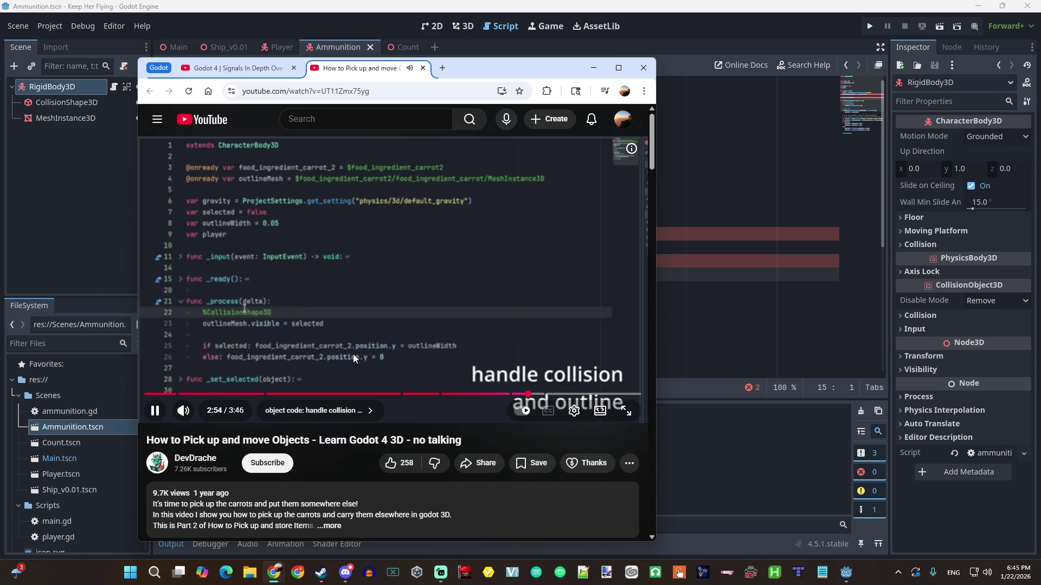
# - Rewind and replay the tutorial's collision and outline code at 100% volume, pausing at the physics process code
pyautogui.press('Left')
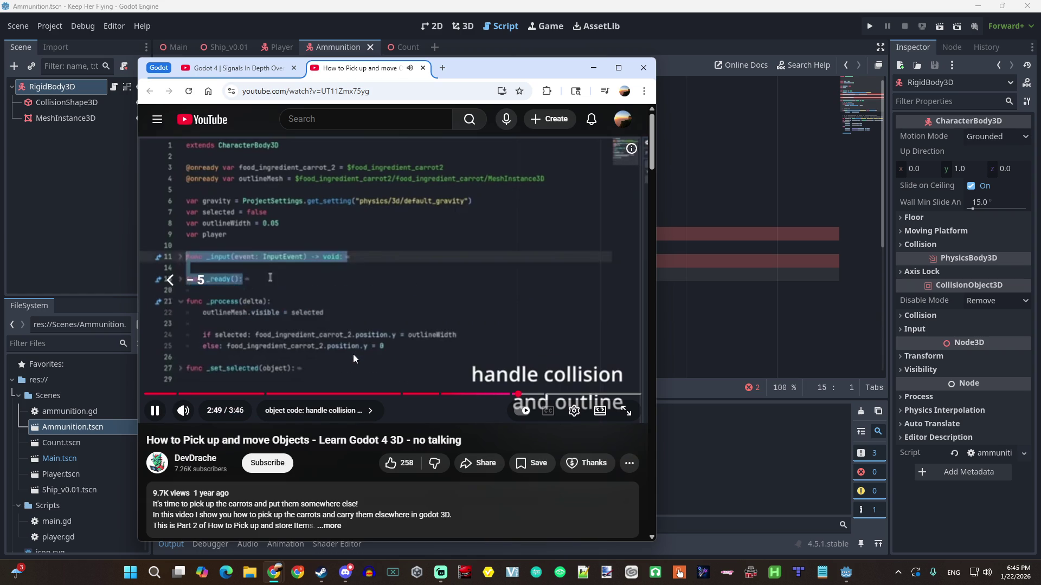
pyautogui.press('Left')
pyautogui.press('space')
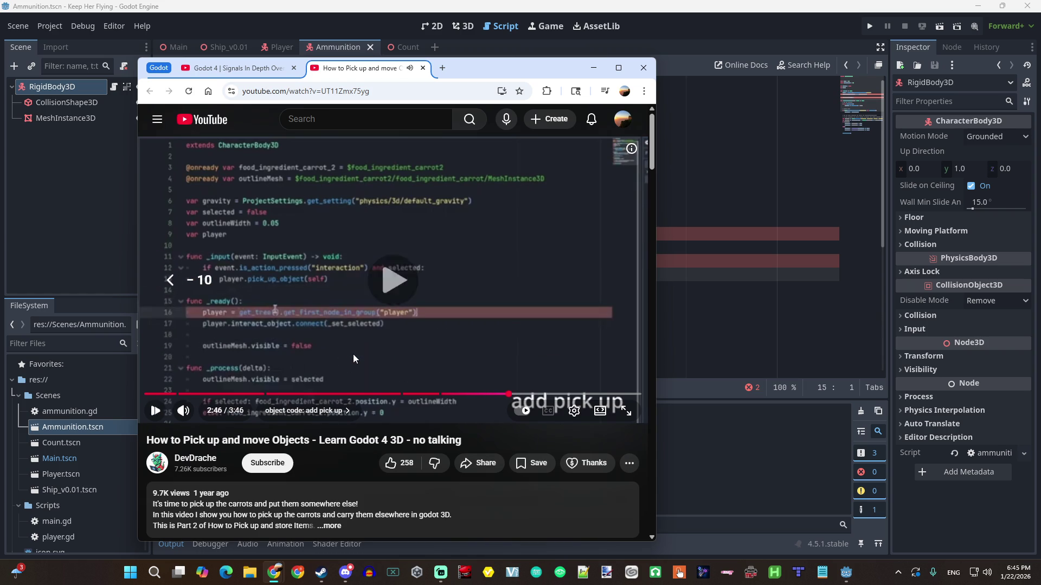
pyautogui.press('space')
pyautogui.press('space')
pyautogui.press('space')
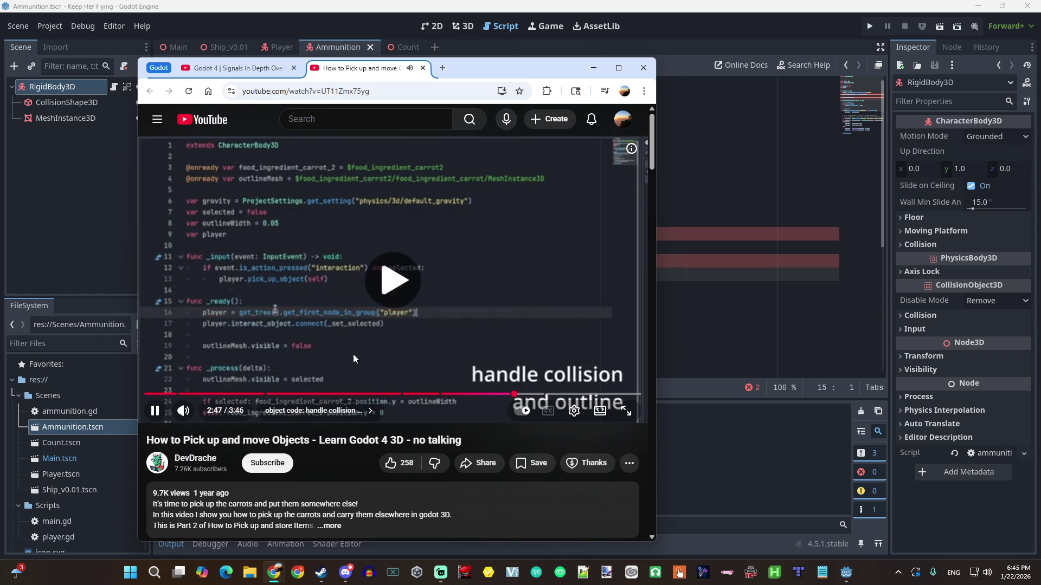
pyautogui.press('space')
pyautogui.press('space')
pyautogui.press('space')
pyautogui.press('space')
pyautogui.press('space')
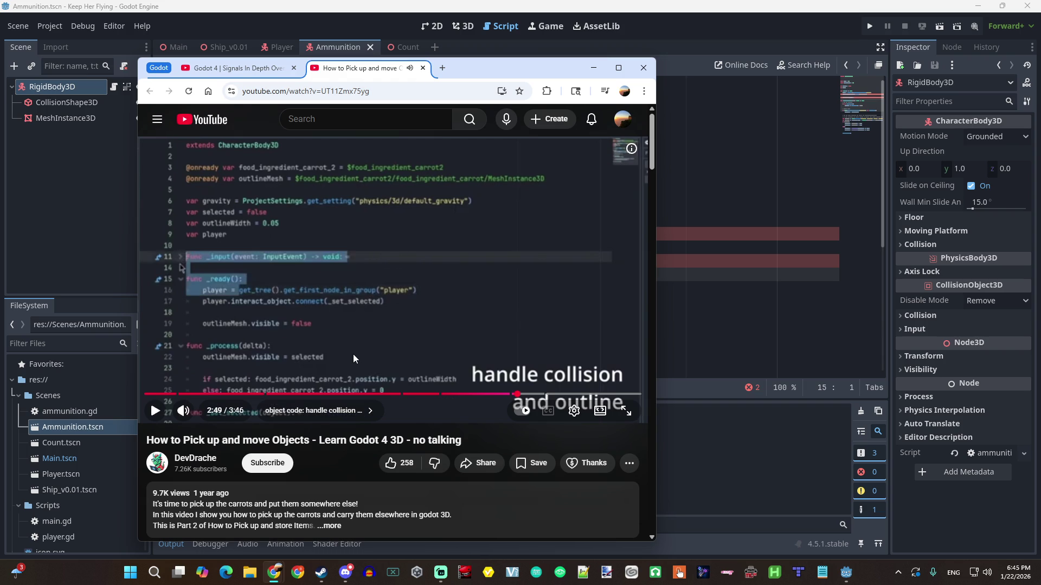
pyautogui.press('space')
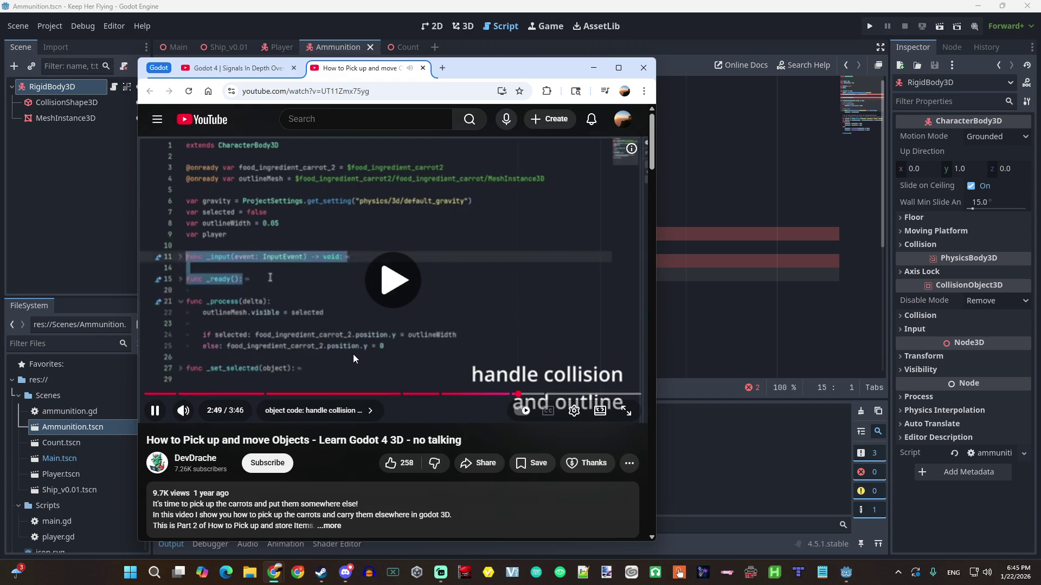
pyautogui.press('space')
pyautogui.press('space')
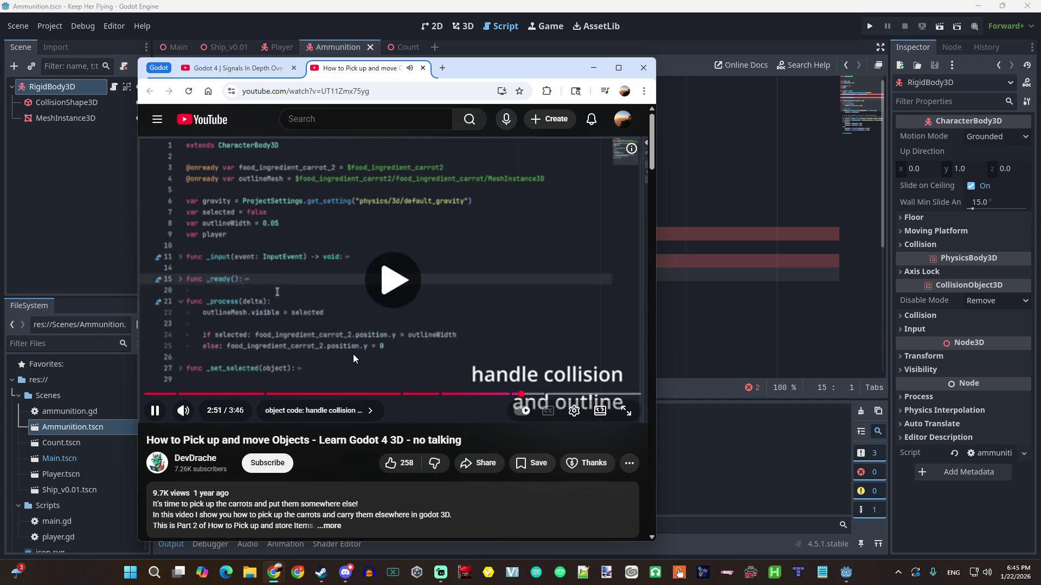
pyautogui.press('Left')
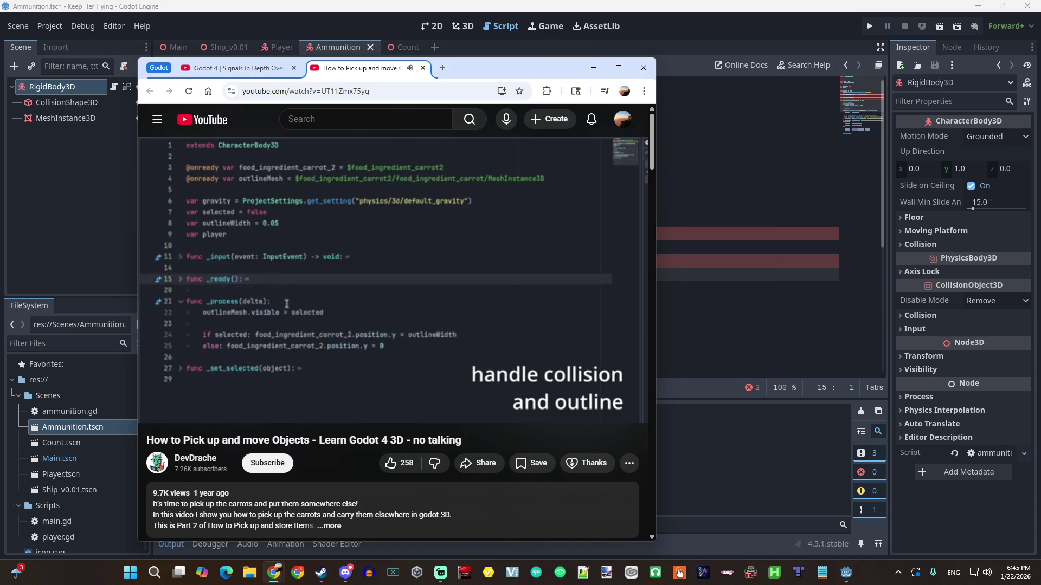
pyautogui.press('Up')
pyautogui.press('Up')
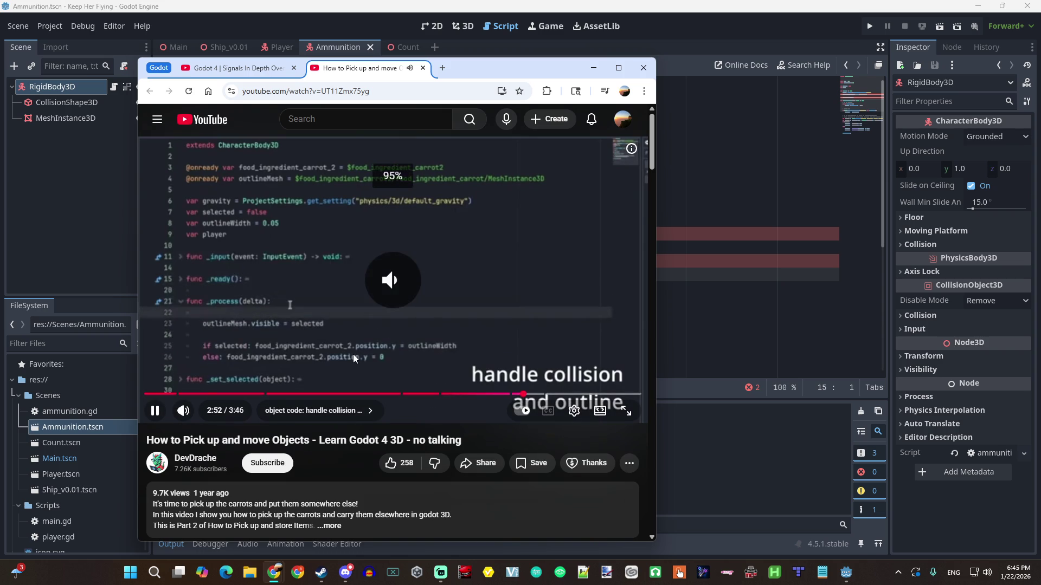
pyautogui.scroll(-1, 395, 304)
pyautogui.scroll(1, 392, 300)
pyautogui.scroll(-1, 391, 299)
pyautogui.scroll(1, 391, 299)
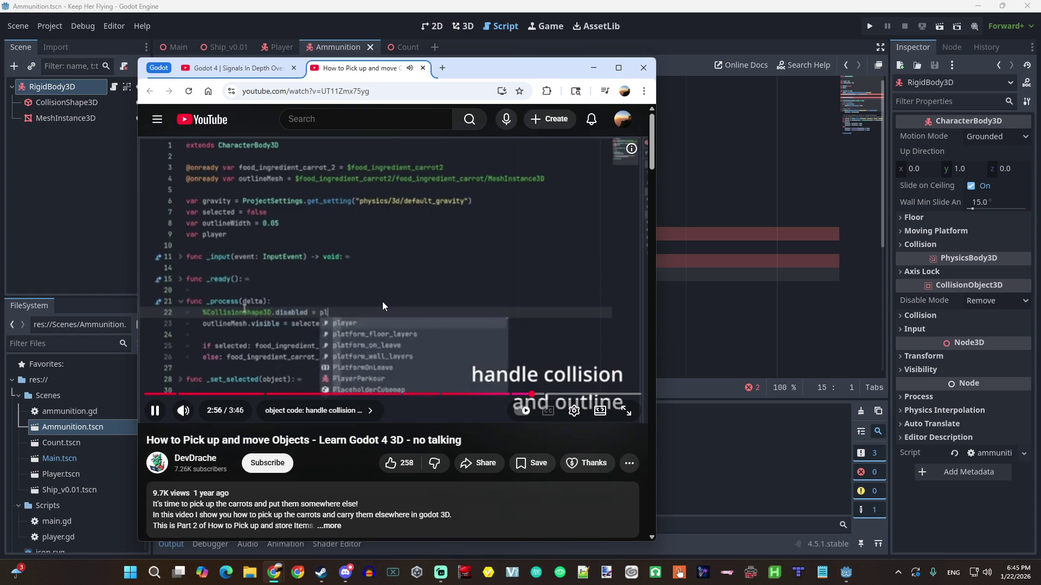
pyautogui.click(269, 345)
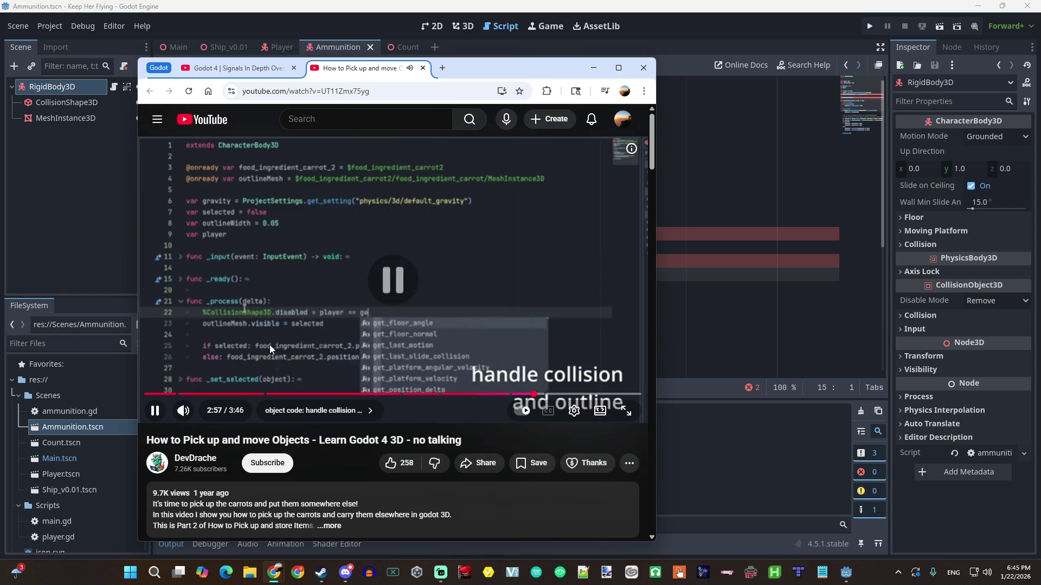
pyautogui.click(311, 339)
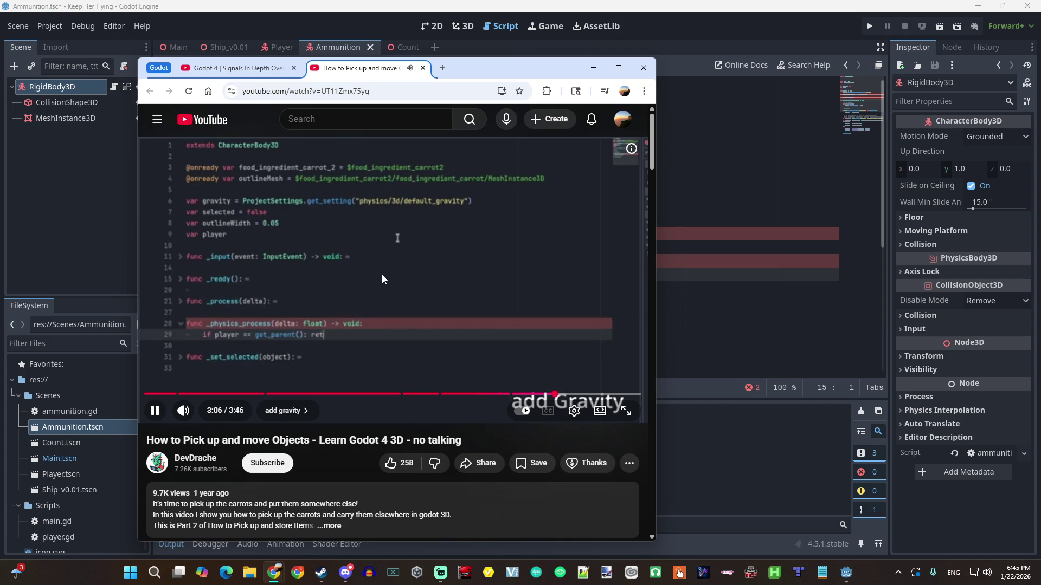
pyautogui.click(413, 351)
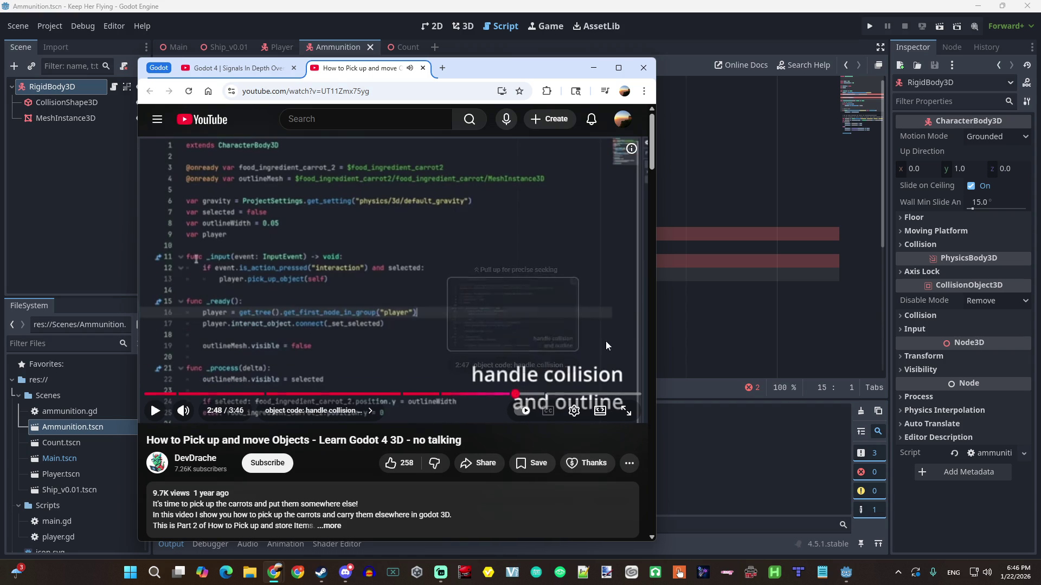
# - Return to Godot, open the Player scene and select the CarryObjectMarker node
pyautogui.click(740, 444)
pyautogui.click(282, 47)
pyautogui.click(63, 183)
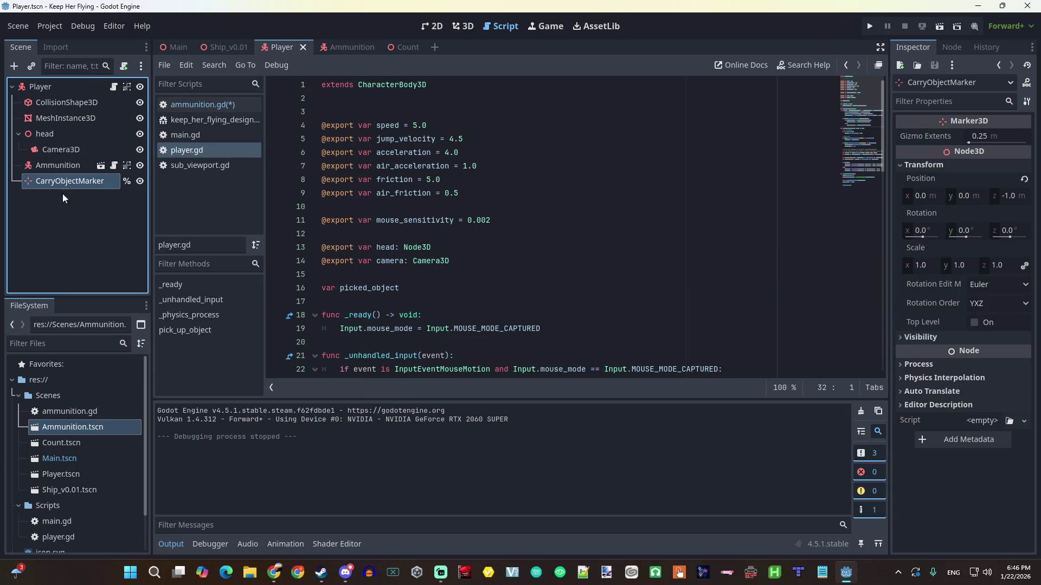
# - Check the Ammunition node and compare the Ammunition and Player scenes in 3D view
pyautogui.click(57, 163)
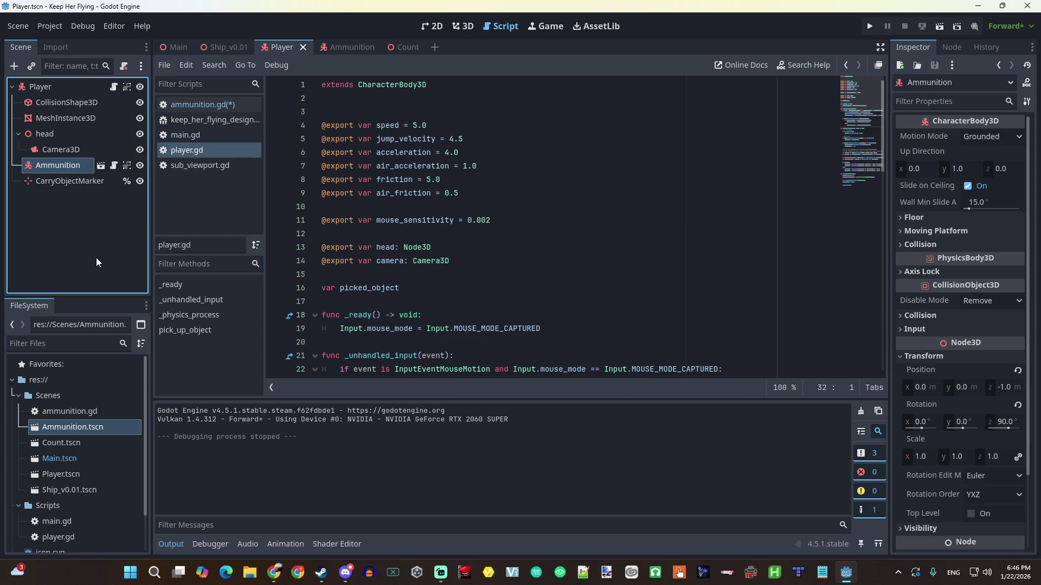
pyautogui.click(353, 49)
pyautogui.click(280, 50)
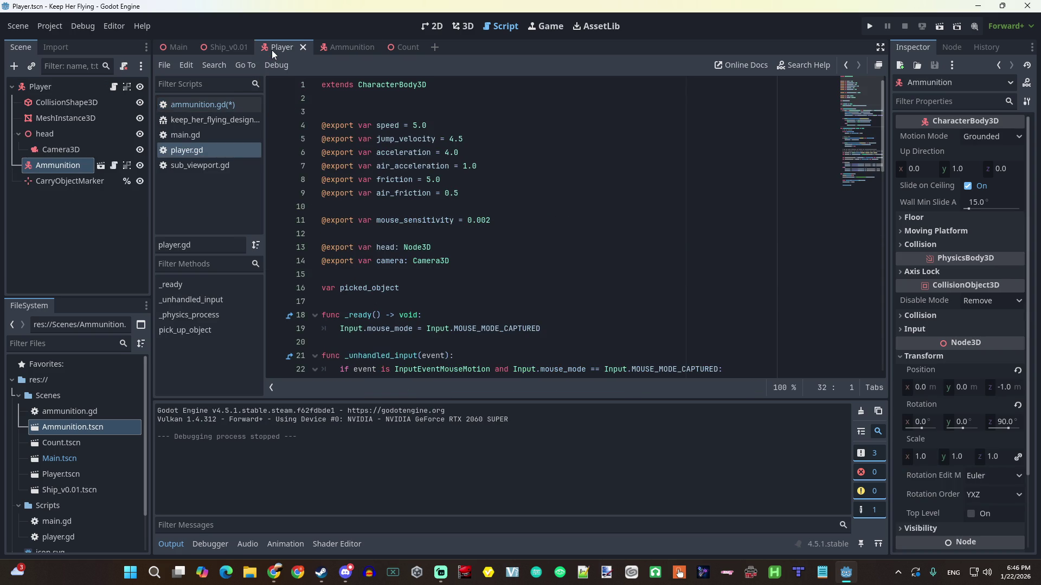
pyautogui.click(464, 26)
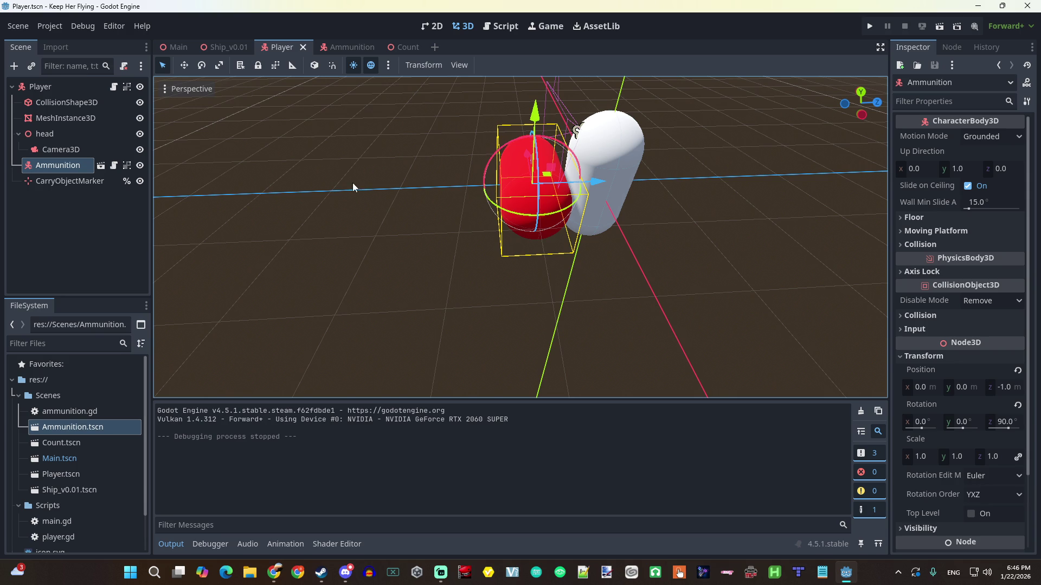
pyautogui.click(354, 47)
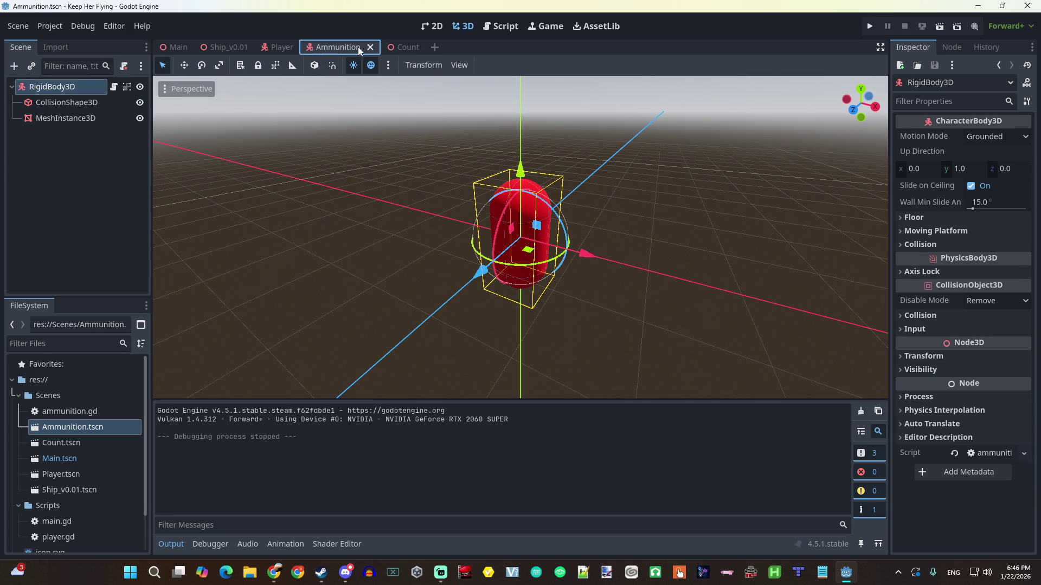
pyautogui.click(281, 48)
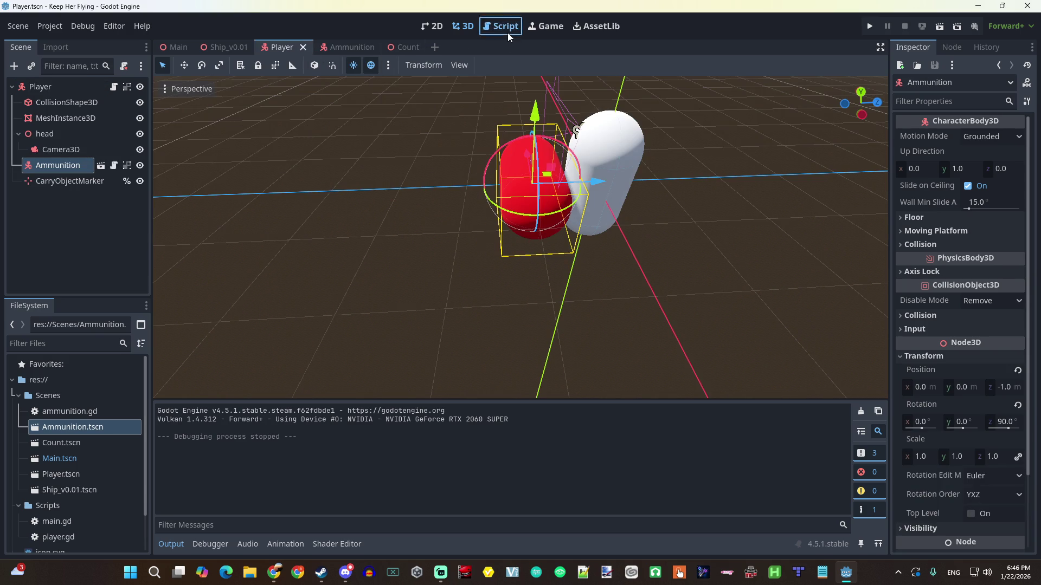
# - Open and save ammunition.gd, then delete line 14's outlineMesh.visible = false
pyautogui.click(506, 31)
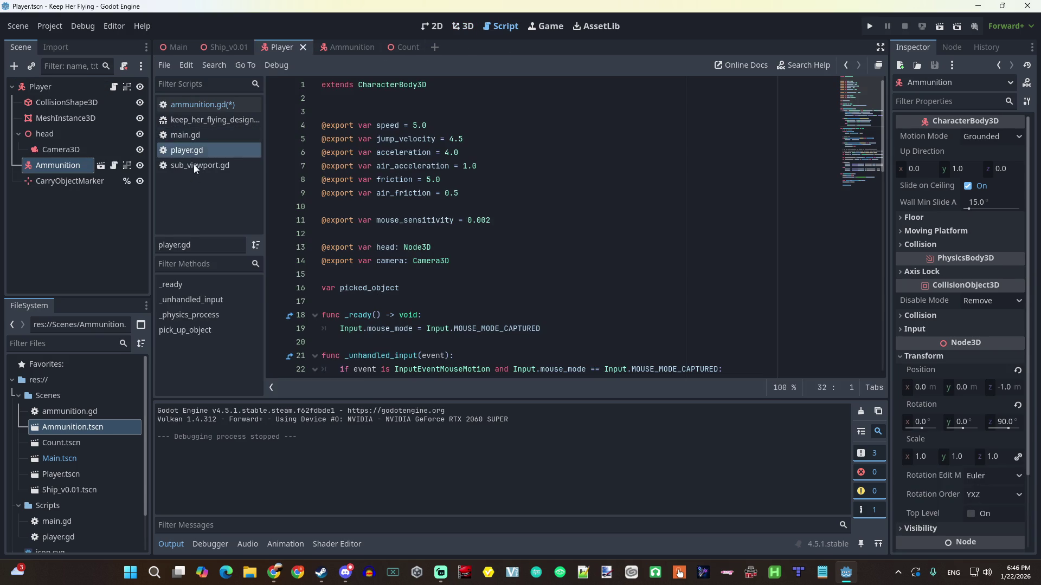
pyautogui.click(192, 106)
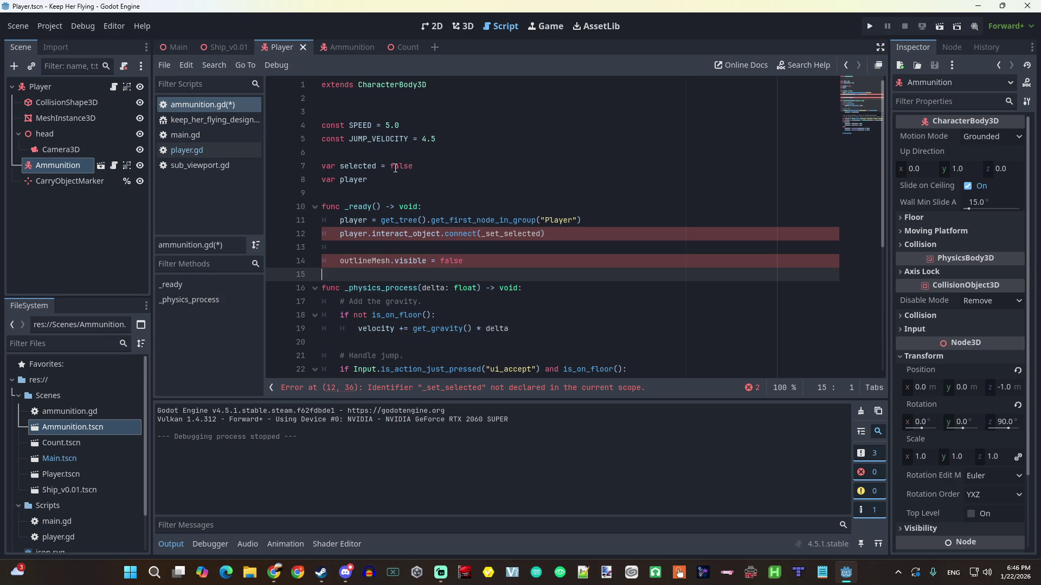
pyautogui.hotkey('ctrl', 's')
pyautogui.click(526, 264)
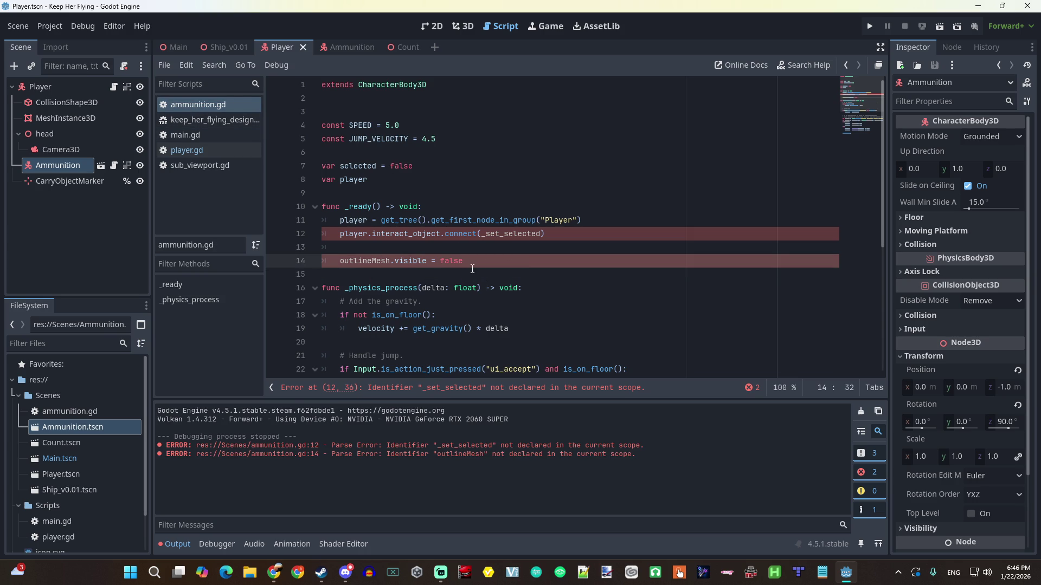
pyautogui.moveTo(477, 262); pyautogui.dragTo(444, 247)
pyautogui.press('BackSpace')
pyautogui.press('BackSpace')
pyautogui.press('BackSpace')
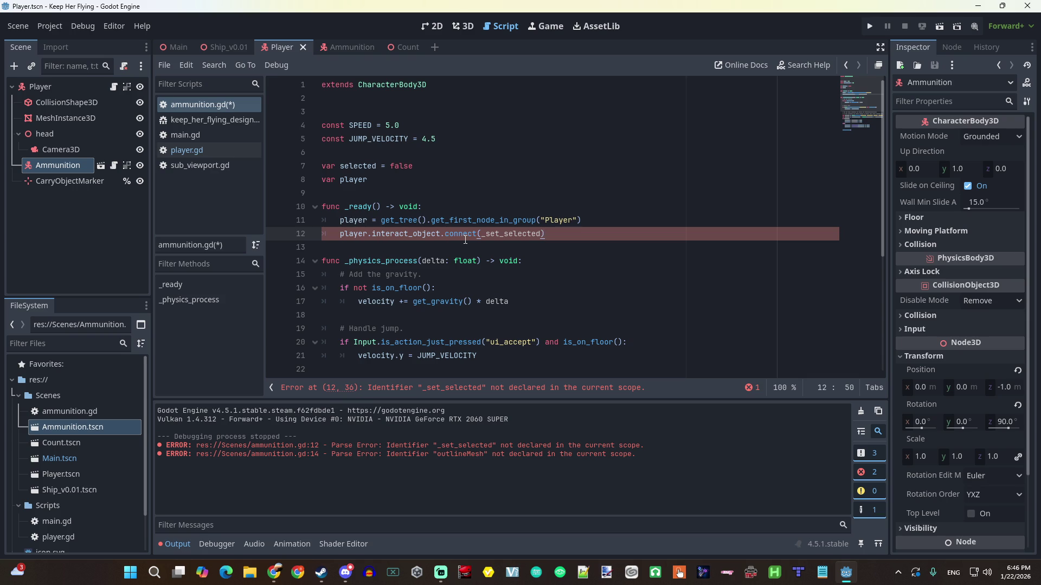
# - Bring the YouTube tutorial, paused at 2:48, back in front of Godot
pyautogui.hotkey('alt', 'Tab')
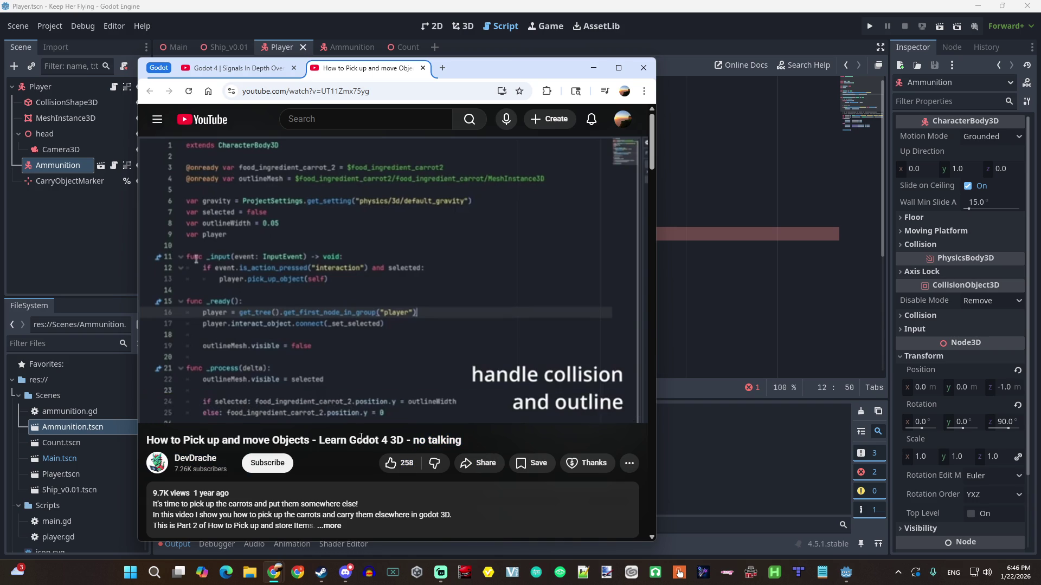
# - Open the tutorial creator's channel in a new tab and show its Videos list
pyautogui.middleClick(205, 461)
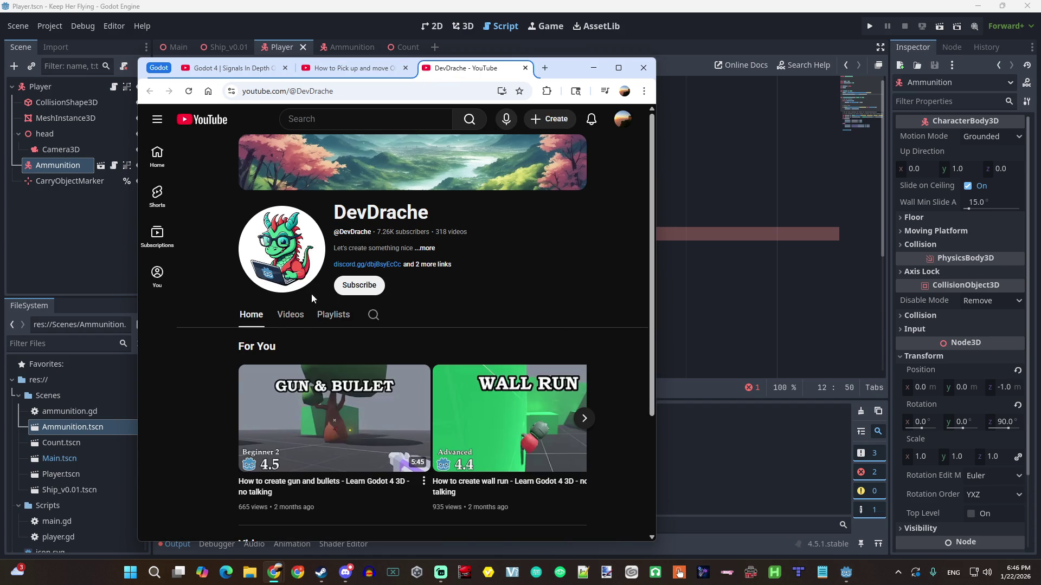
pyautogui.click(293, 316)
pyautogui.click(353, 68)
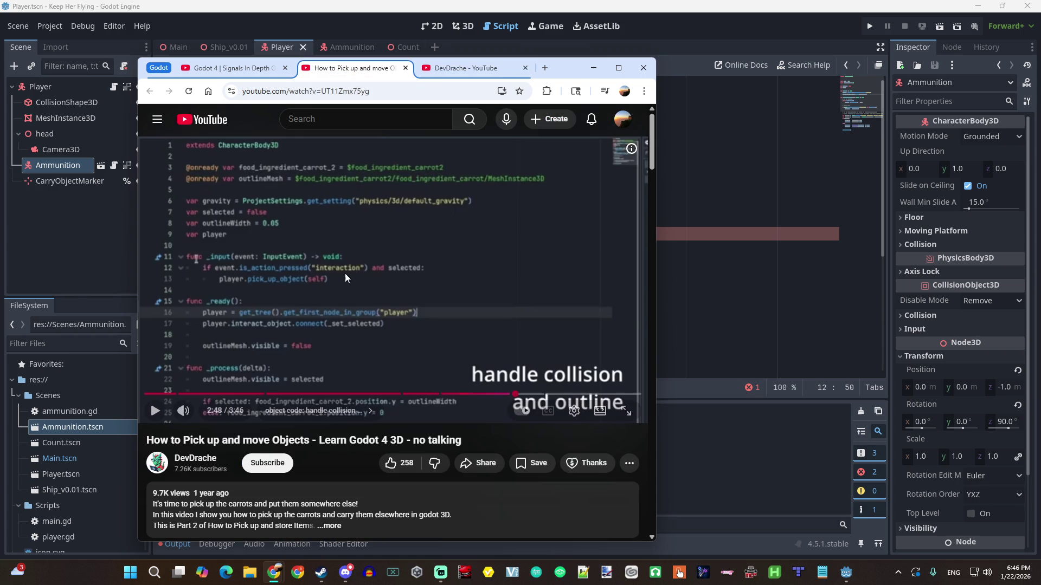
pyautogui.click(504, 68)
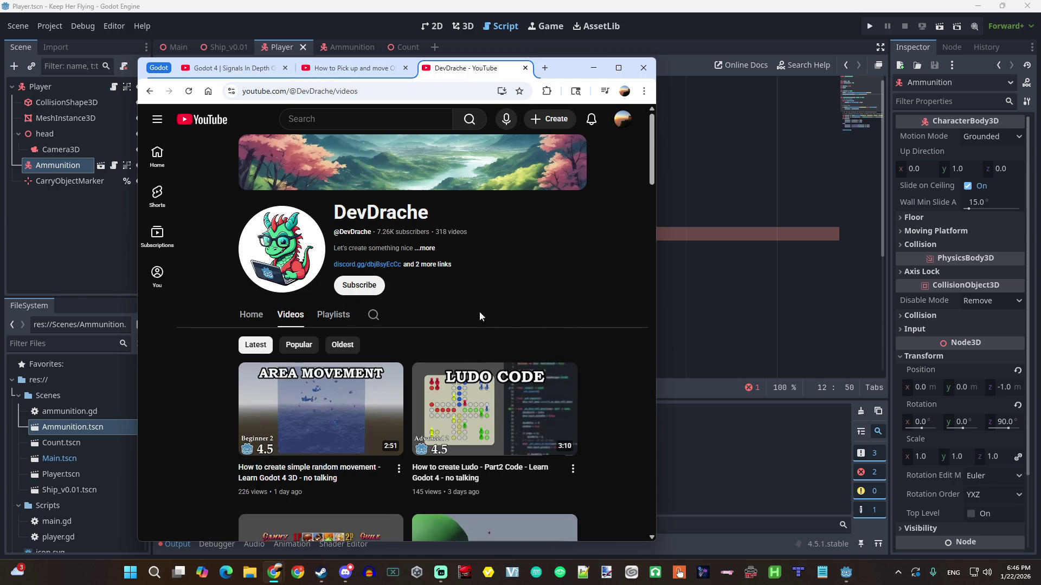
# - Scroll to the 'raycast selection with object outline' video and open it in a new tab
pyautogui.scroll(-2, 560, 366)
pyautogui.scroll(-15, 613, 383)
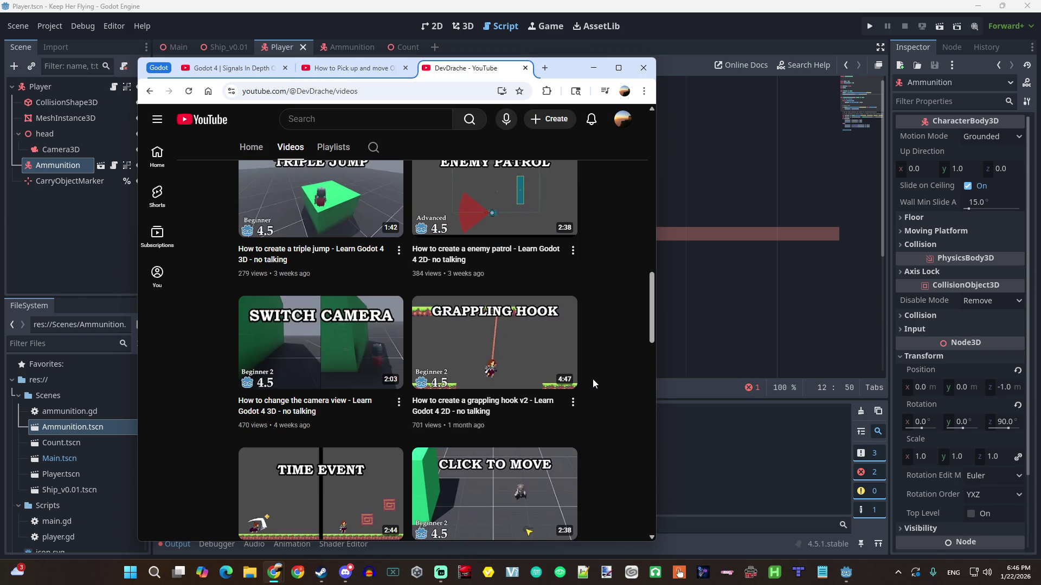
pyautogui.scroll(-15, 593, 379)
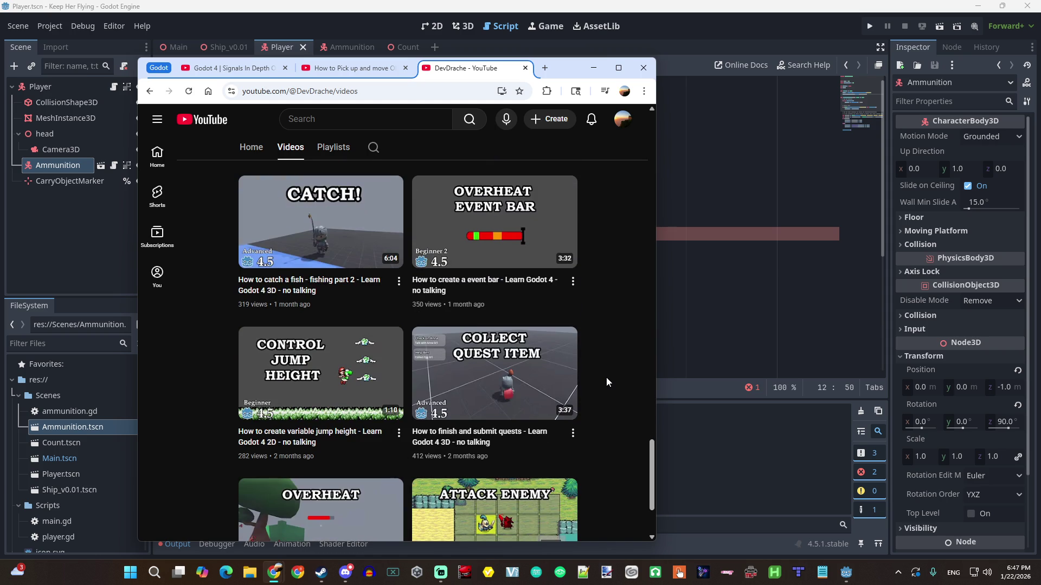
pyautogui.scroll(-2, 620, 438)
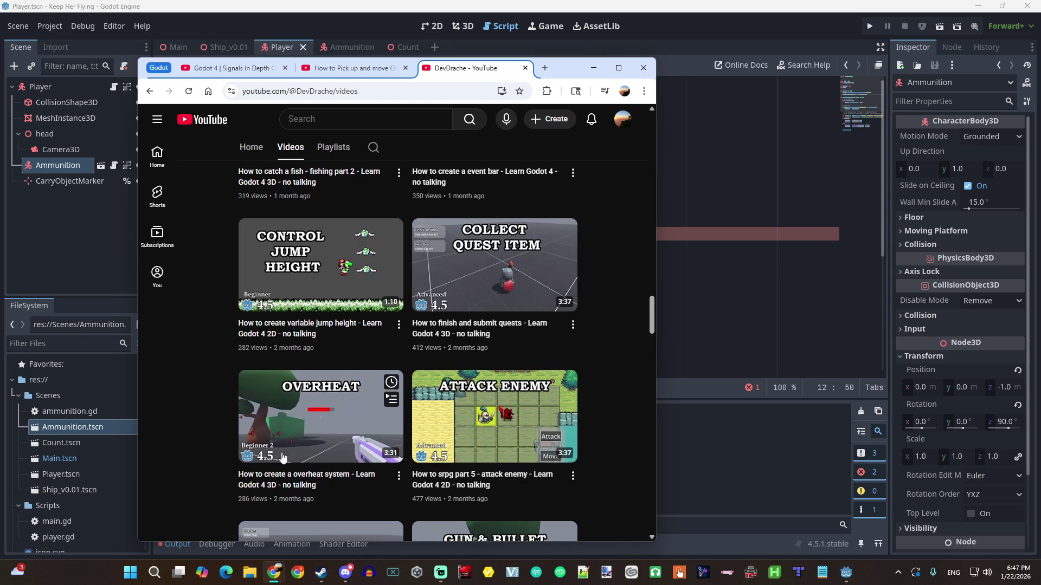
pyautogui.scroll(-4, 384, 421)
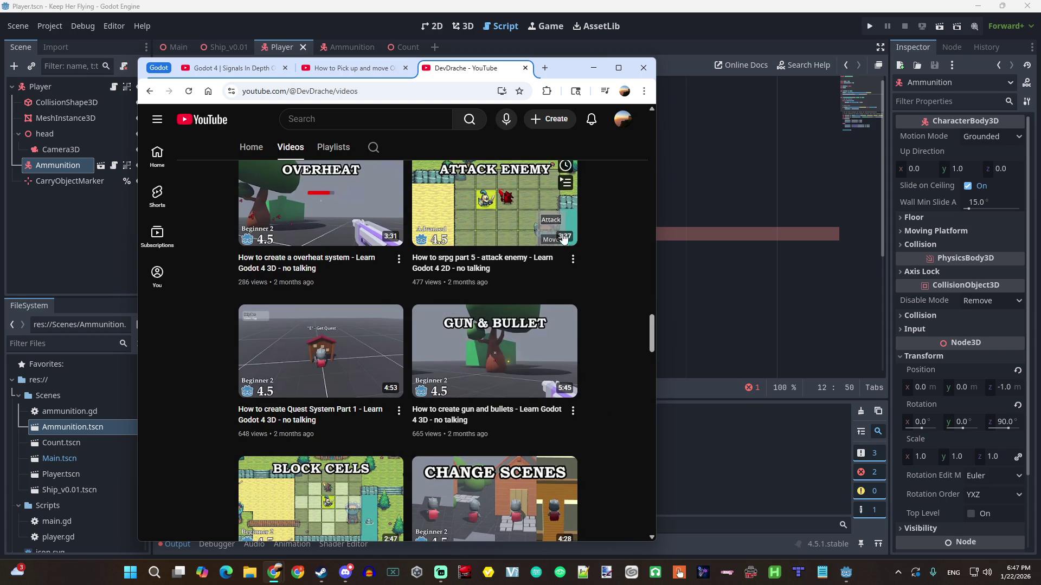
pyautogui.scroll(-2, 607, 362)
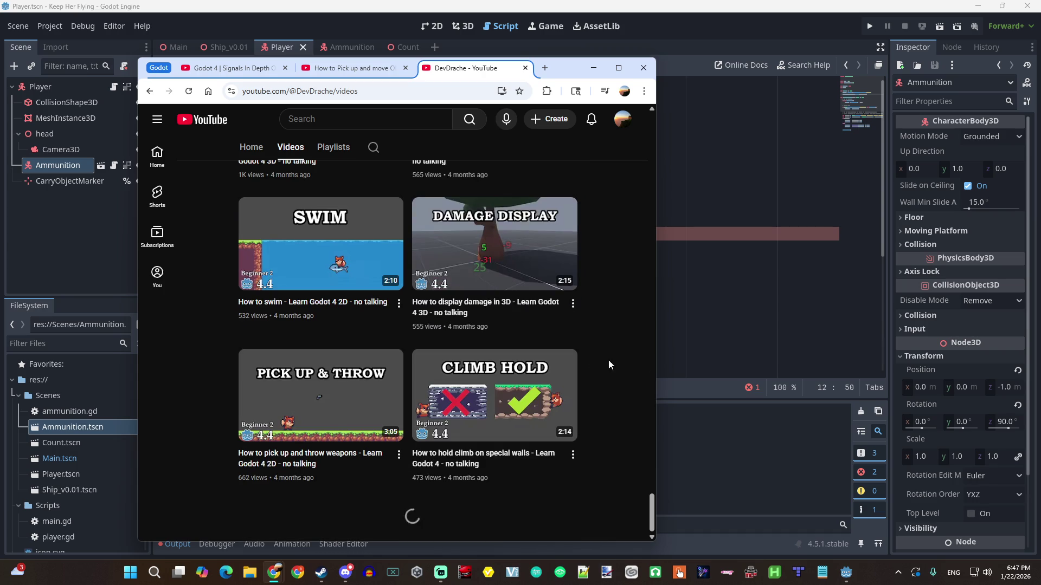
pyautogui.scroll(-15, 612, 381)
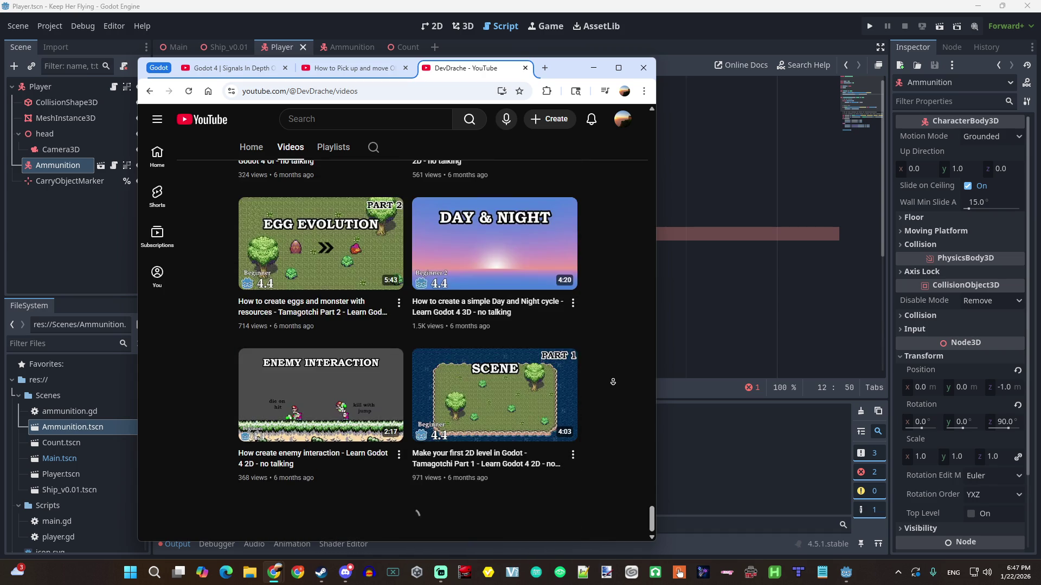
pyautogui.scroll(-5, 618, 385)
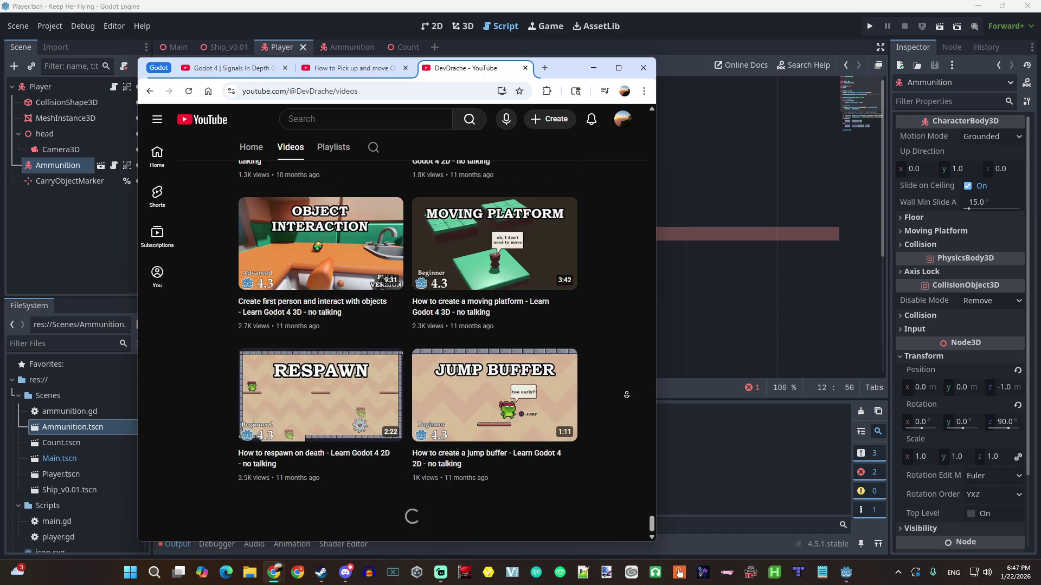
pyautogui.scroll(-5, 626, 395)
pyautogui.scroll(8, 626, 395)
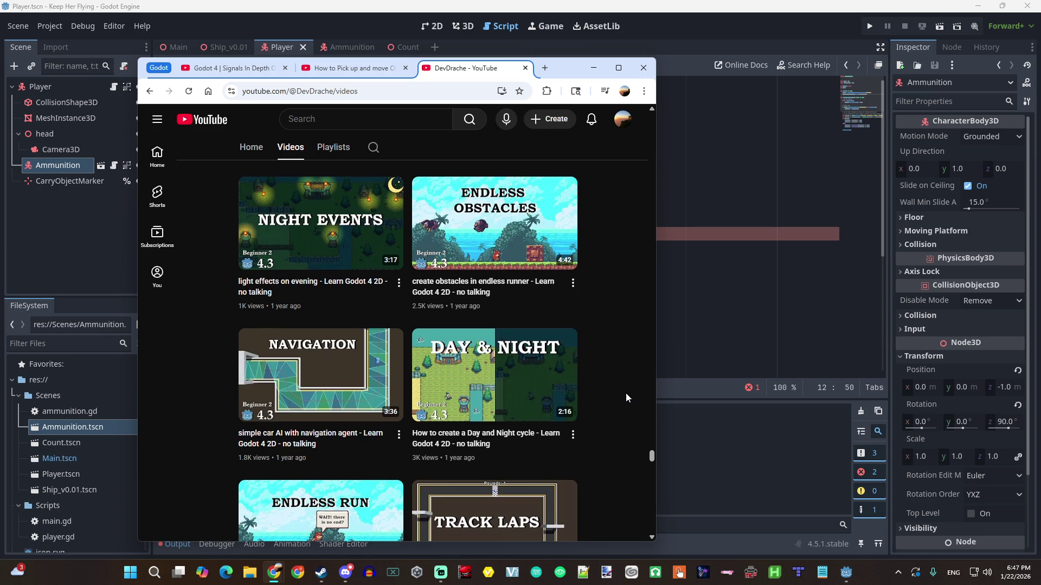
pyautogui.scroll(8, 627, 394)
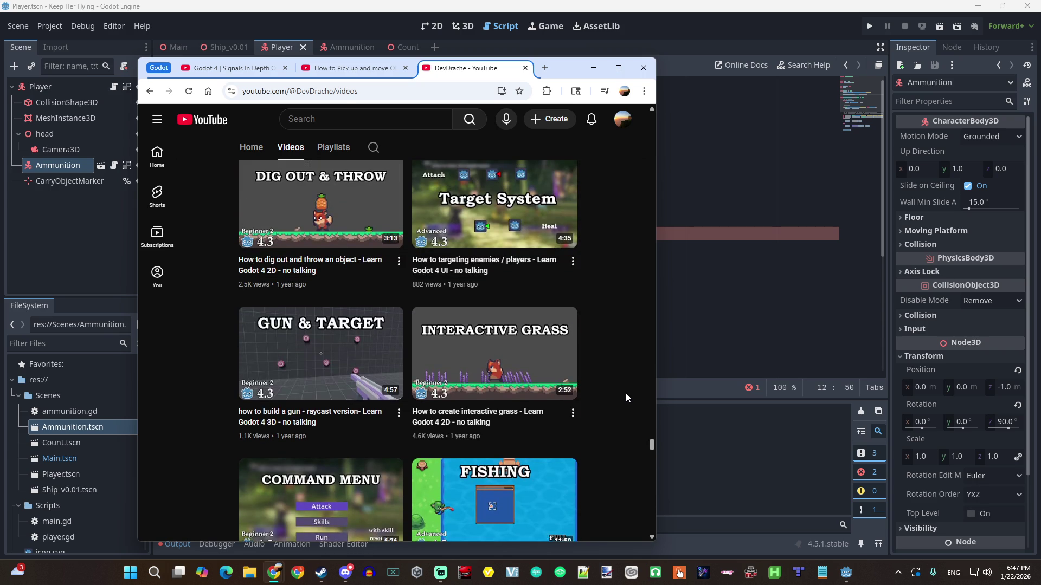
pyautogui.scroll(3, 625, 392)
pyautogui.scroll(4, 626, 392)
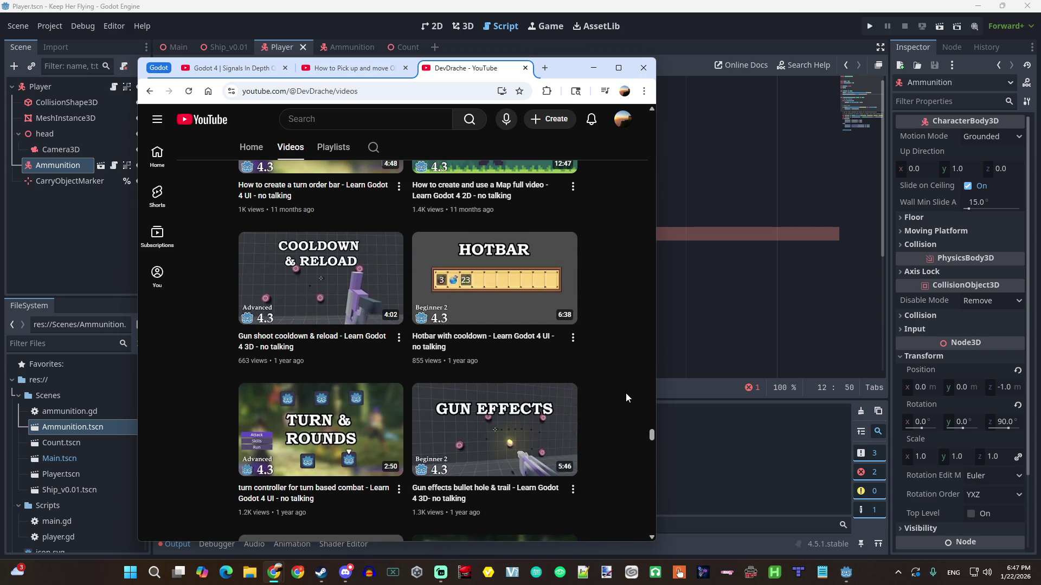
pyautogui.scroll(6, 625, 392)
pyautogui.scroll(6, 625, 393)
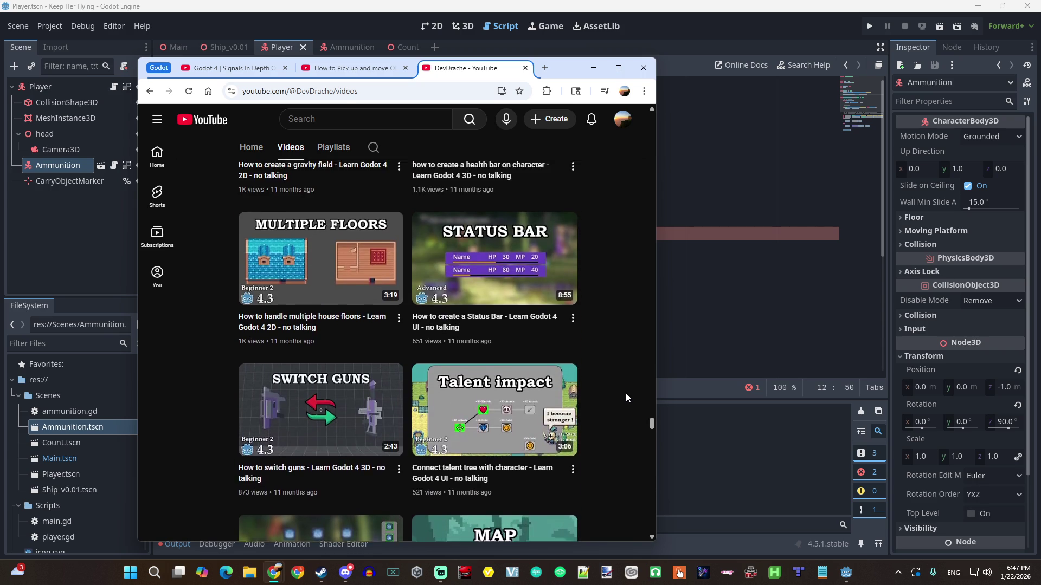
pyautogui.scroll(-20, 626, 393)
pyautogui.scroll(-10, 627, 398)
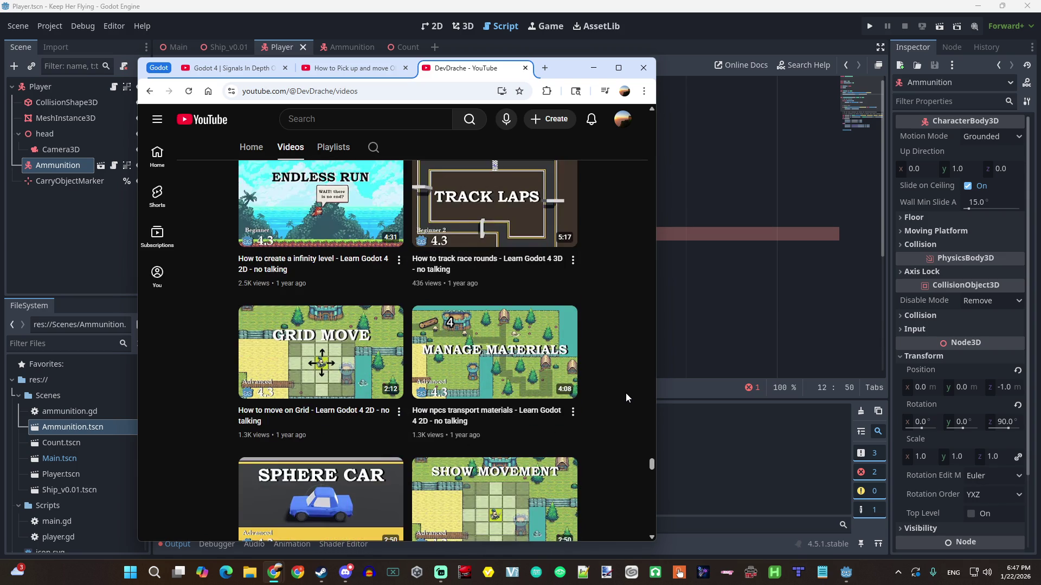
pyautogui.scroll(-9, 626, 394)
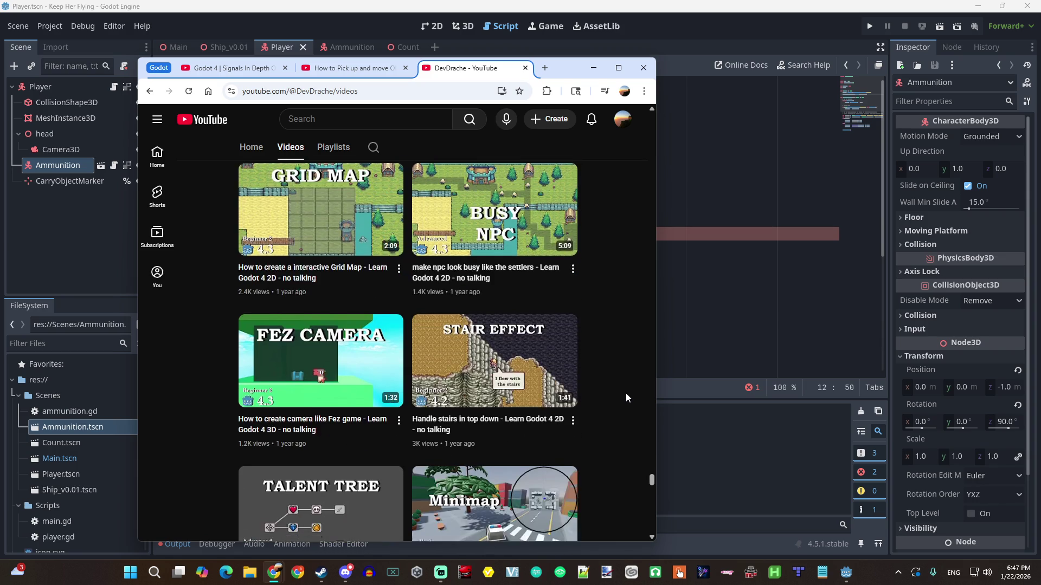
pyautogui.scroll(-5, 627, 394)
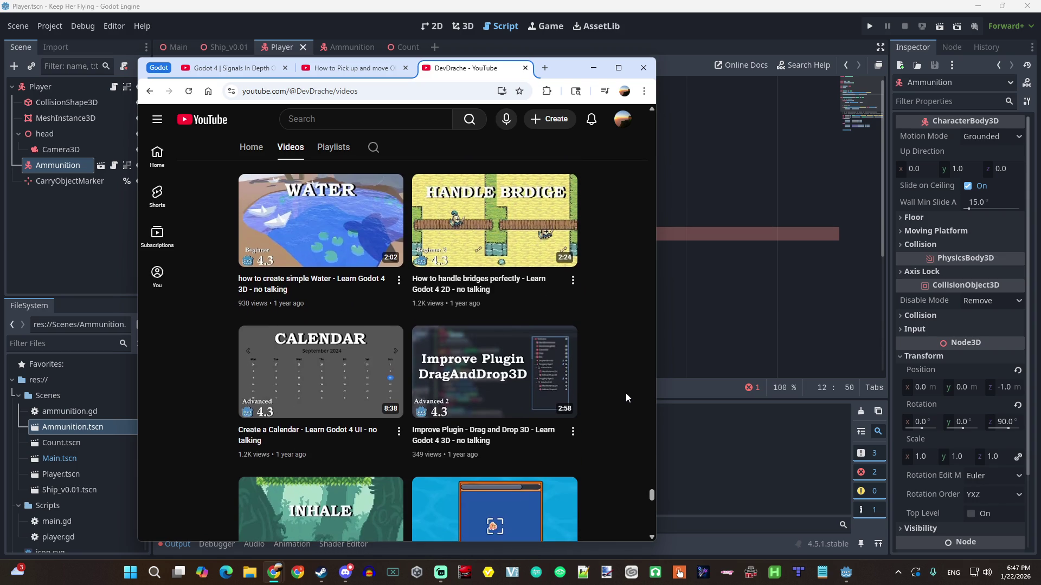
pyautogui.scroll(-4, 626, 398)
pyautogui.scroll(-7, 626, 394)
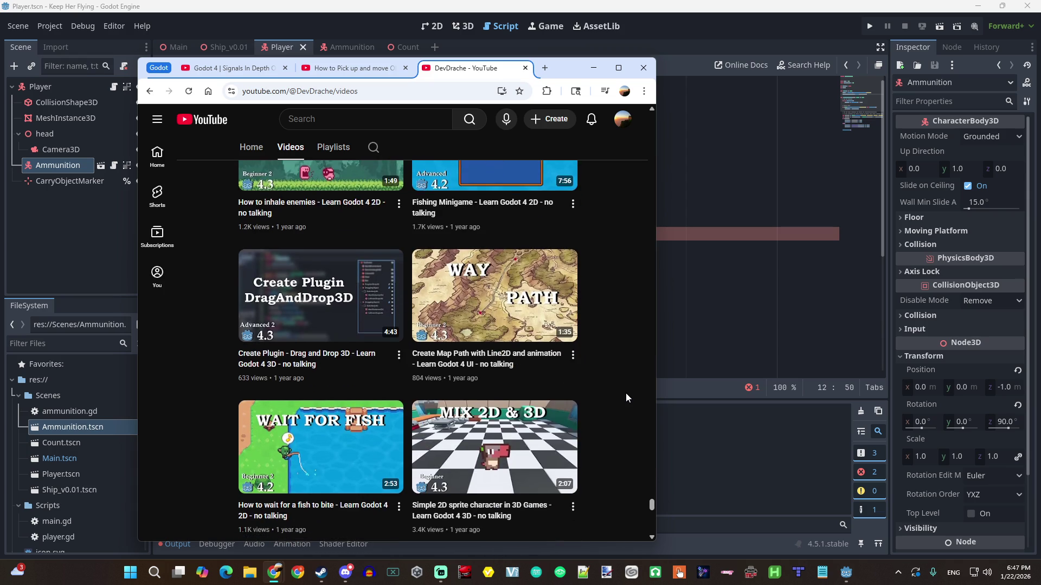
pyautogui.scroll(-10, 625, 399)
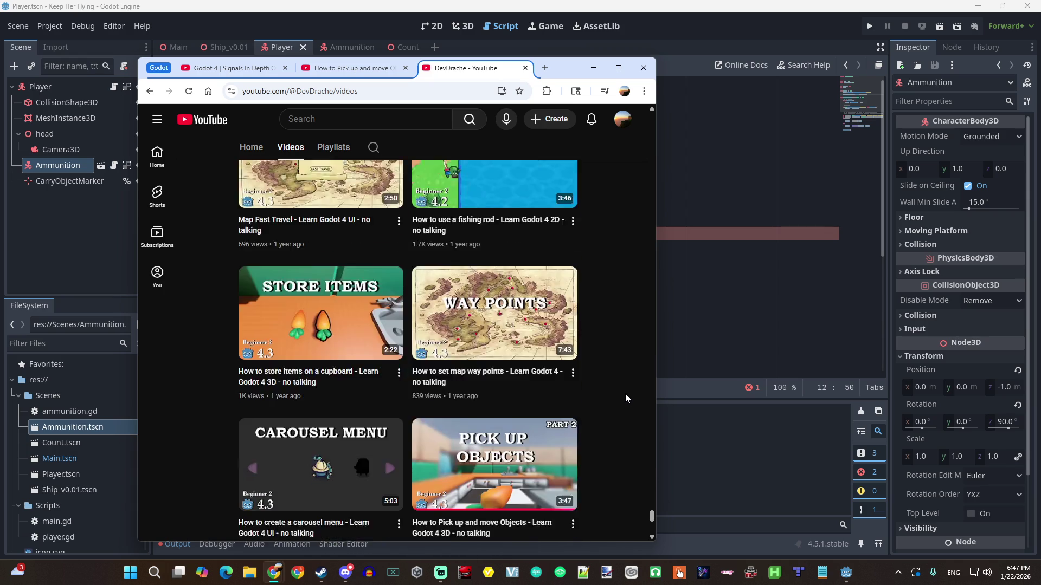
pyautogui.scroll(-3, 620, 386)
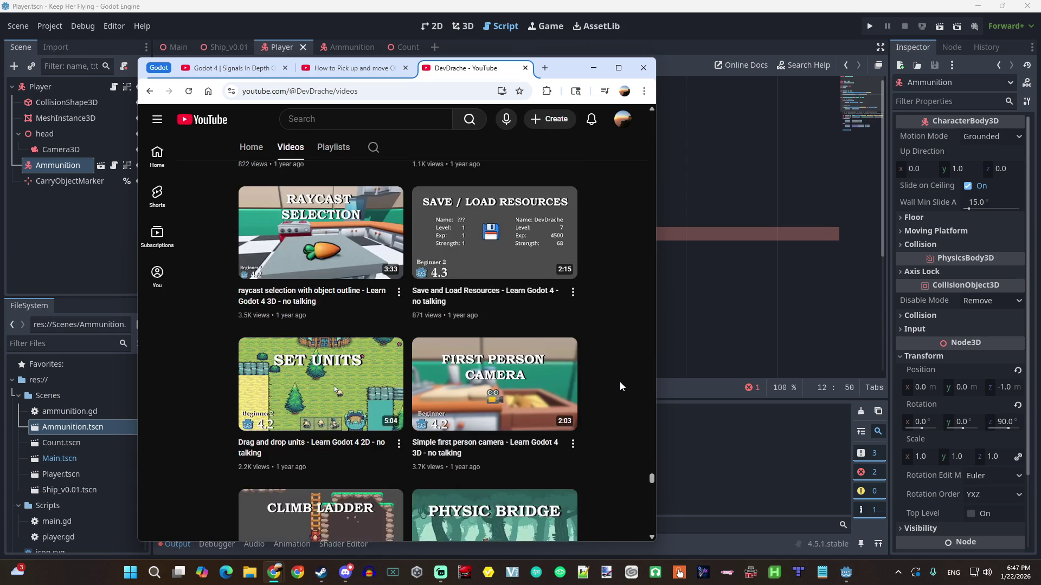
pyautogui.scroll(2, 620, 381)
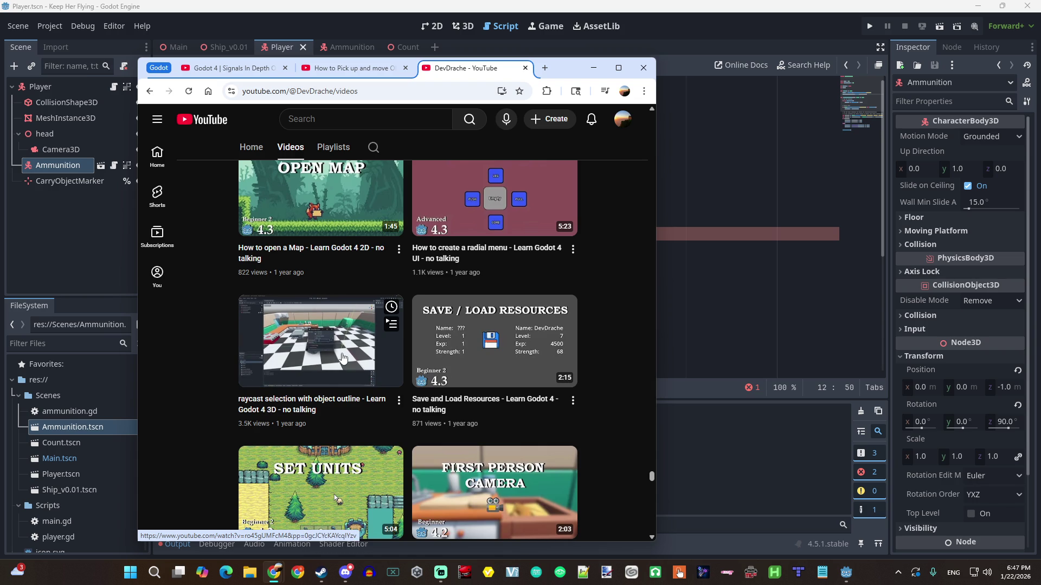
pyautogui.scroll(-2, 337, 373)
pyautogui.middleClick(317, 255)
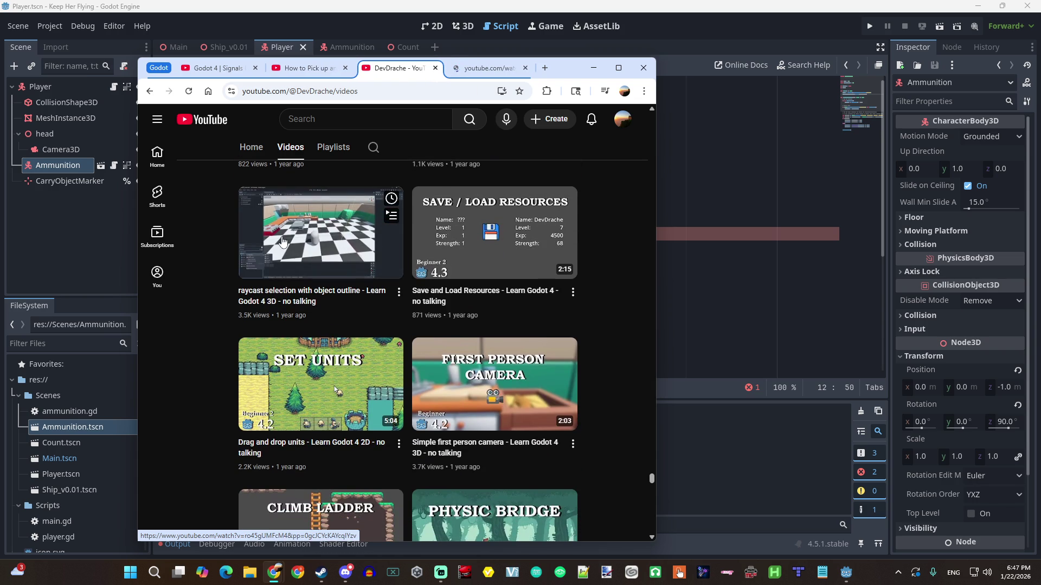
# - Browse further down the channel's Videos grid, then return to the pick-up tutorial tab
pyautogui.scroll(-2, 378, 354)
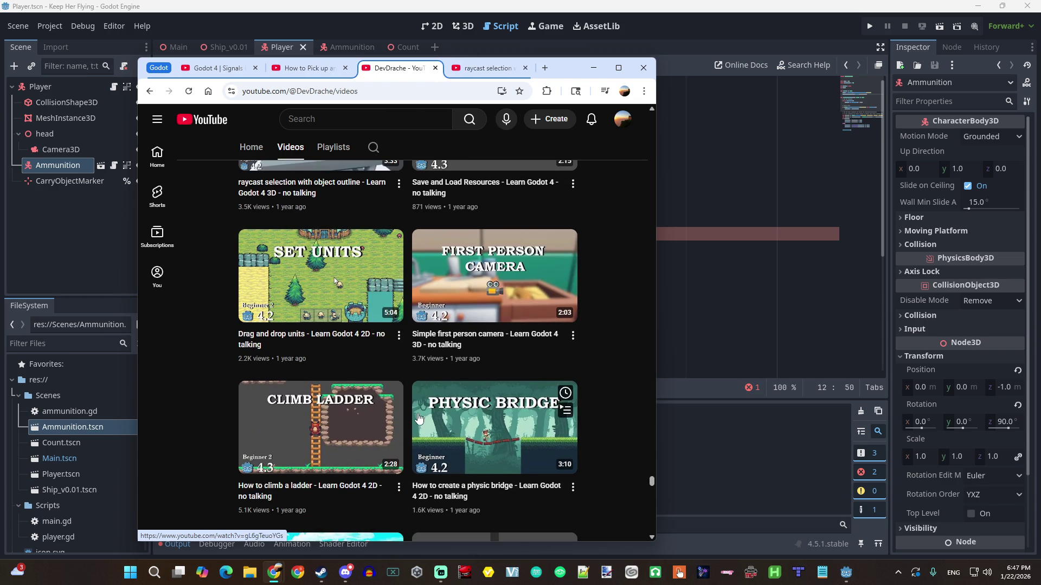
pyautogui.scroll(-5, 379, 354)
pyautogui.scroll(-2, 420, 438)
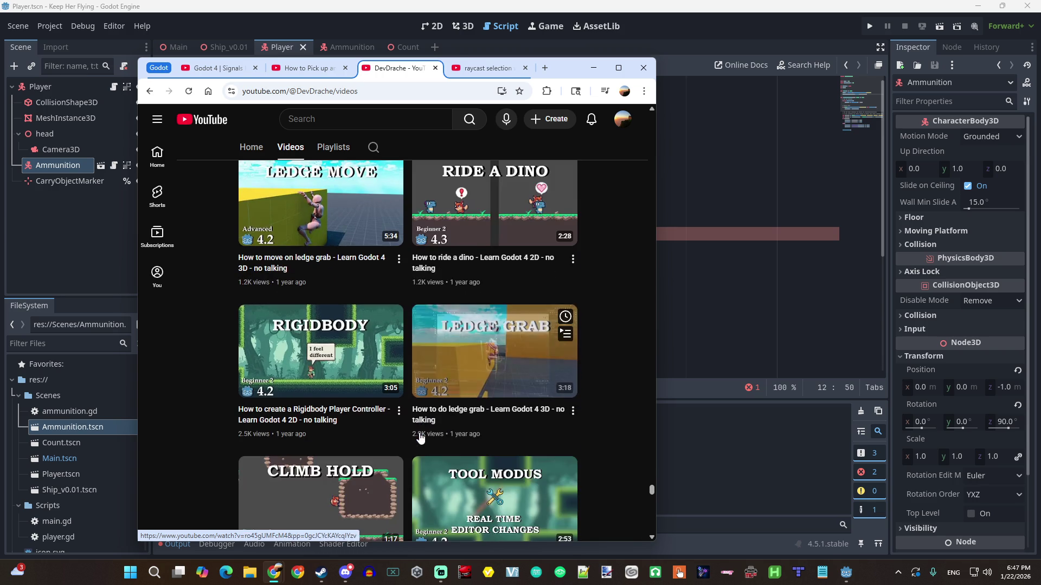
pyautogui.scroll(11, 418, 436)
pyautogui.scroll(3, 415, 434)
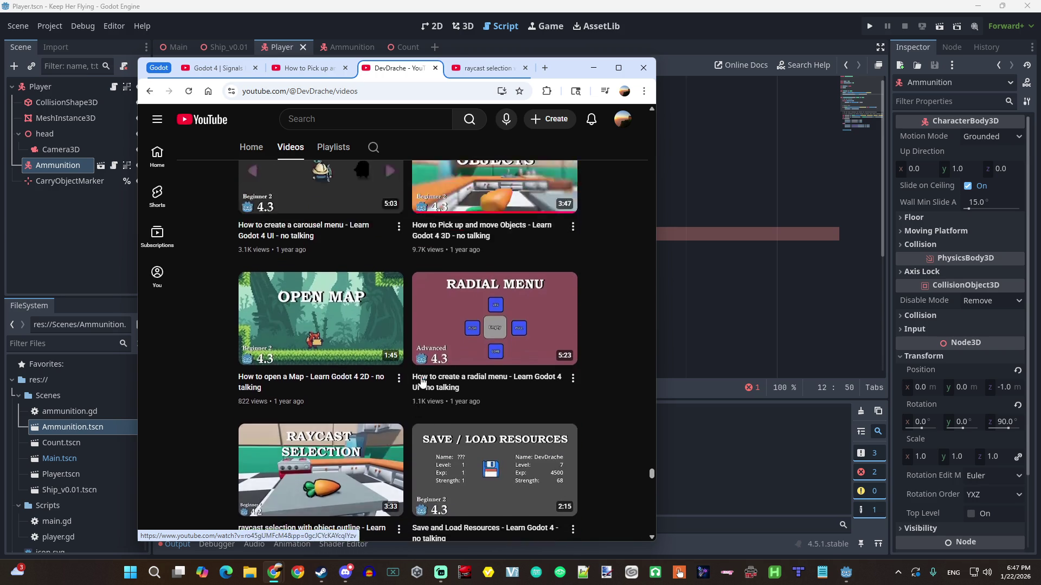
pyautogui.scroll(3, 394, 310)
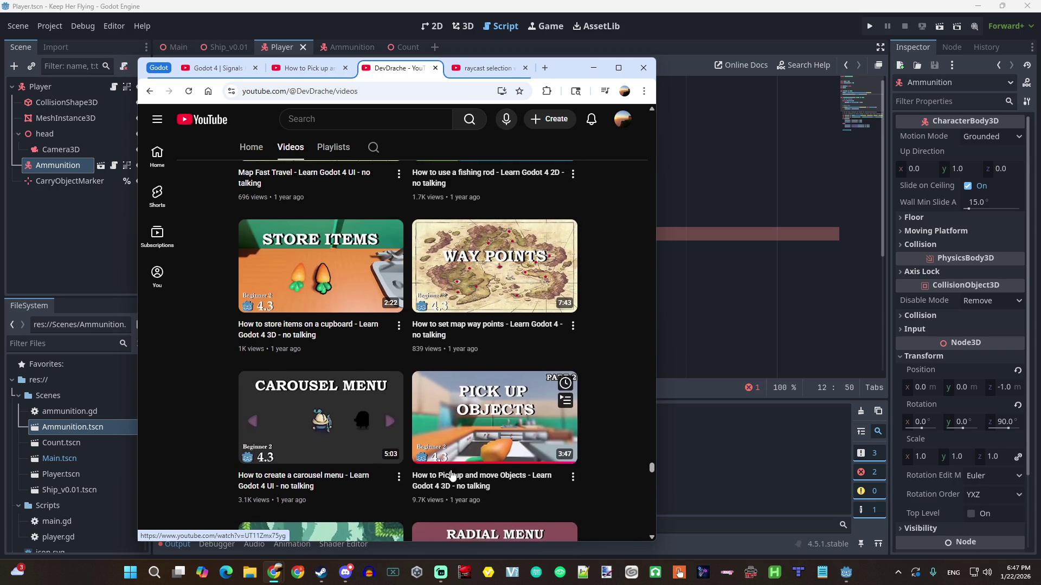
pyautogui.scroll(-2, 472, 309)
pyautogui.scroll(-6, 473, 309)
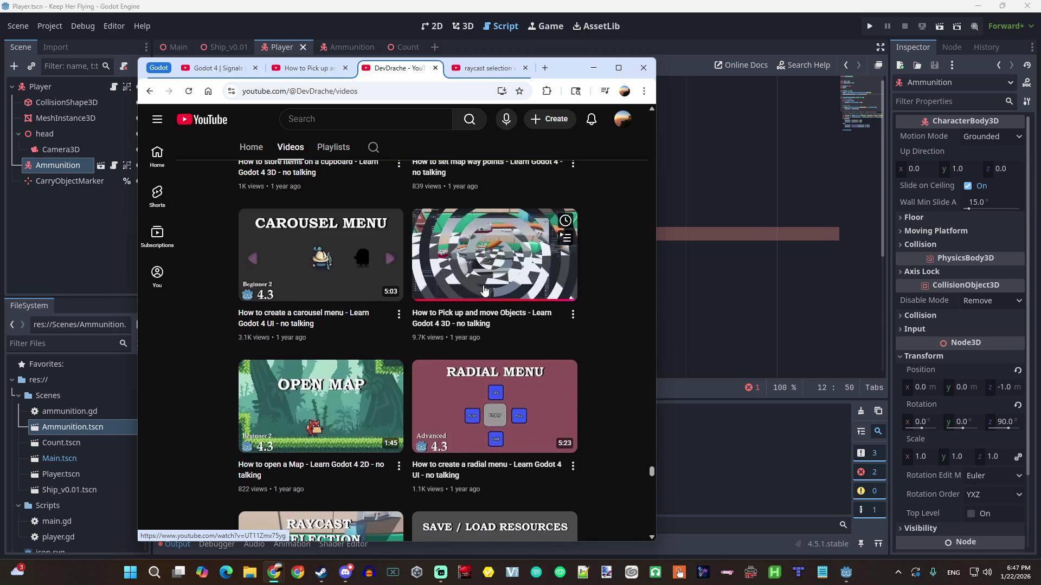
pyautogui.scroll(-9, 302, 271)
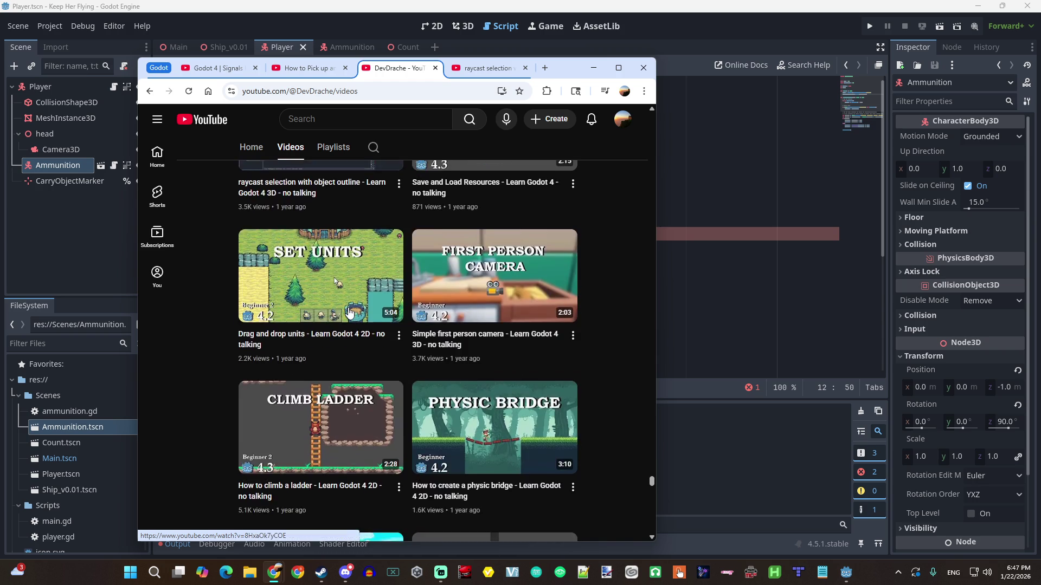
pyautogui.scroll(-9, 357, 336)
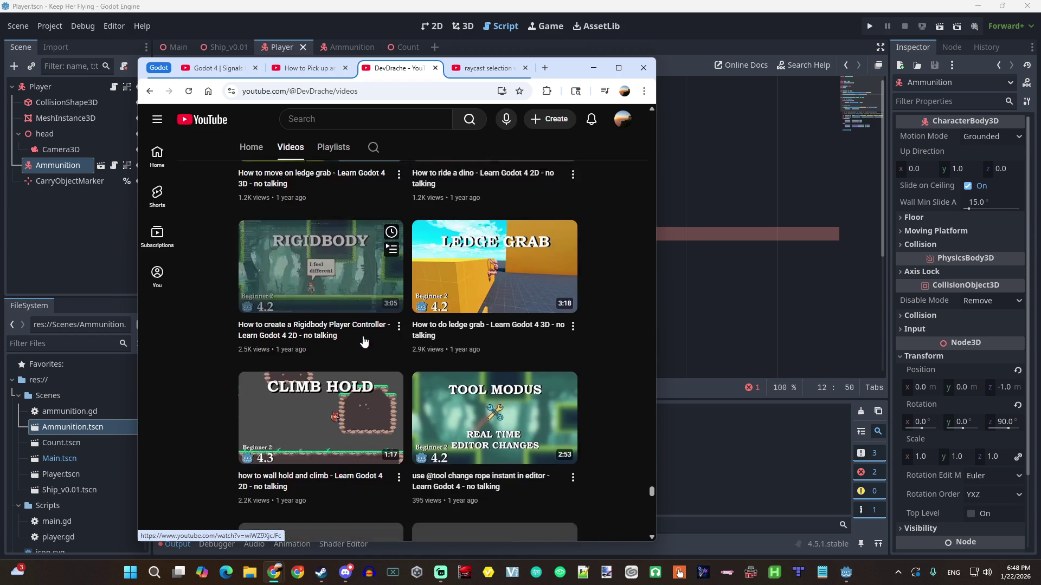
pyautogui.scroll(-2, 366, 350)
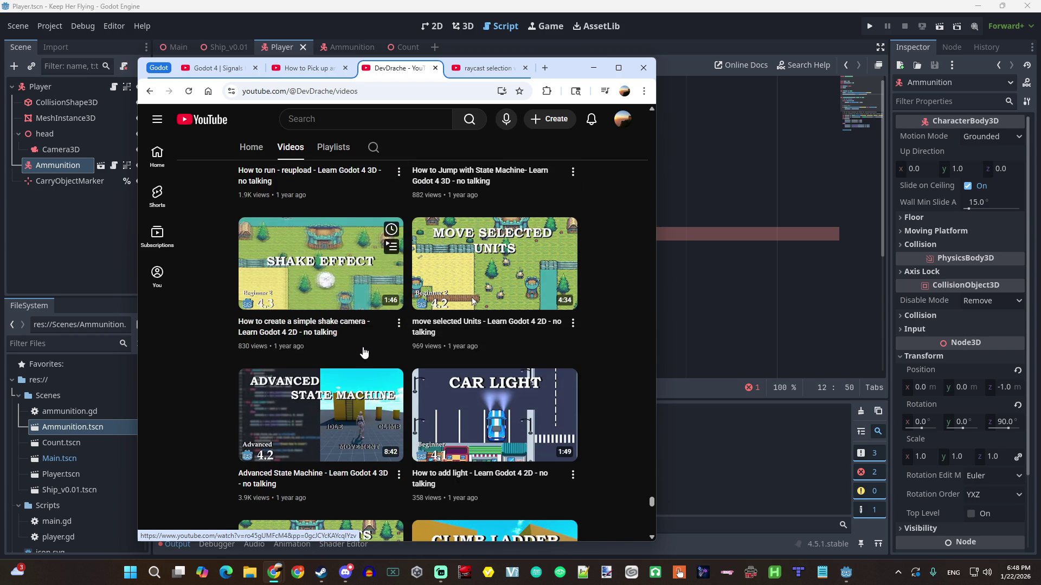
pyautogui.scroll(-3, 363, 351)
pyautogui.scroll(-5, 363, 351)
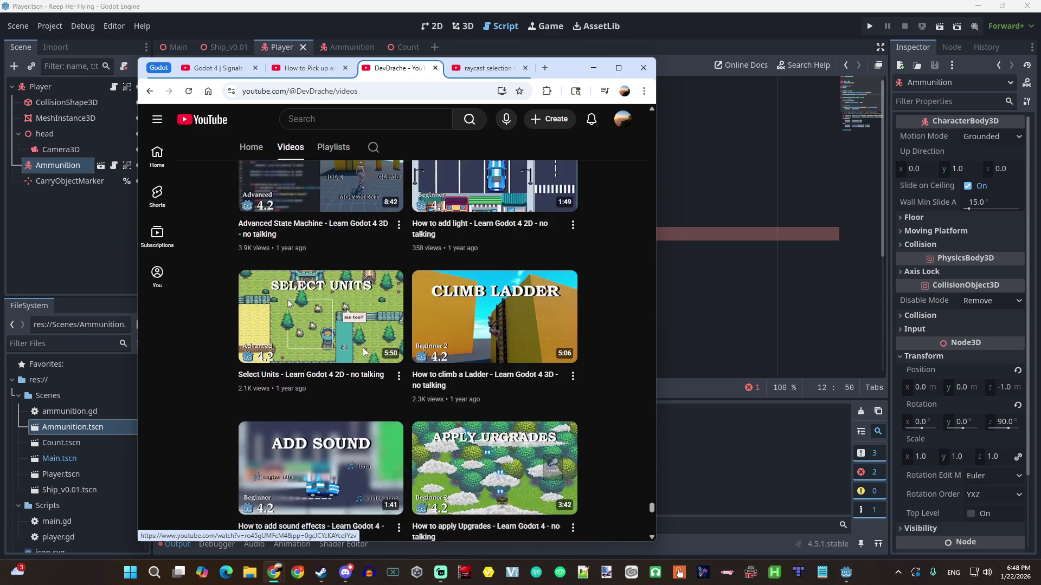
pyautogui.hotkey('ctrl', 'shift', 'Tab')
# - Read the pick-up video's 'This is Part 2' description, then move the raycast video tab first
pyautogui.moveTo(167, 460); pyautogui.dragTo(329, 462)
pyautogui.moveTo(252, 463); pyautogui.dragTo(207, 472)
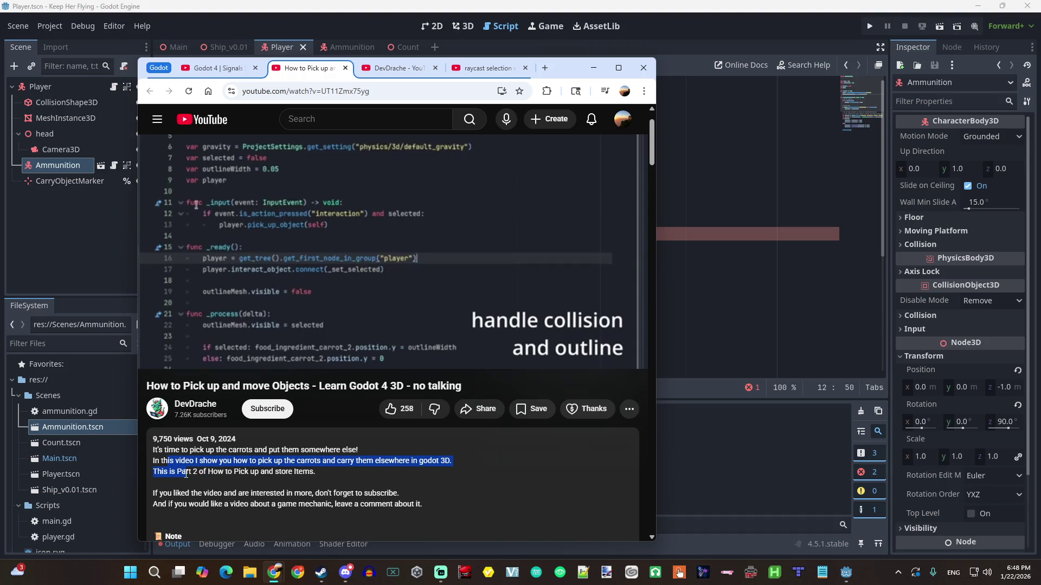
pyautogui.click(237, 474)
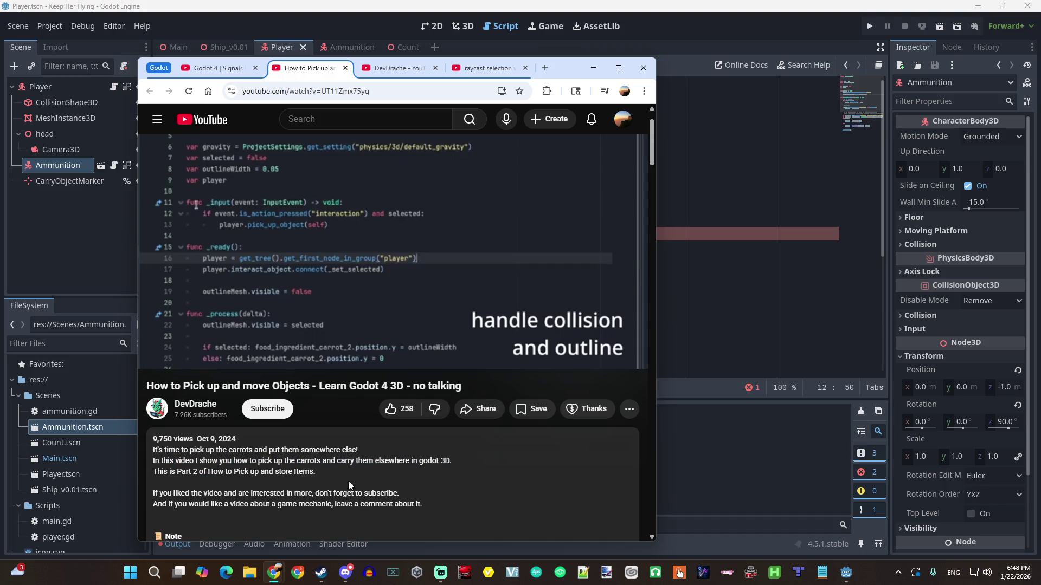
pyautogui.scroll(1, 476, 494)
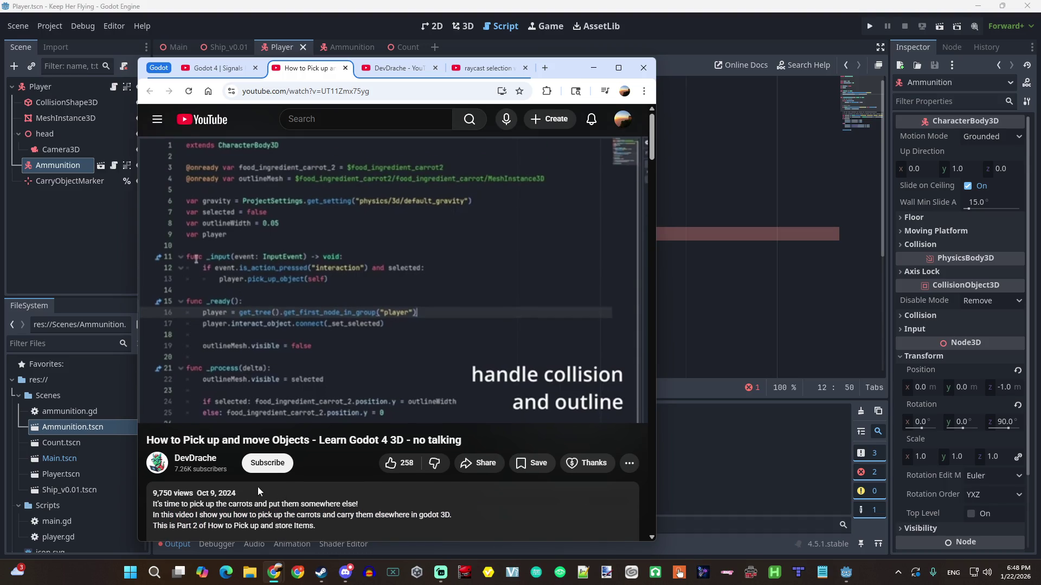
pyautogui.scroll(-4, 201, 488)
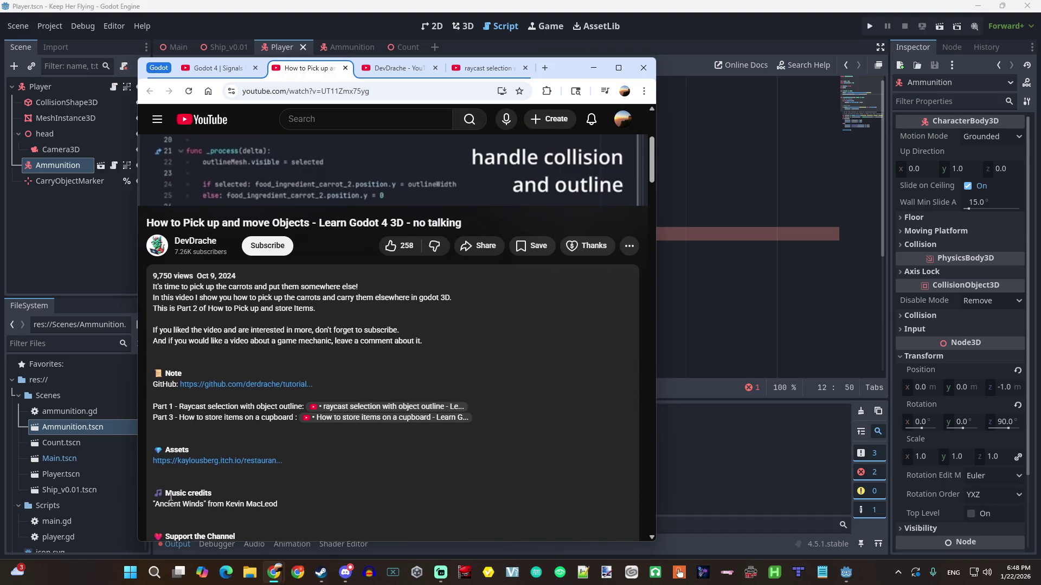
pyautogui.scroll(-5, 171, 496)
pyautogui.scroll(-4, 171, 496)
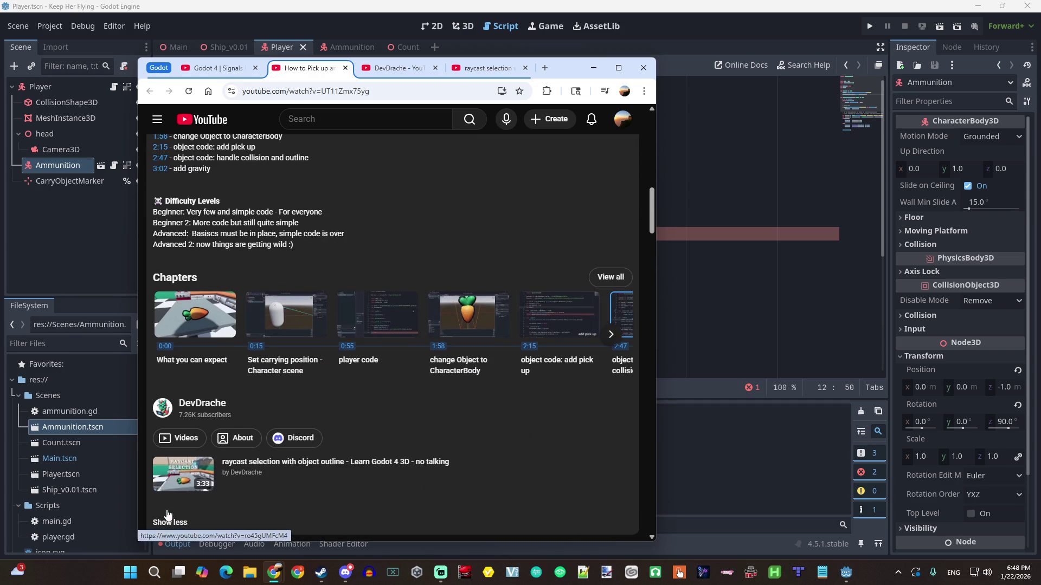
pyautogui.scroll(-1, 168, 514)
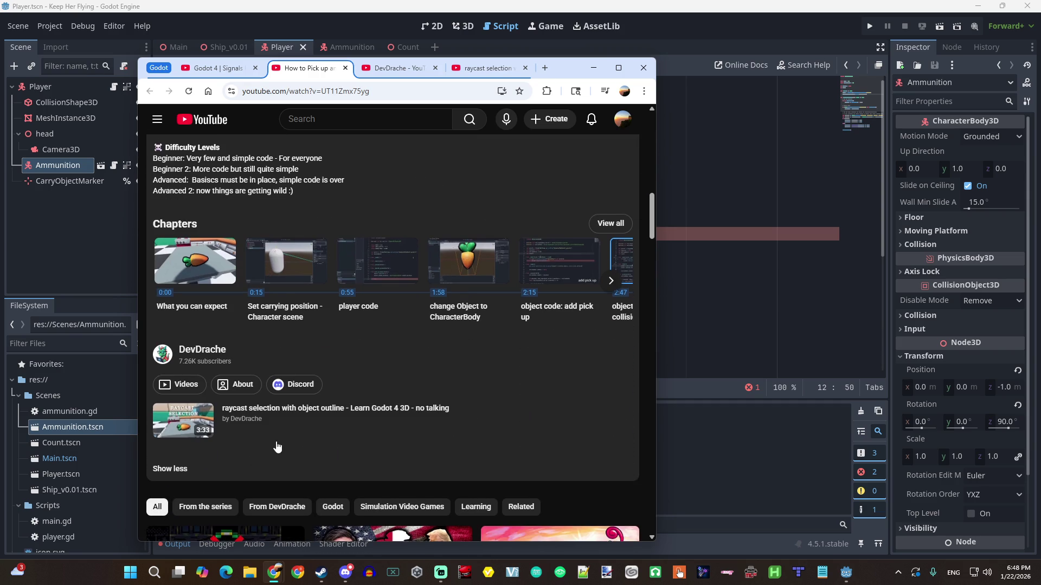
pyautogui.scroll(10, 275, 441)
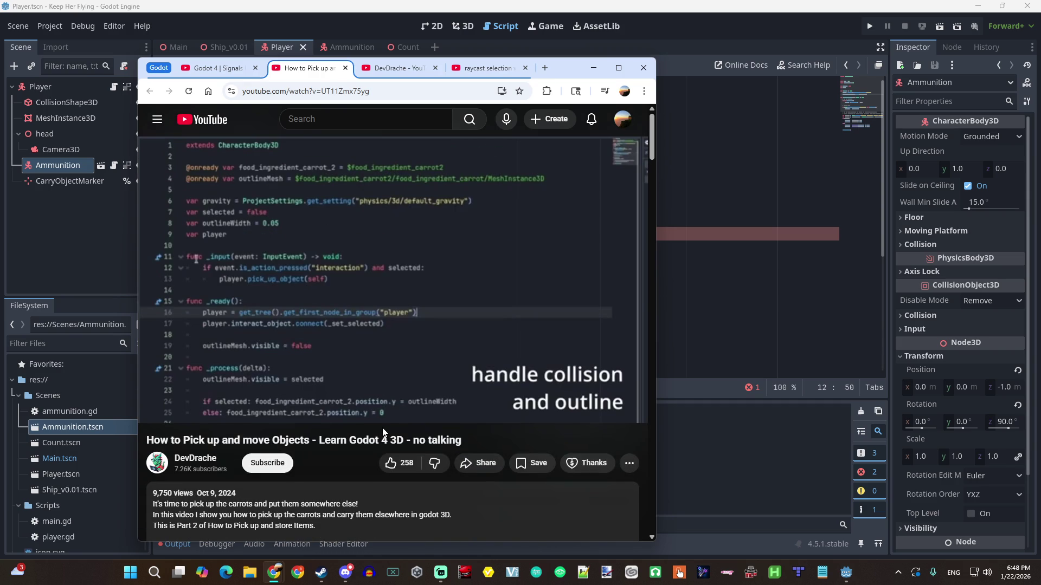
pyautogui.moveTo(488, 68); pyautogui.dragTo(238, 69)
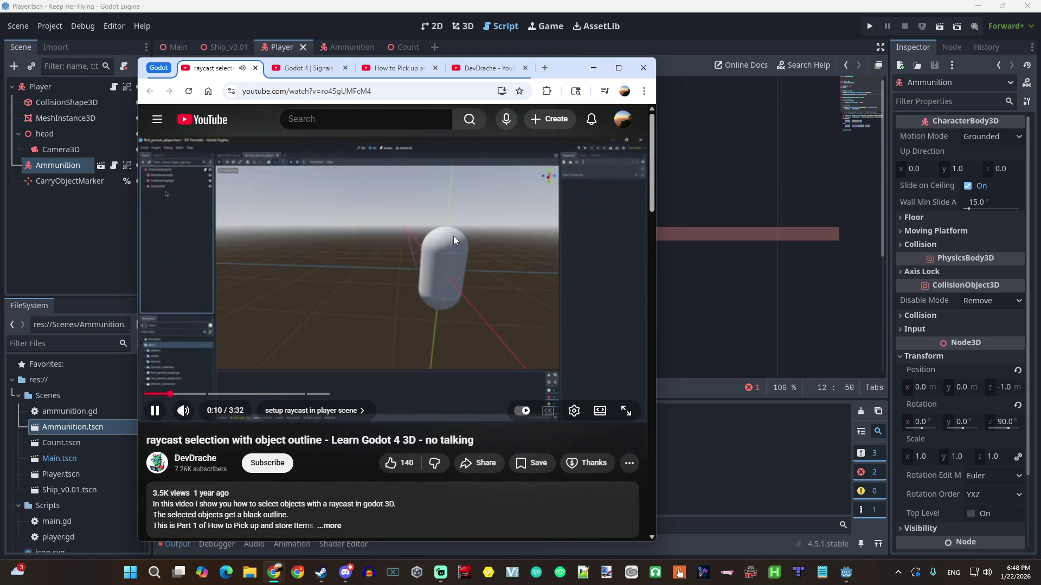
# - Rewind the raycast video, pause at 0:13, and set its quality to 720p60
pyautogui.press('Left')
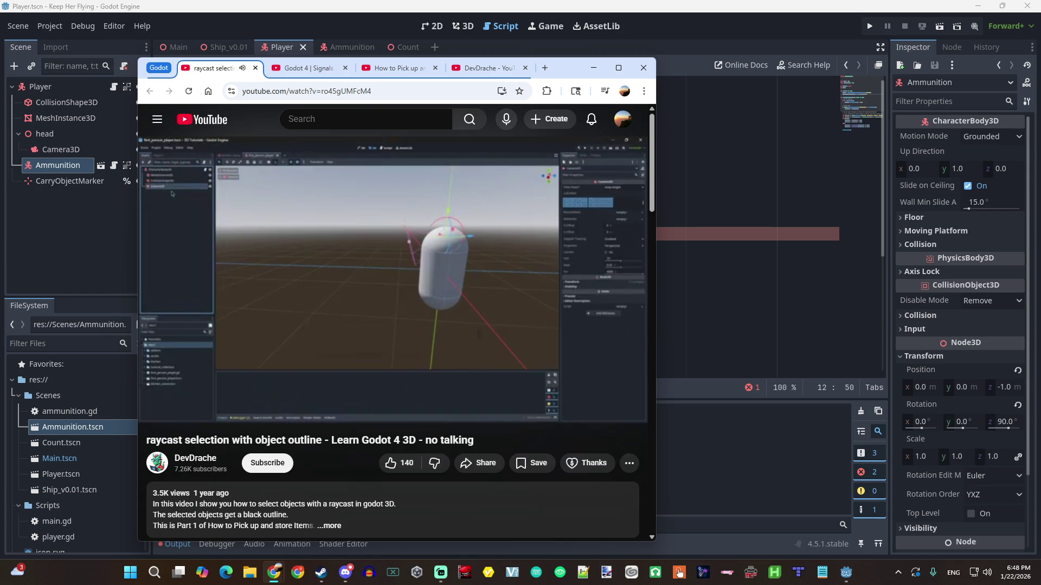
pyautogui.click(296, 267)
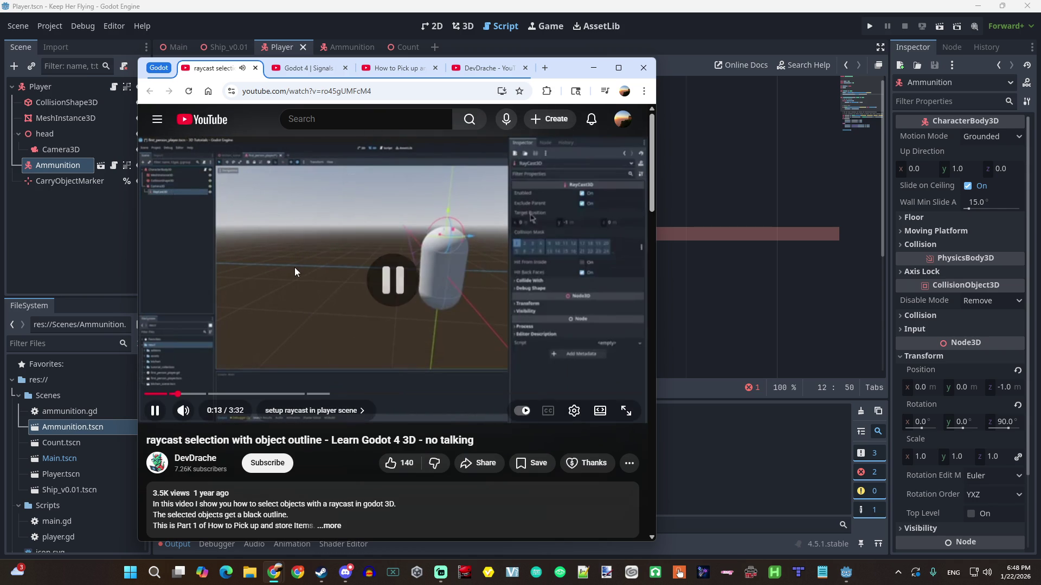
pyautogui.click(574, 410)
pyautogui.click(561, 377)
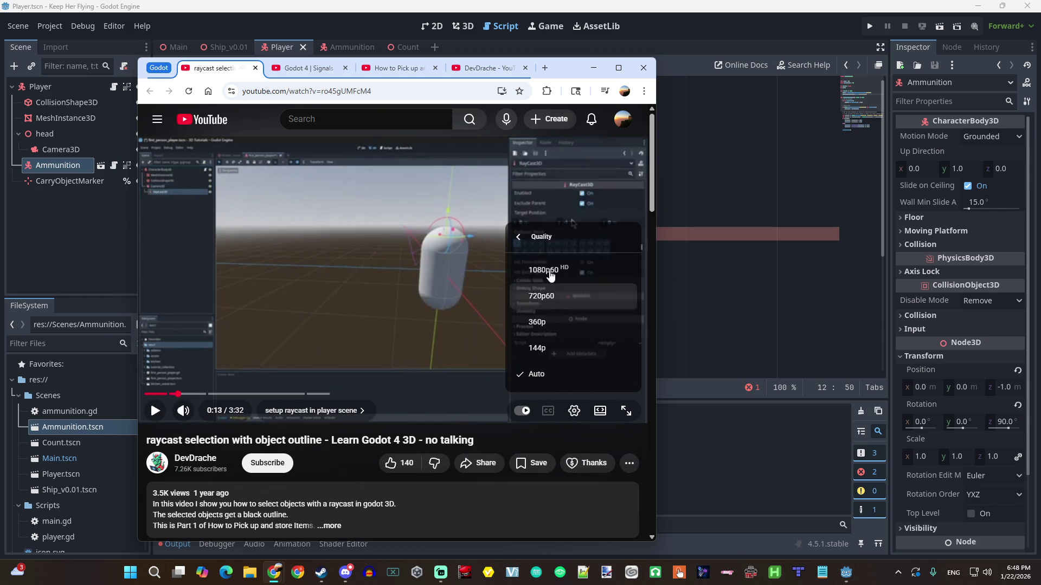
pyautogui.click(574, 418)
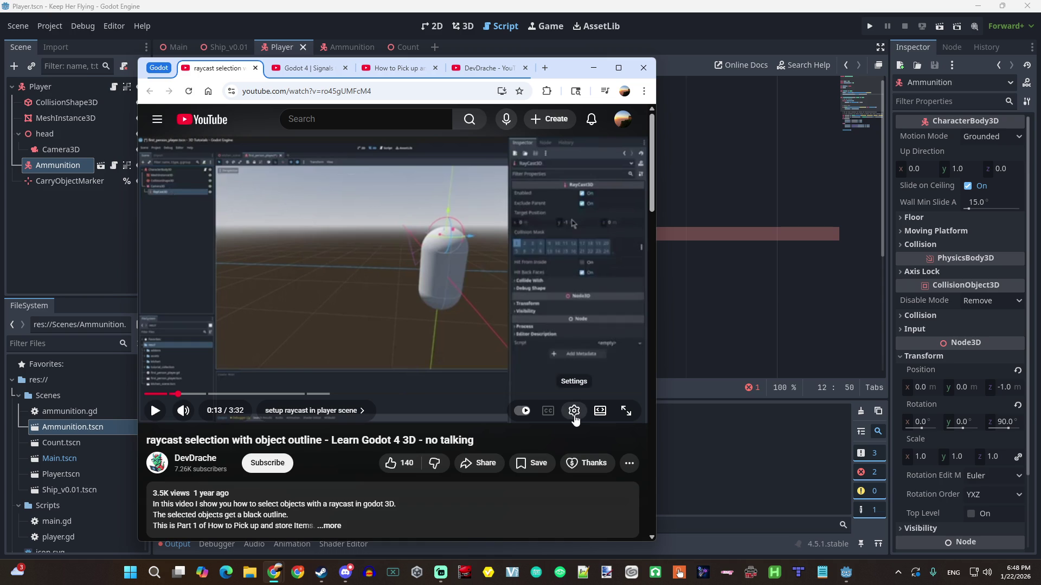
pyautogui.click(574, 418)
pyautogui.click(567, 387)
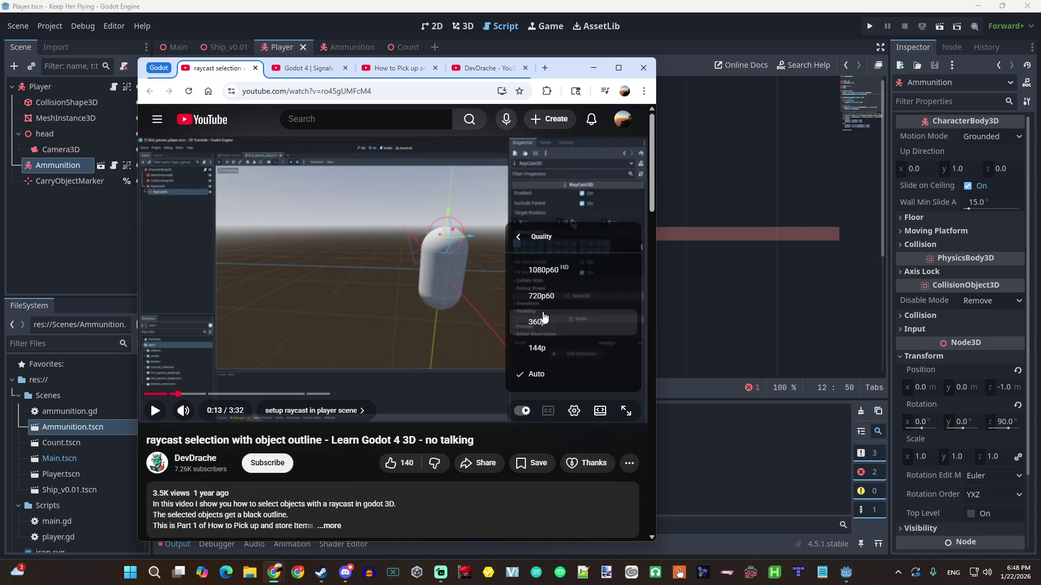
pyautogui.click(559, 301)
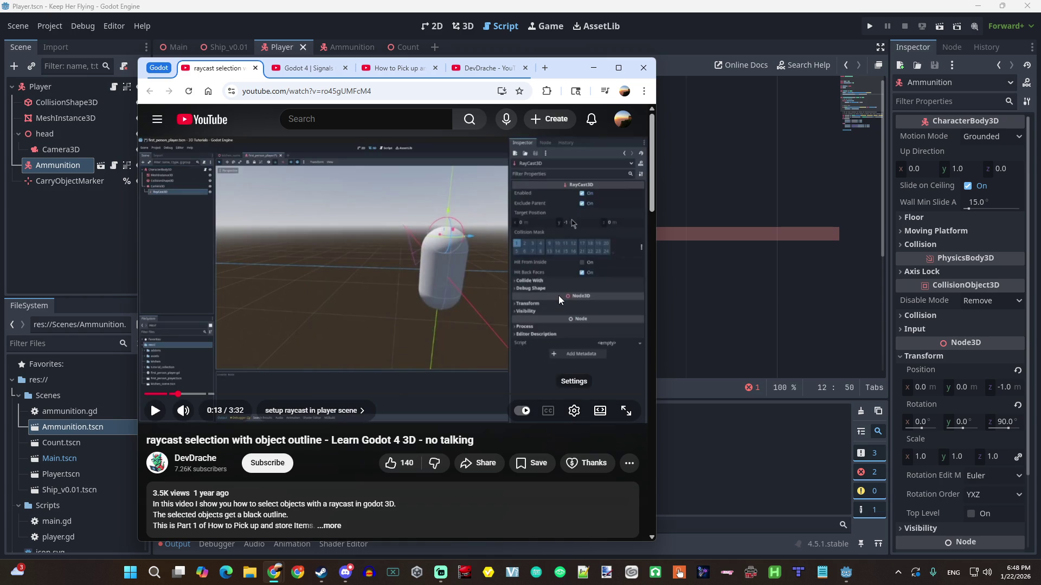
# - Pause the video on the target position setup and return to Godot's Player scene
pyautogui.click(556, 297)
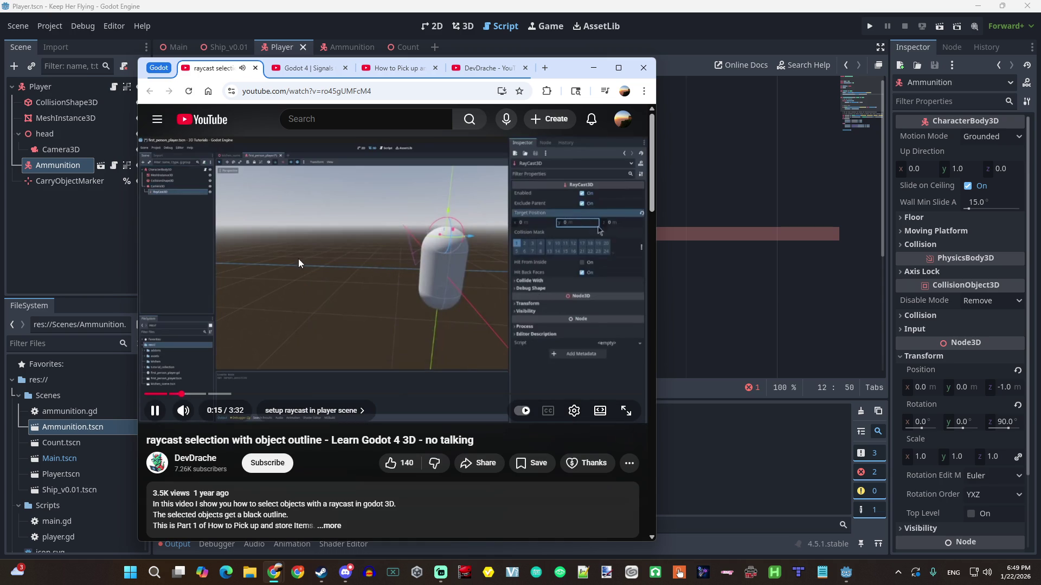
pyautogui.click(310, 240)
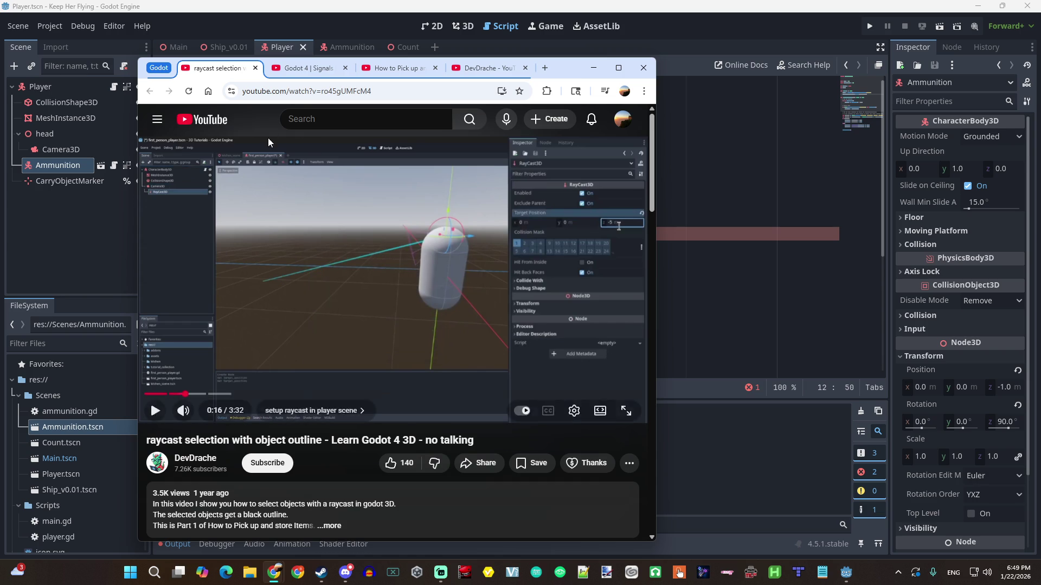
pyautogui.click(283, 49)
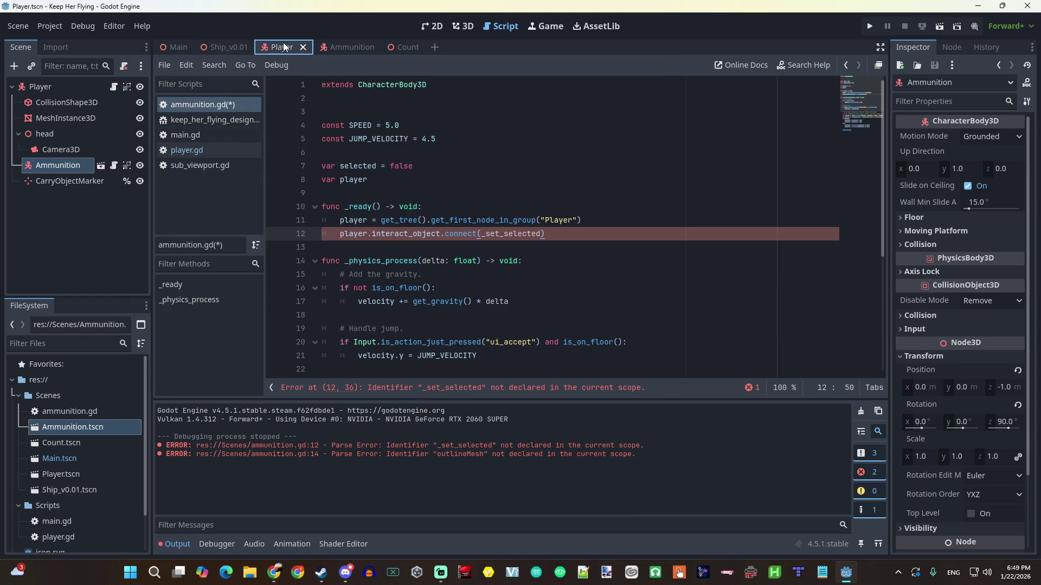
# - Add a RayCast3D child under Camera3D, then resume the raycast tutorial video
pyautogui.click(41, 146)
pyautogui.rightClick(56, 149)
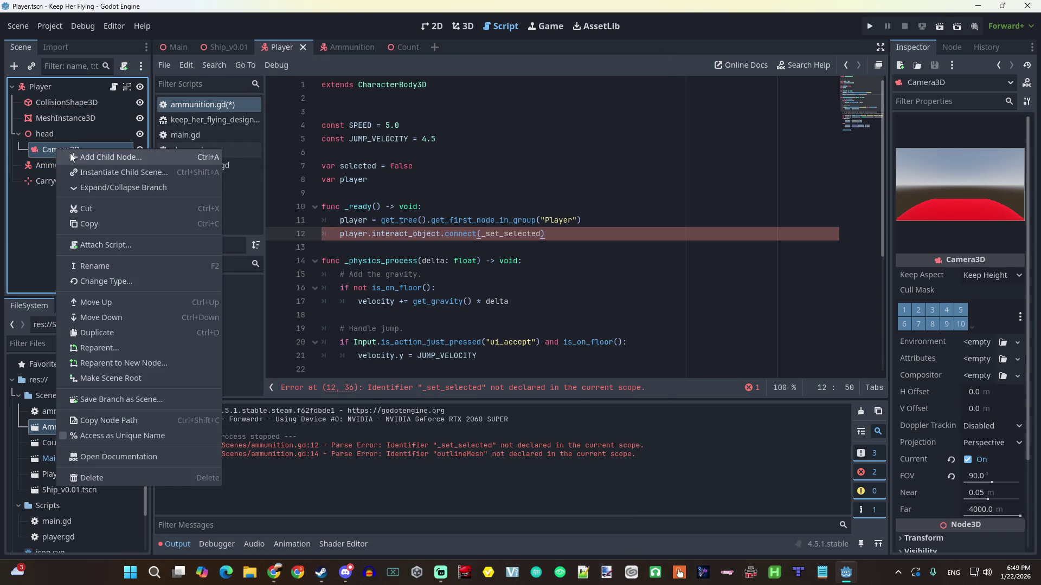
pyautogui.click(103, 157)
pyautogui.write('r')
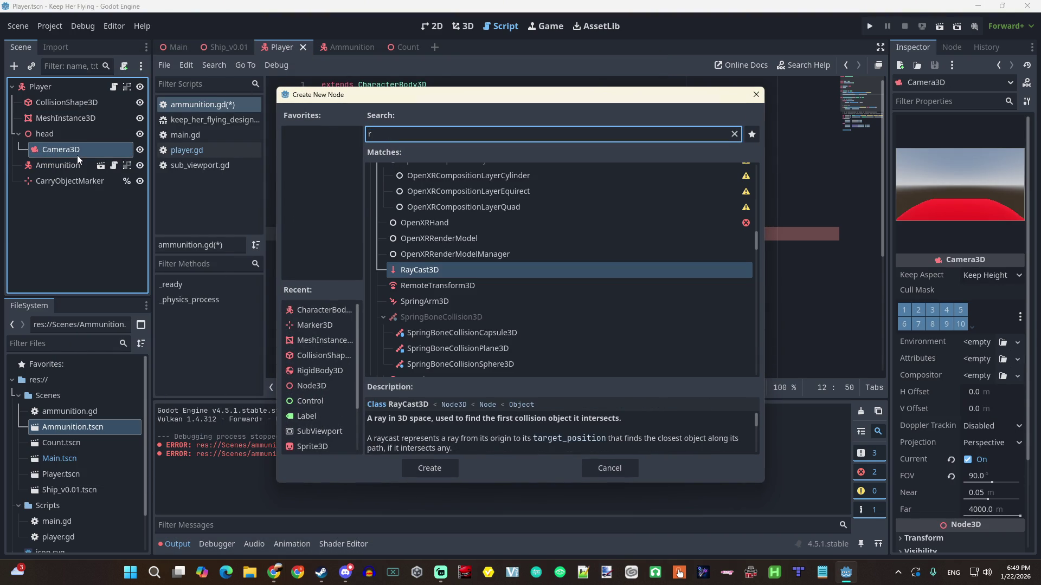
pyautogui.write('aycast')
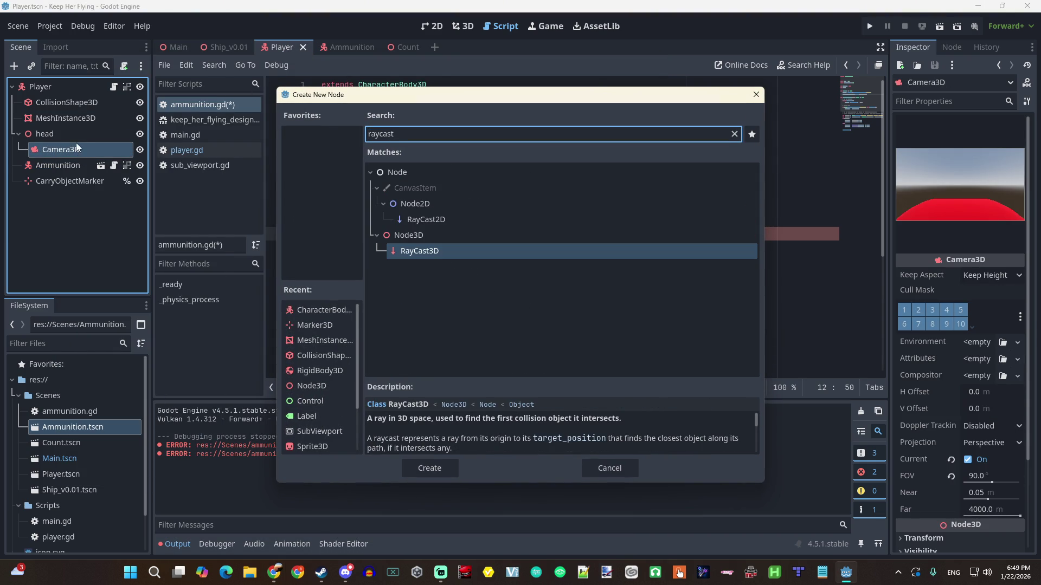
pyautogui.doubleClick(455, 251)
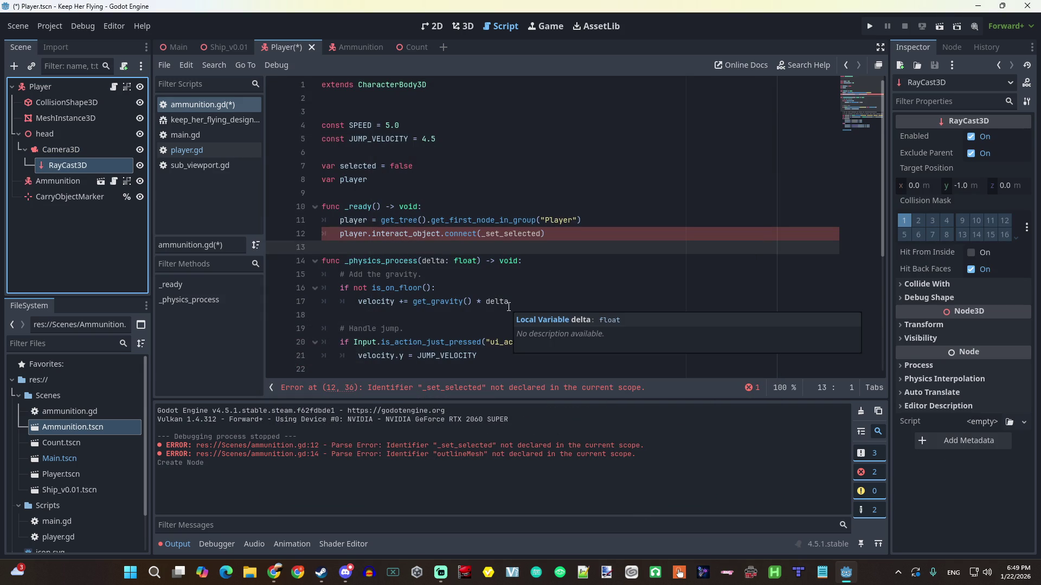
pyautogui.hotkey('alt', 'Tab')
pyautogui.click(440, 311)
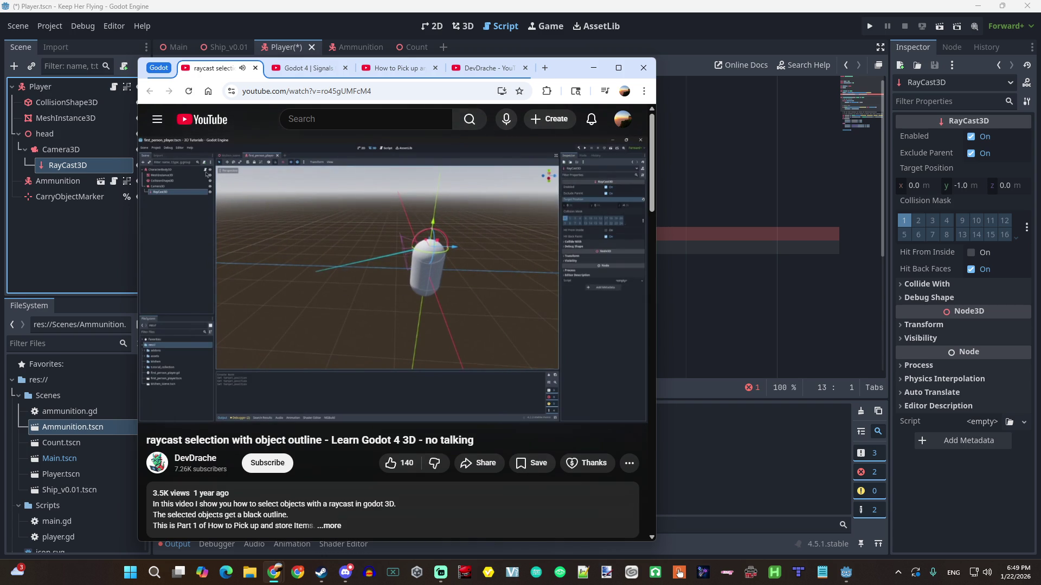
# - Rewind the tutorial to 0:10, then bring Godot's Player scene back in 3D view
pyautogui.hotkey('alt', 'Tab')
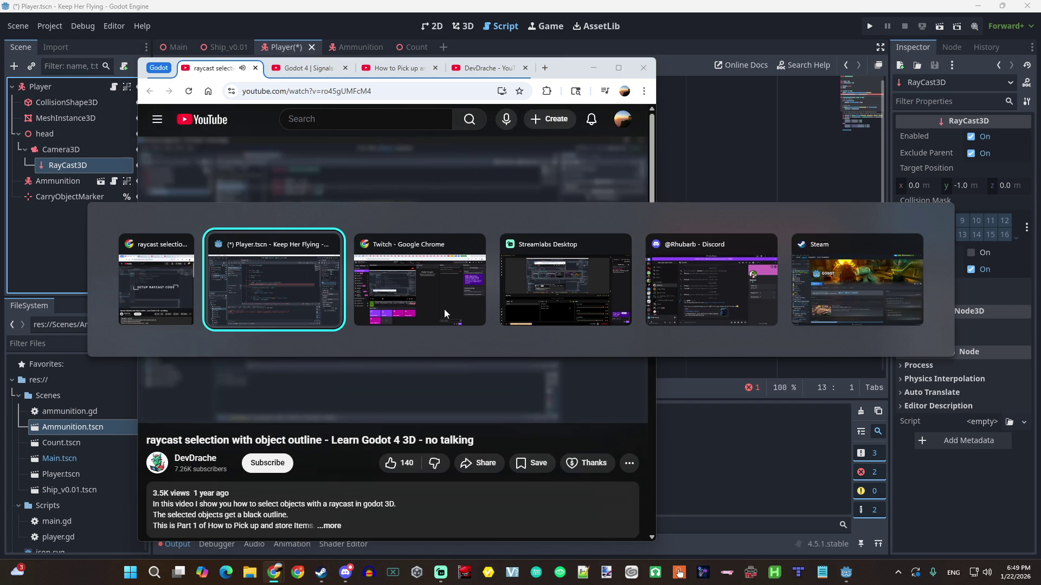
pyautogui.hotkey('alt', 'Tab')
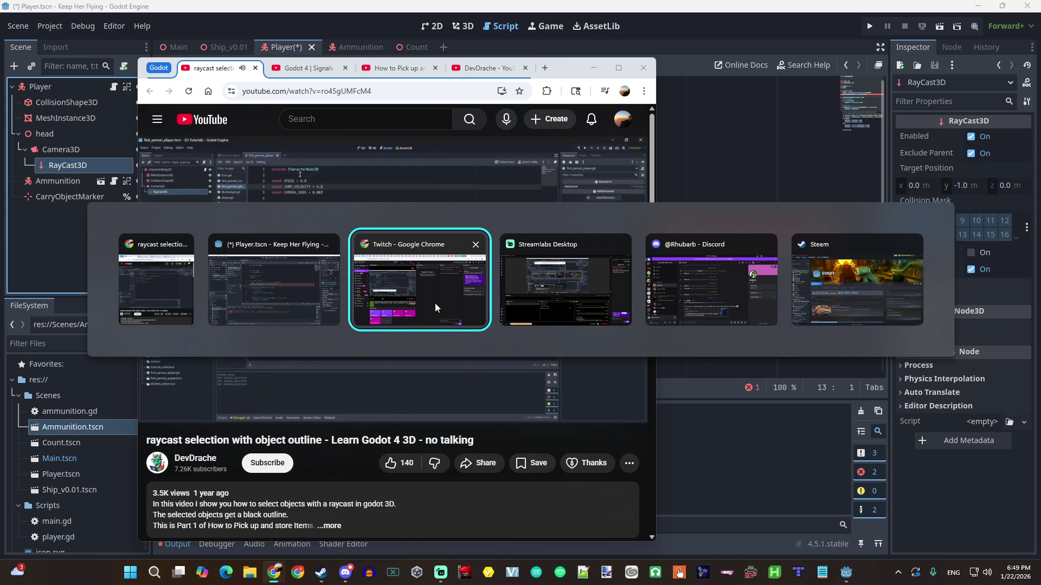
pyautogui.hotkey('alt', 'Tab')
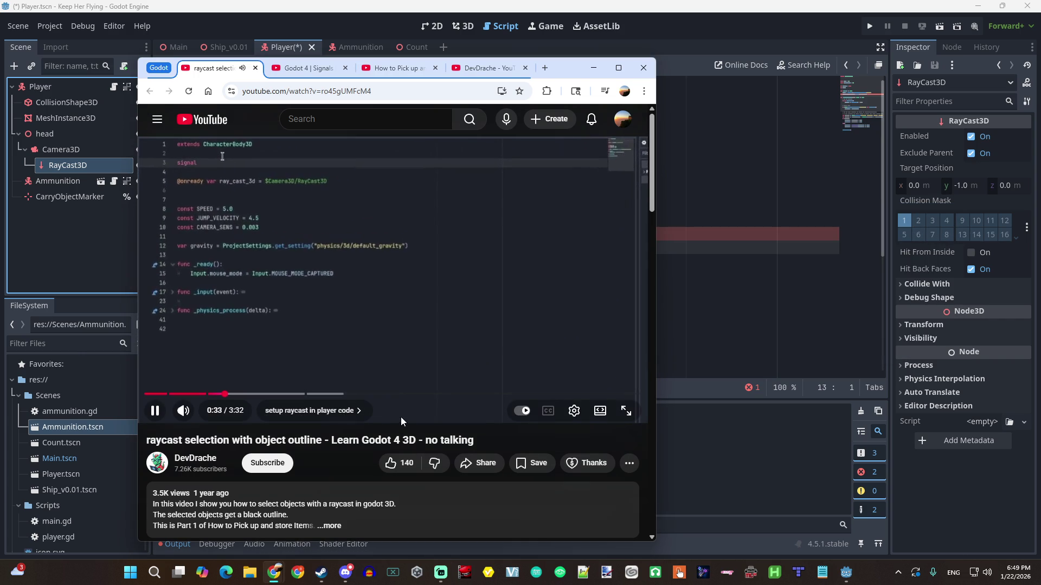
pyautogui.click(169, 394)
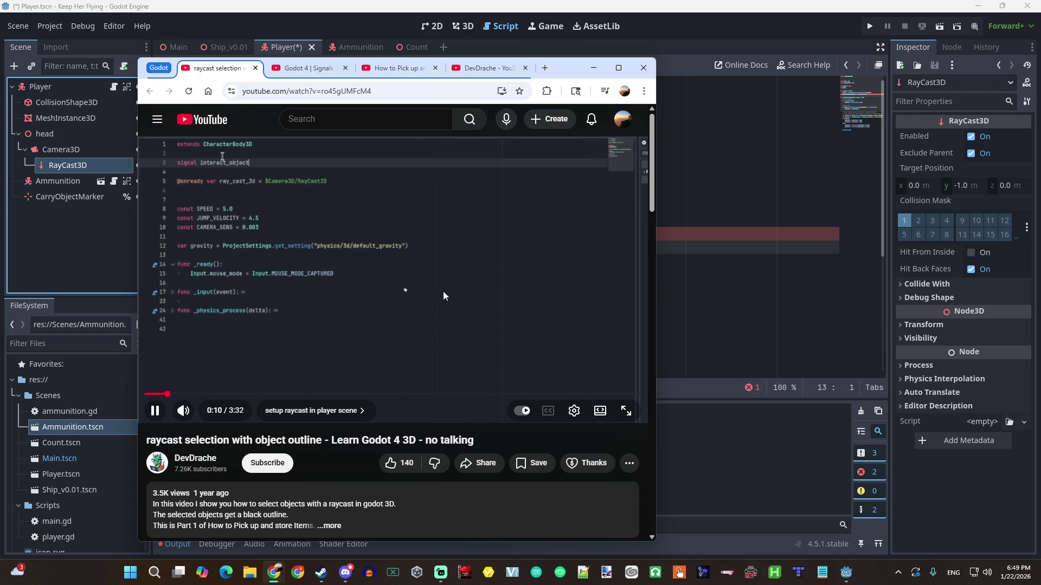
pyautogui.click(446, 27)
pyautogui.click(464, 26)
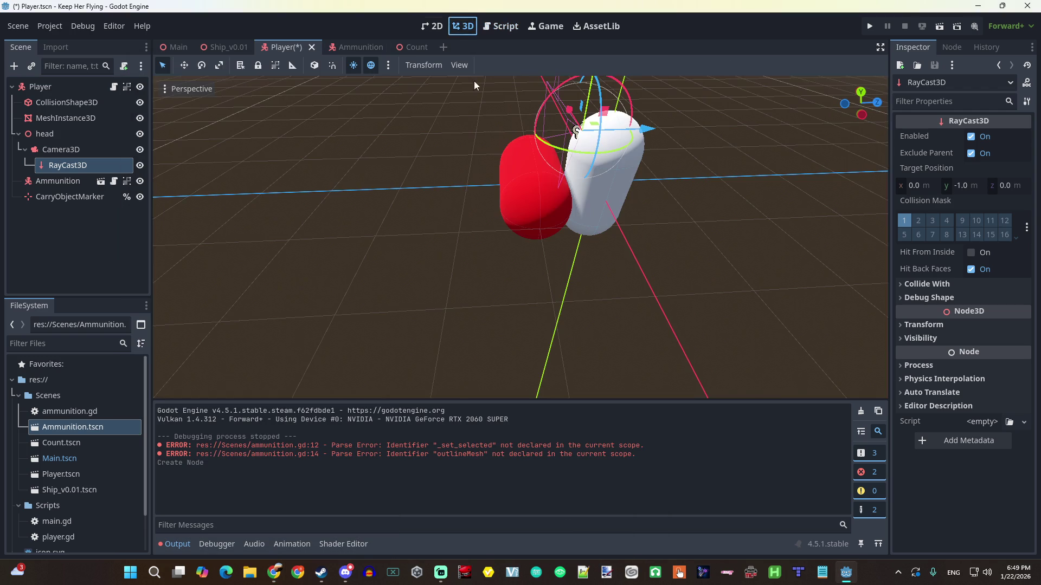
# - Save the Player scene, select RayCast3D, orbit around the player, then return to the tutorial
pyautogui.hotkey('ctrl', 's')
pyautogui.moveTo(715, 174)
pyautogui.mouseDown()
pyautogui.moveTo(492, 275)
pyautogui.moveTo(520, 242)
pyautogui.moveTo(650, 239)
pyautogui.mouseUp()
pyautogui.click(59, 162)
pyautogui.moveTo(497, 241)
pyautogui.mouseDown()
pyautogui.moveTo(542, 225)
pyautogui.moveTo(564, 236)
pyautogui.moveTo(526, 255)
pyautogui.mouseUp()
pyautogui.moveTo(485, 289)
pyautogui.mouseDown()
pyautogui.moveTo(522, 250)
pyautogui.moveTo(702, 223)
pyautogui.mouseUp()
pyautogui.hotkey('alt', 'Tab')
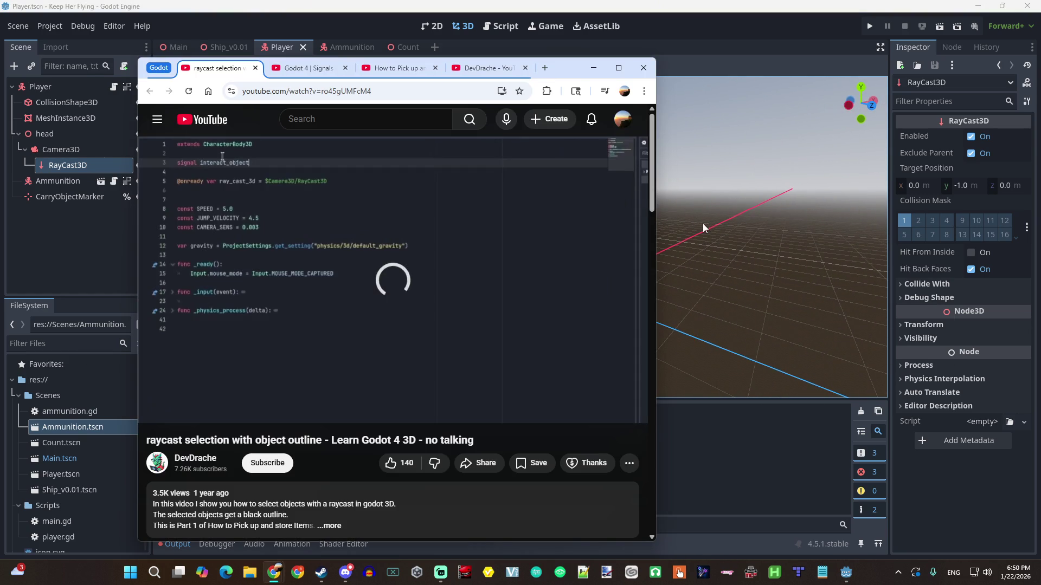
# - Lower the raycast tutorial's playback quality to 360p
pyautogui.click(757, 269)
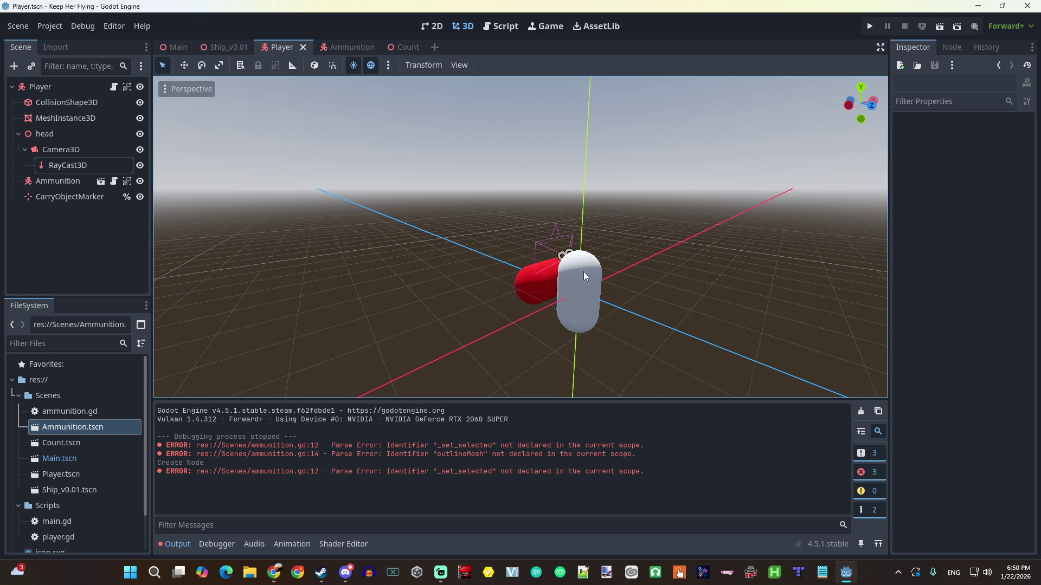
pyautogui.hotkey('alt', 'Tab')
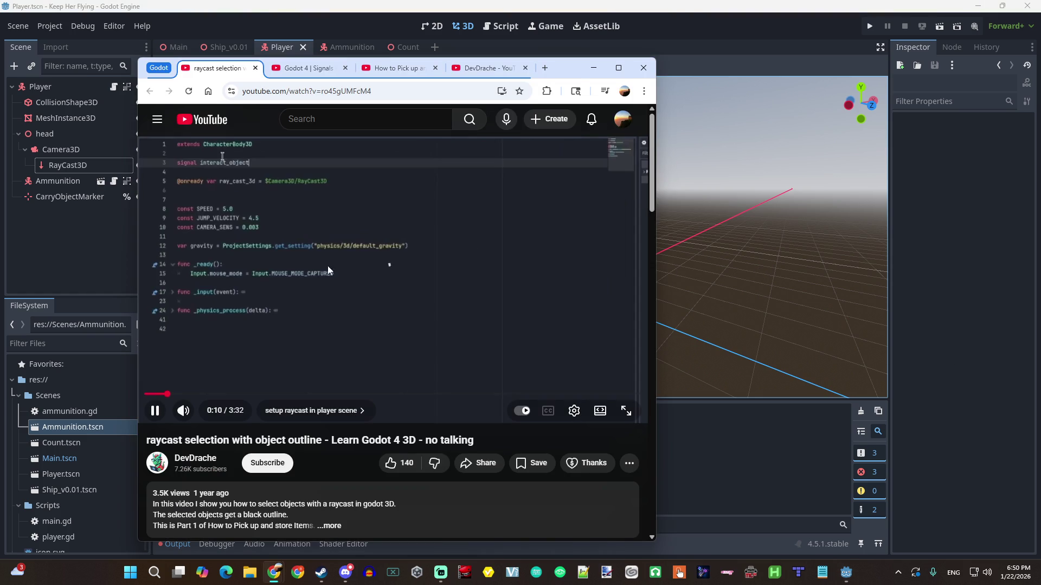
pyautogui.click(475, 236)
pyautogui.click(204, 326)
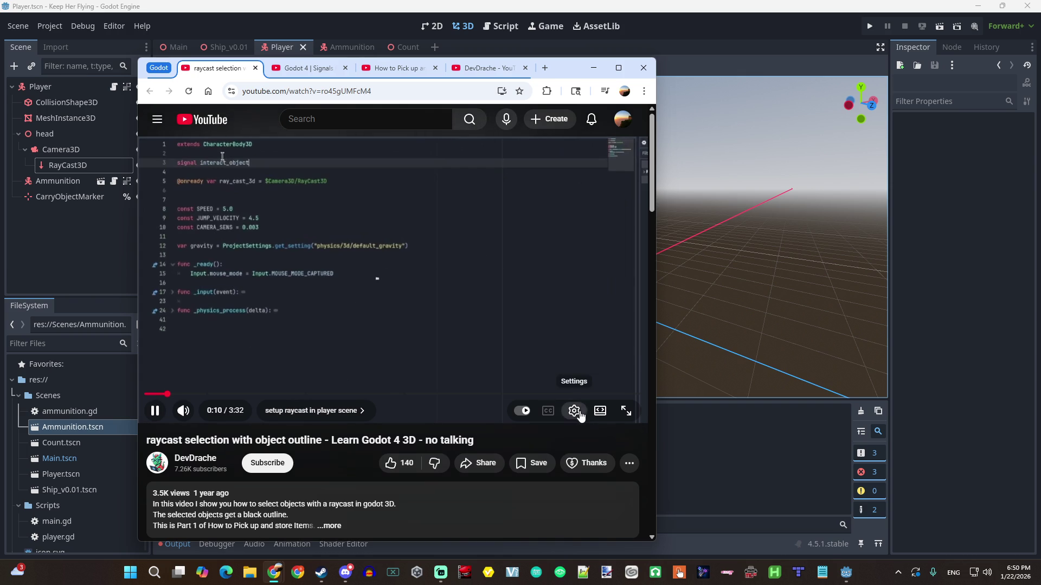
pyautogui.click(574, 410)
pyautogui.click(558, 372)
pyautogui.click(569, 323)
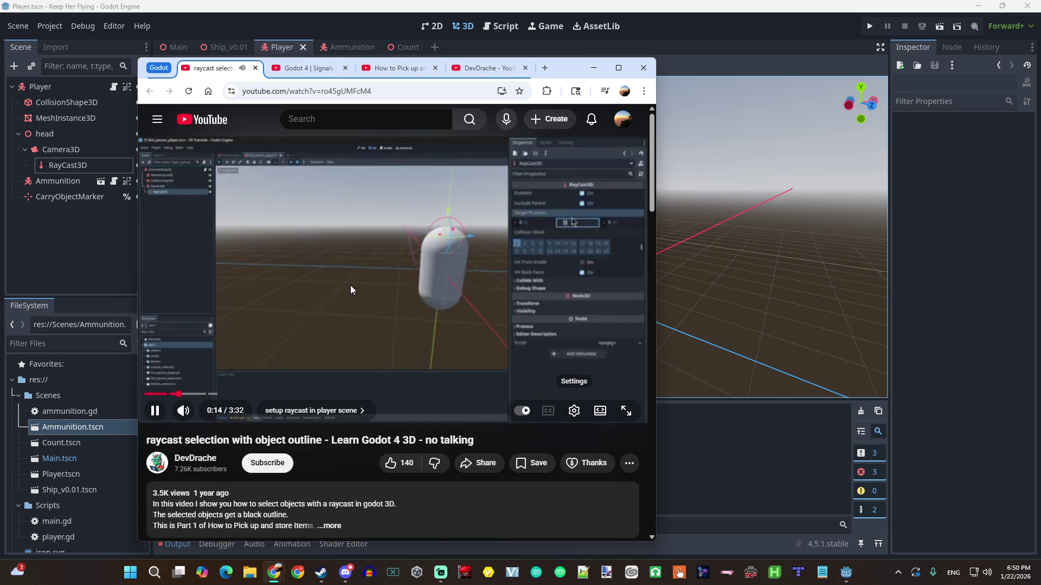
# - Pause the tutorial on the target position step and show RayCast3D's properties in Godot
pyautogui.press('space')
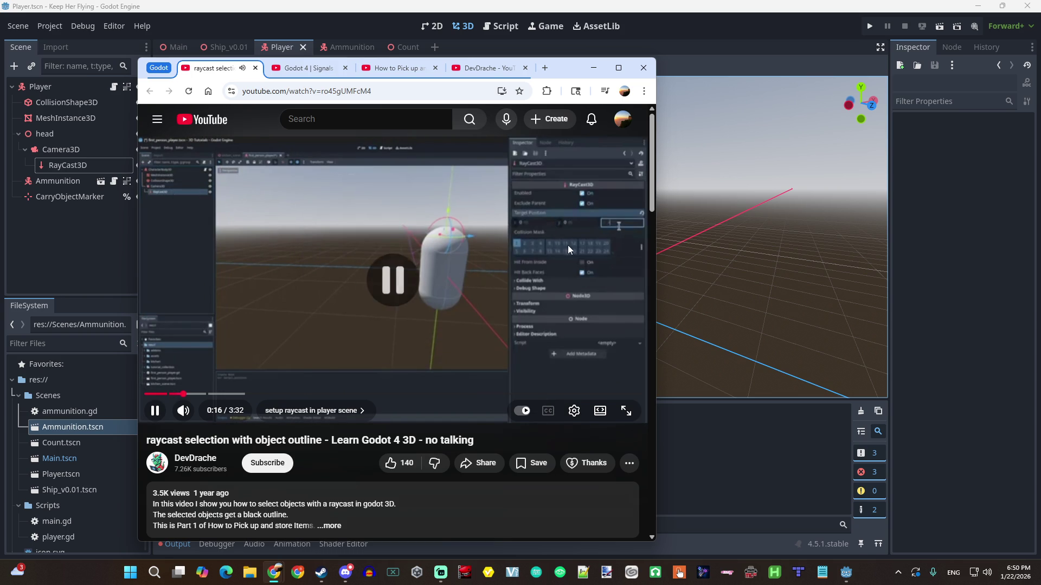
pyautogui.press('space')
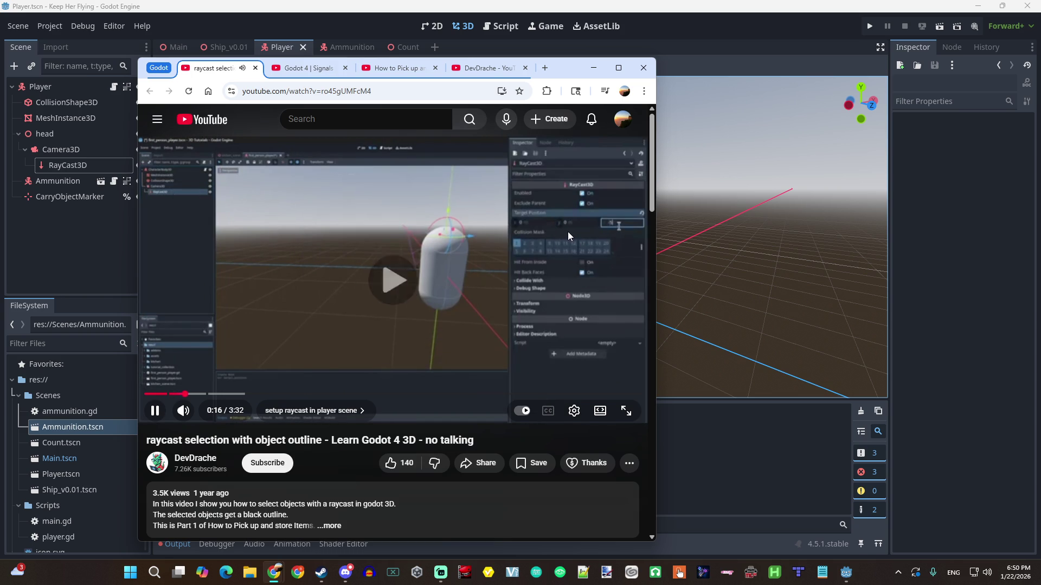
pyautogui.click(434, 263)
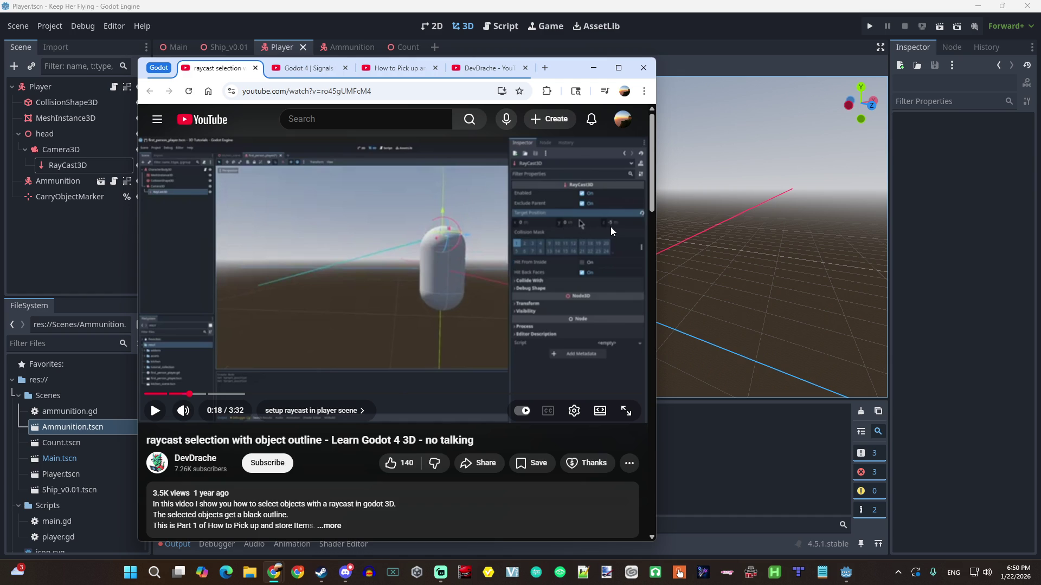
pyautogui.click(725, 197)
pyautogui.click(79, 171)
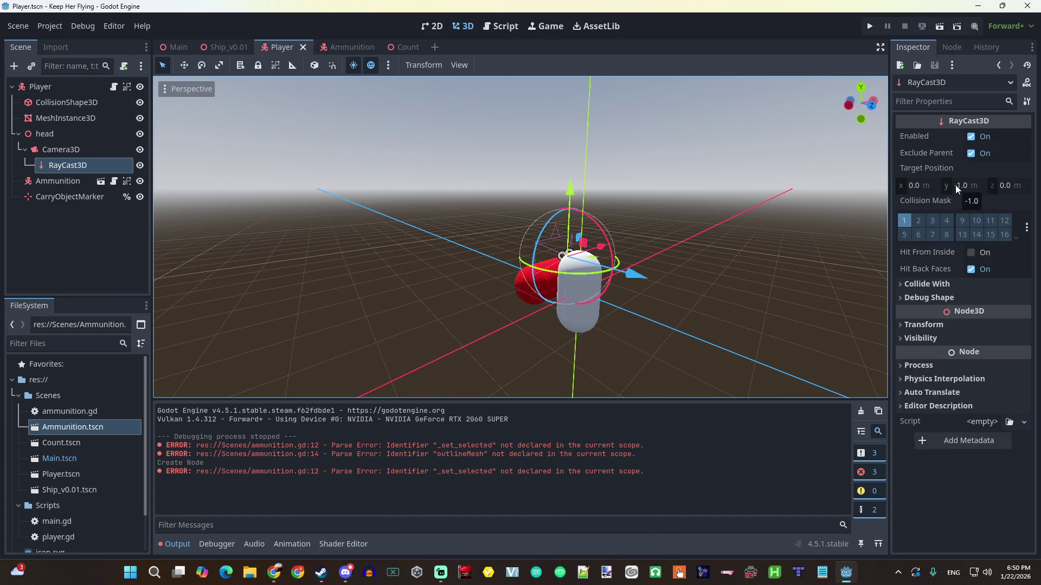
# - Set the RayCast3D Target Position y to 1.0, then try z values of 1.0 and 90.0
pyautogui.click(969, 186)
pyautogui.write('1')
pyautogui.press('Return')
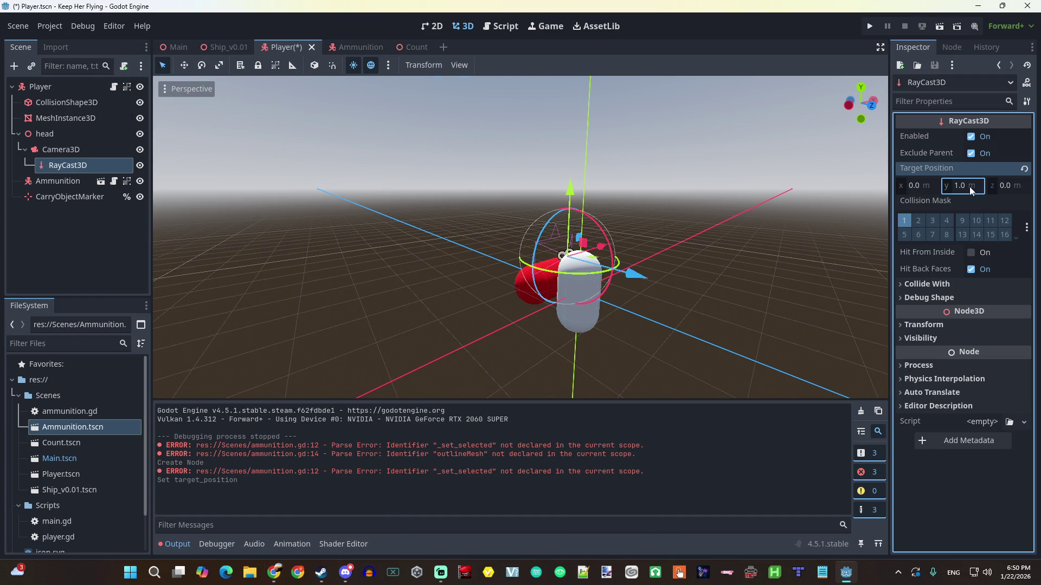
pyautogui.click(1006, 184)
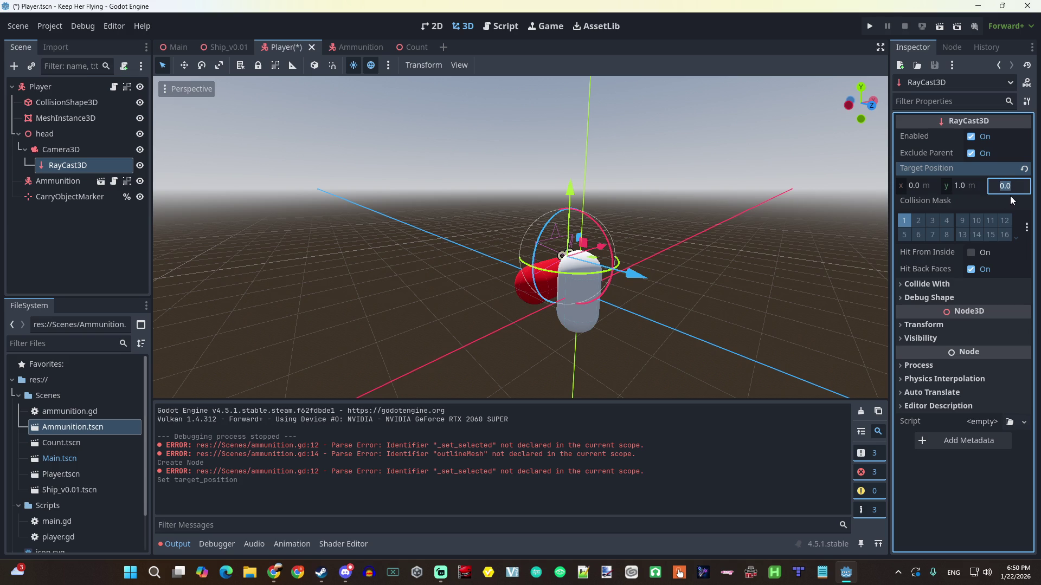
pyautogui.write('1')
pyautogui.press('Return')
pyautogui.click(1005, 186)
pyautogui.write('90')
pyautogui.press('Return')
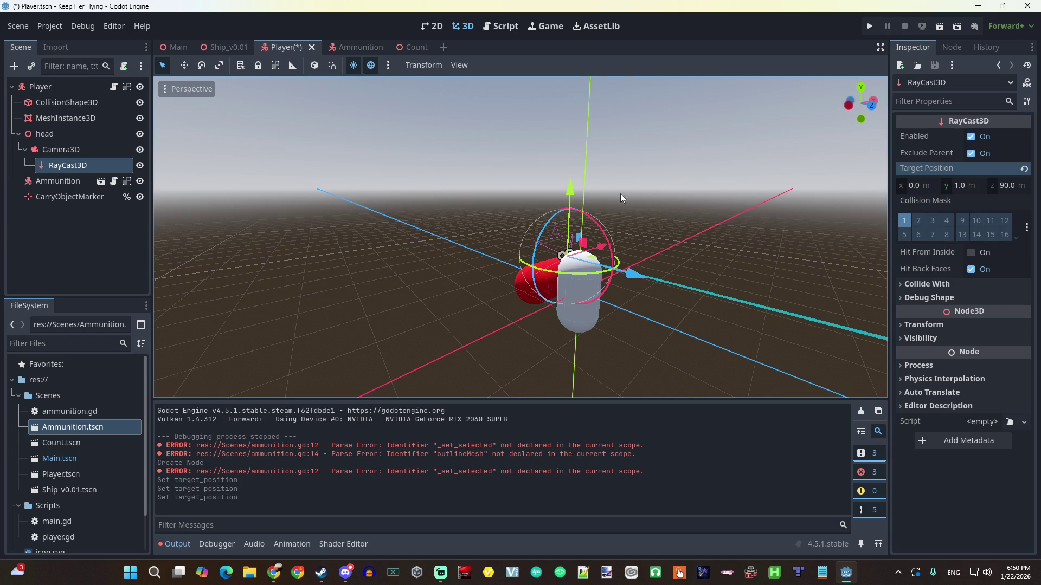
# - Flip the target z to negative values, -45.0 then -90.0, checking the ray along its length
pyautogui.moveTo(626, 193); pyautogui.dragTo(786, 196)
pyautogui.click(1012, 186)
pyautogui.write('-45')
pyautogui.press('Return')
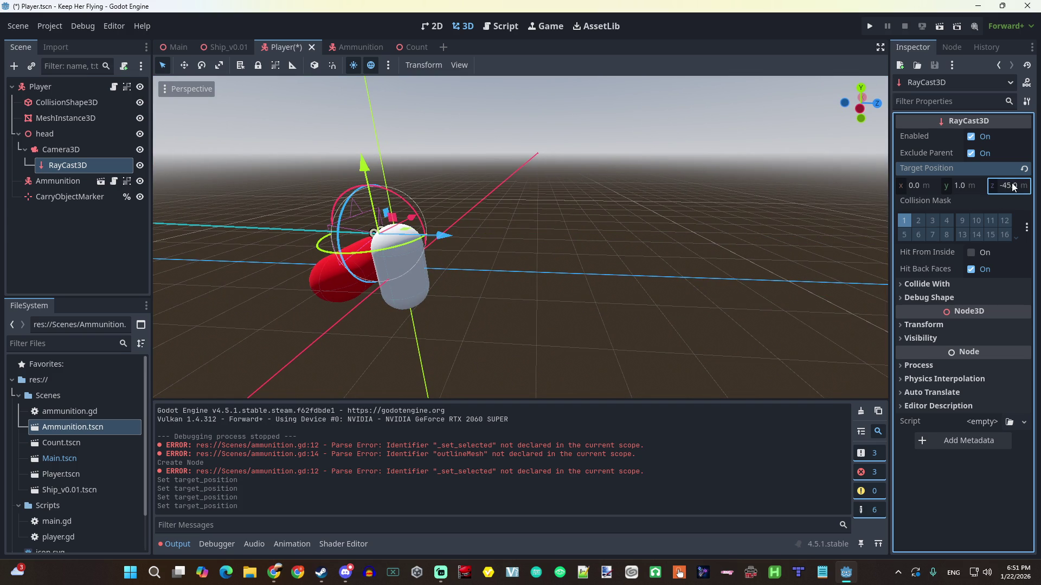
pyautogui.moveTo(704, 206); pyautogui.dragTo(791, 204)
pyautogui.click(1013, 186)
pyautogui.write('-')
pyautogui.press('Return')
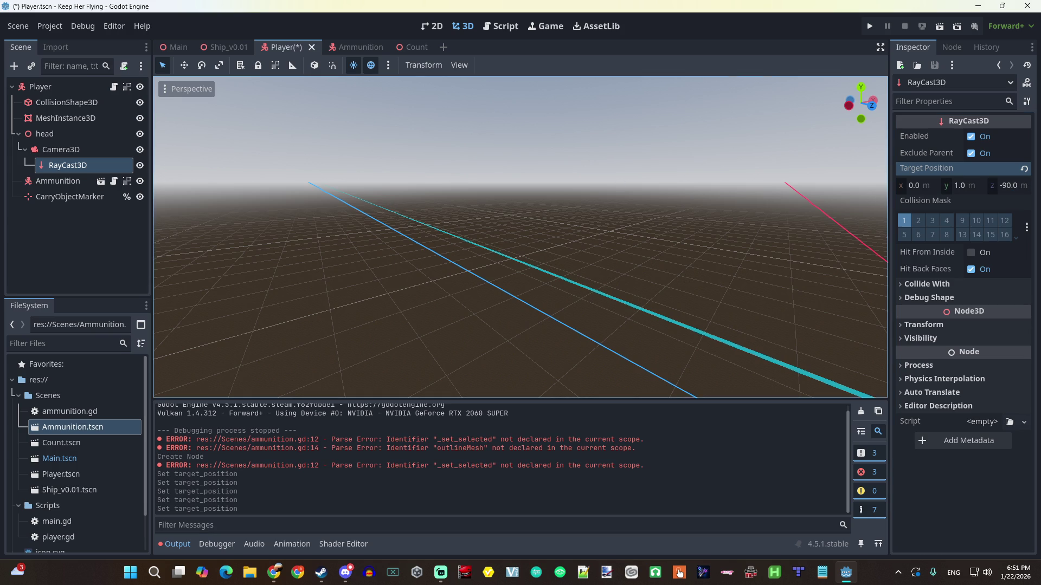
# - Settle the target z at -100.0 after briefly trying -10.0
pyautogui.moveTo(573, 327)
pyautogui.mouseDown()
pyautogui.moveTo(655, 282)
pyautogui.moveTo(715, 303)
pyautogui.moveTo(749, 294)
pyautogui.moveTo(596, 261)
pyautogui.moveTo(662, 228)
pyautogui.moveTo(727, 173)
pyautogui.mouseUp()
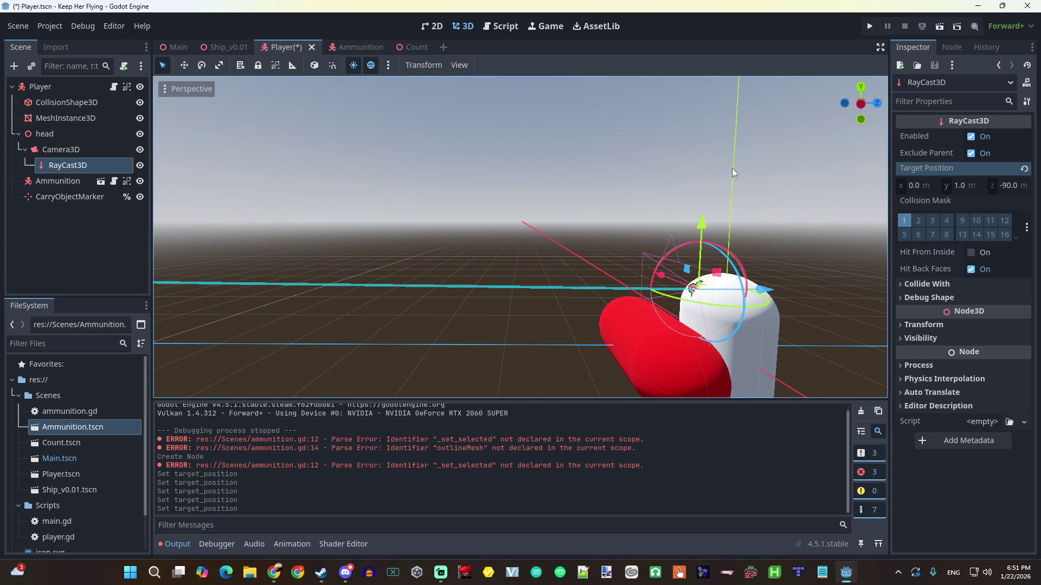
pyautogui.click(1003, 185)
pyautogui.write('-10')
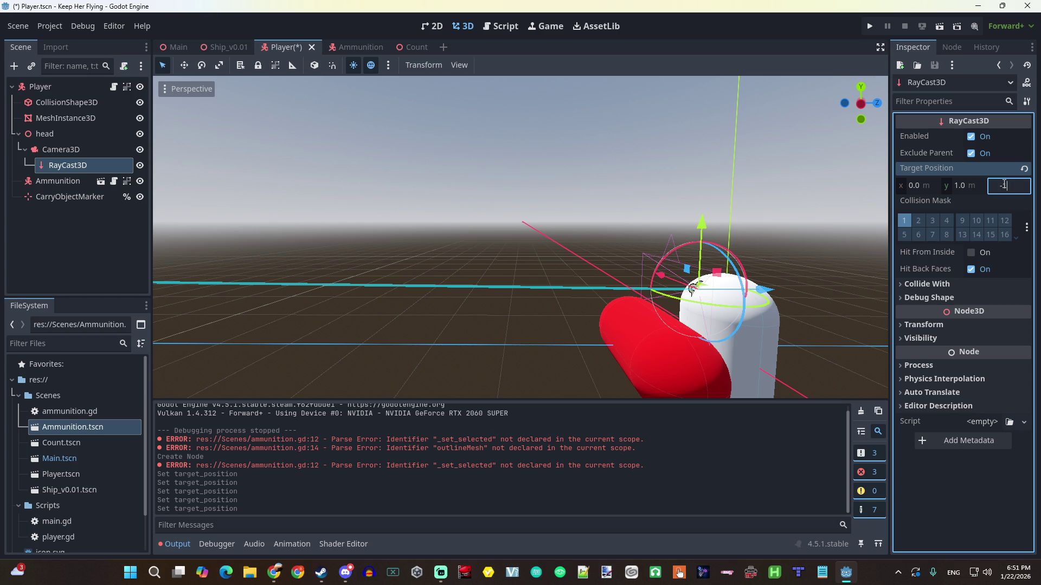
pyautogui.press('Return')
pyautogui.click(1004, 187)
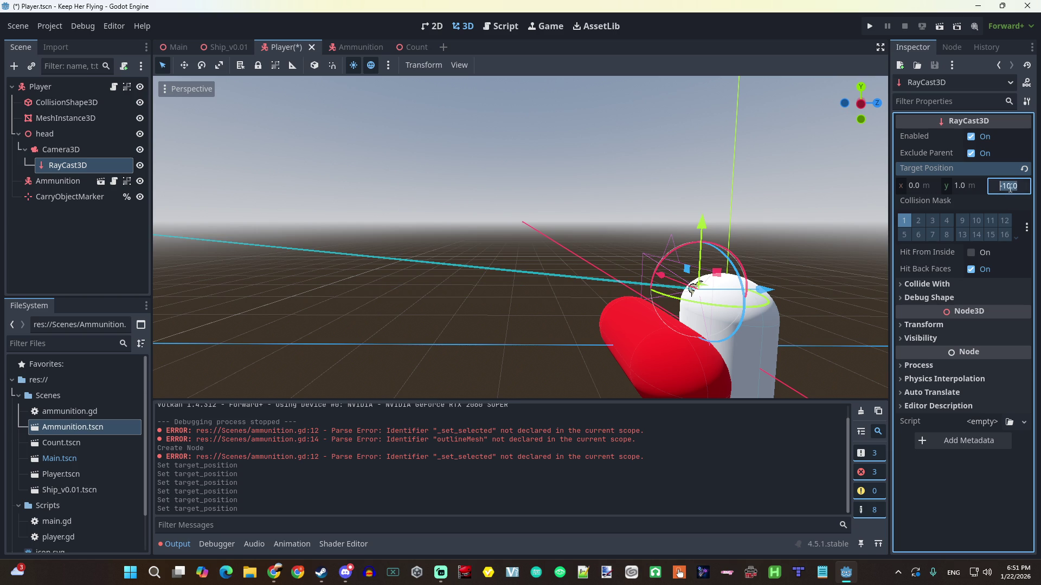
pyautogui.write('-100')
pyautogui.press('Return')
# - Bring the player capsule back into view and begin retyping the target z value
pyautogui.press('s')
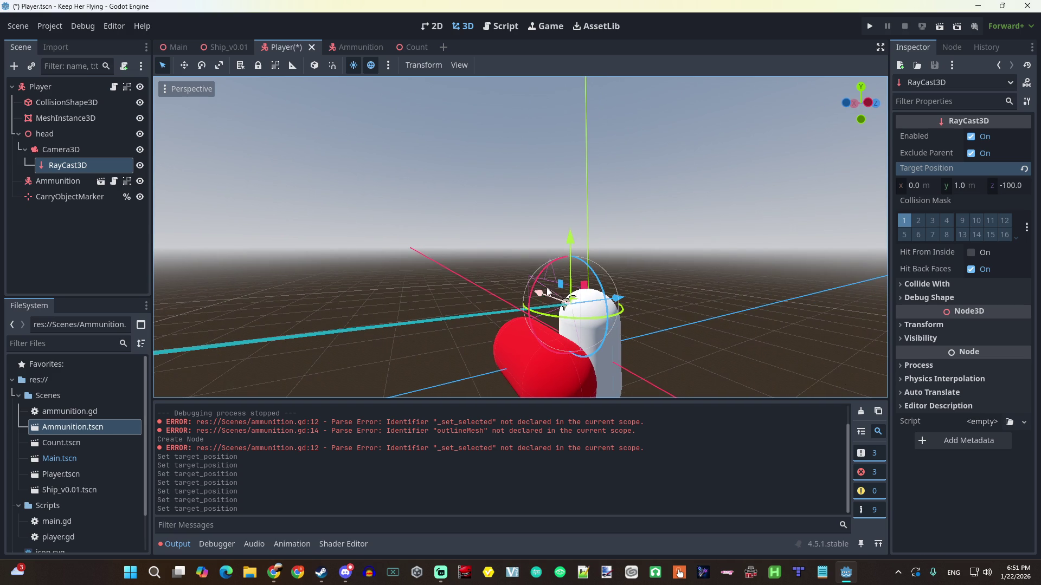
pyautogui.click(1018, 186)
pyautogui.write('-135')
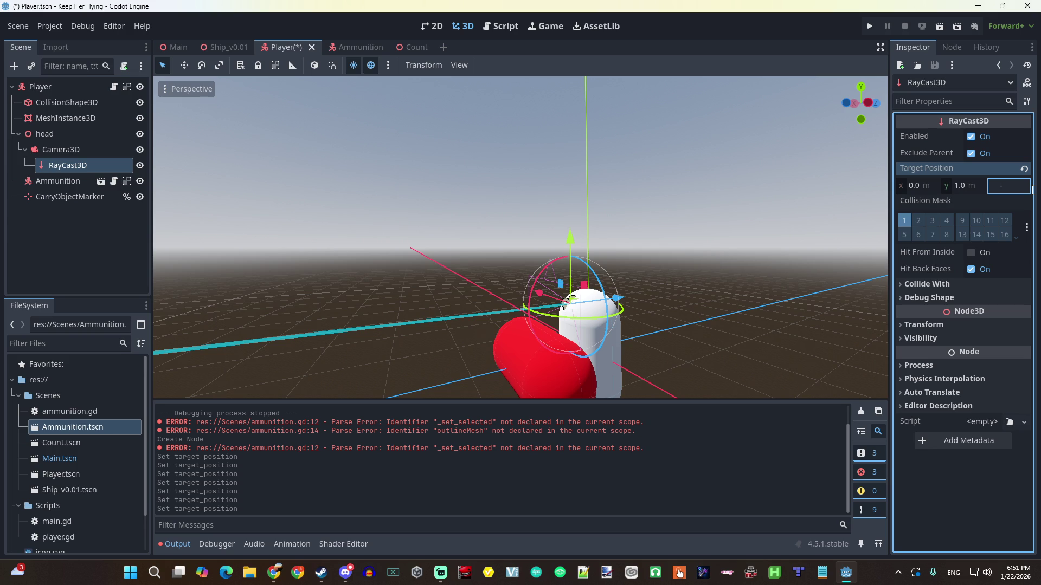
# - Try RayCast3D target z values of -135 and then -10, orbiting to check the ray
pyautogui.write('35')
pyautogui.press('Return')
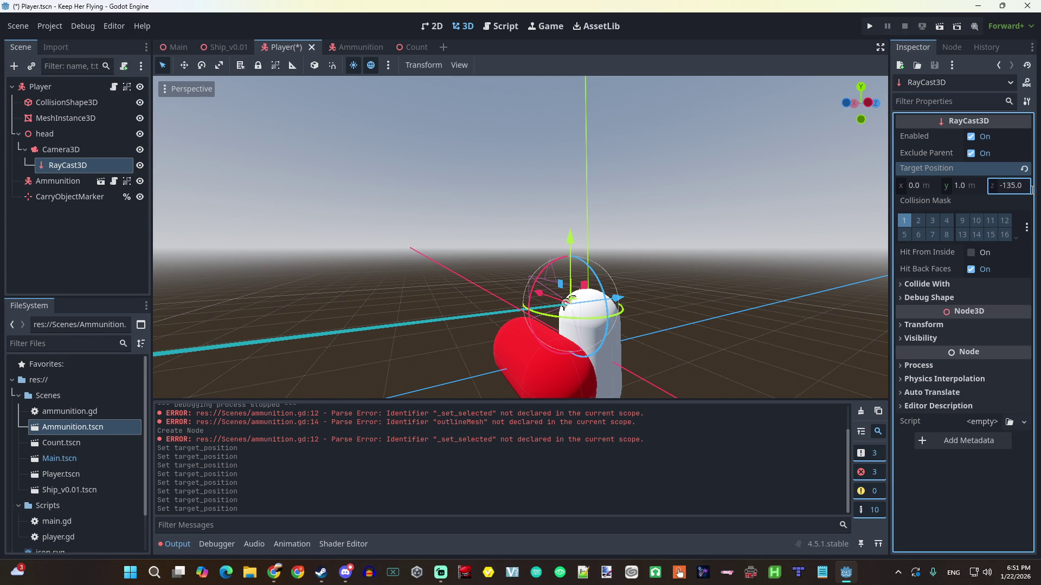
pyautogui.moveTo(520, 238)
pyautogui.mouseDown()
pyautogui.moveTo(771, 218)
pyautogui.moveTo(778, 227)
pyautogui.moveTo(776, 252)
pyautogui.moveTo(561, 268)
pyautogui.mouseUp()
pyautogui.click(1010, 186)
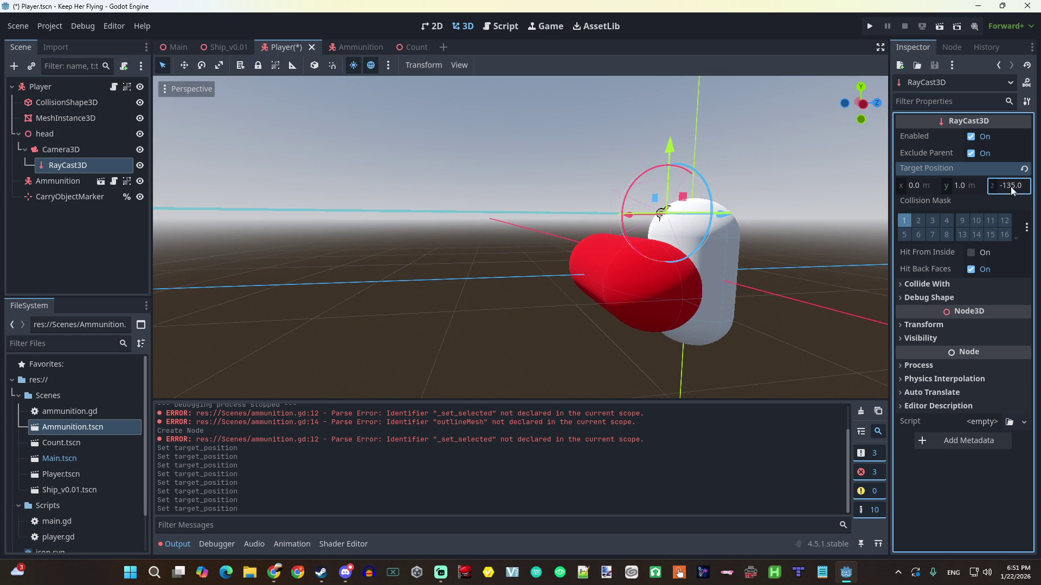
pyautogui.write('-10')
pyautogui.press('Return')
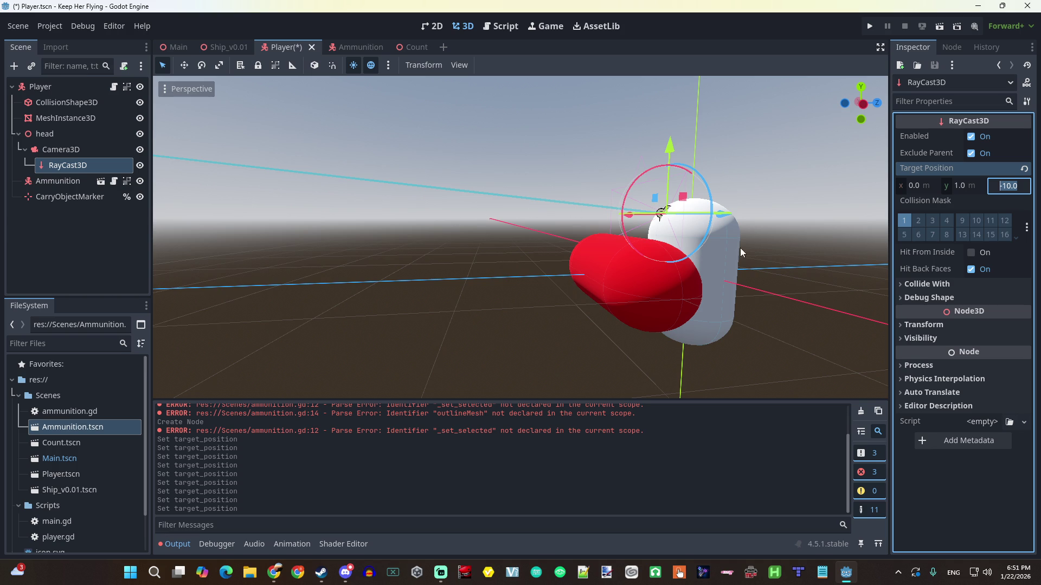
# - Try a target z of -180, then reset the target z to 0
pyautogui.write('18')
pyautogui.press('BackSpace')
pyautogui.press('BackSpace')
pyautogui.write('80')
pyautogui.press('Return')
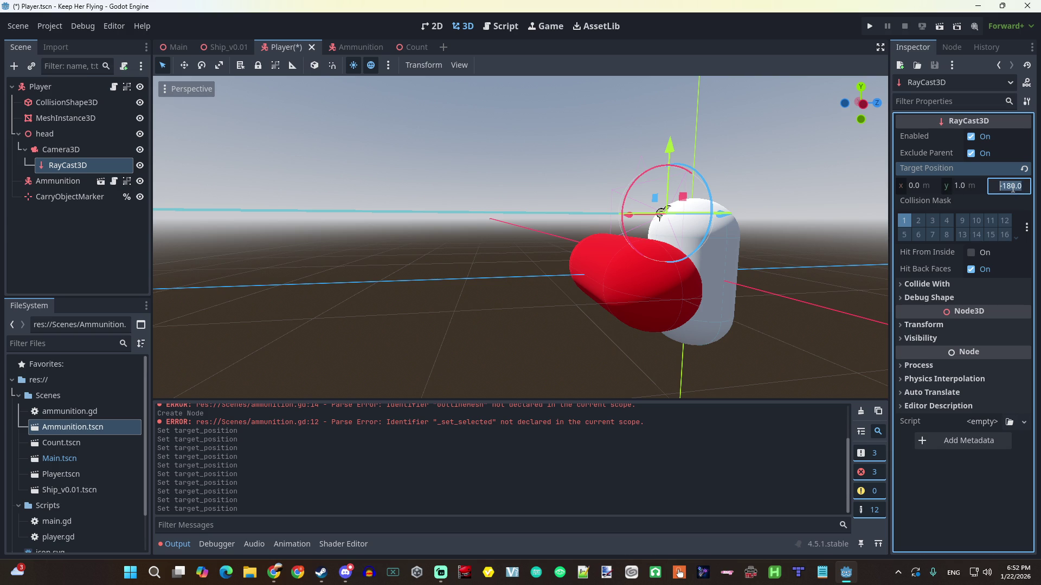
pyautogui.write('0')
pyautogui.press('Return')
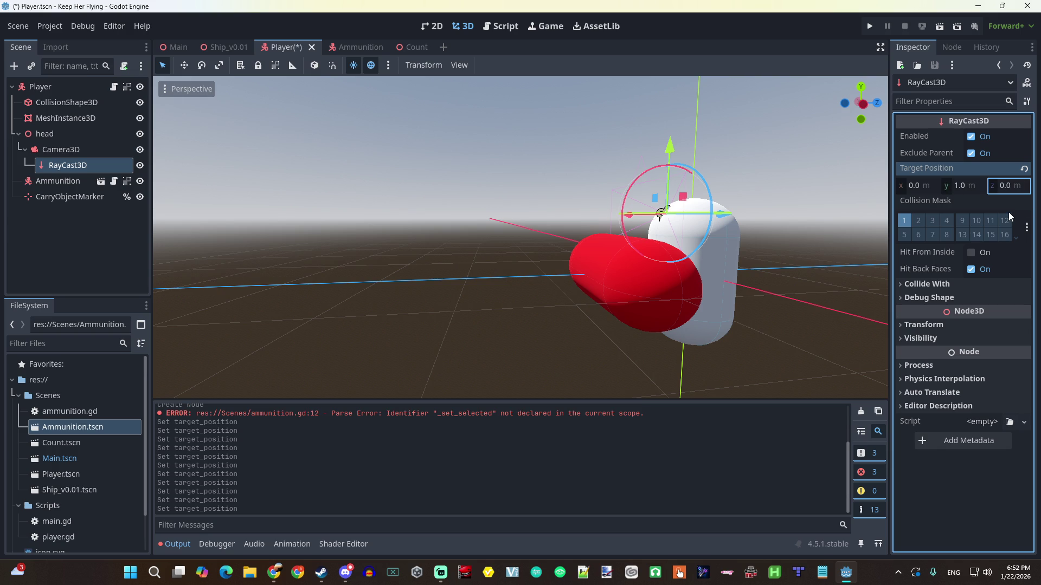
pyautogui.moveTo(521, 244)
pyautogui.mouseDown()
pyautogui.moveTo(380, 244)
pyautogui.moveTo(380, 325)
pyautogui.moveTo(380, 135)
pyautogui.moveTo(434, 217)
pyautogui.moveTo(596, 244)
pyautogui.moveTo(810, 324)
pyautogui.mouseUp()
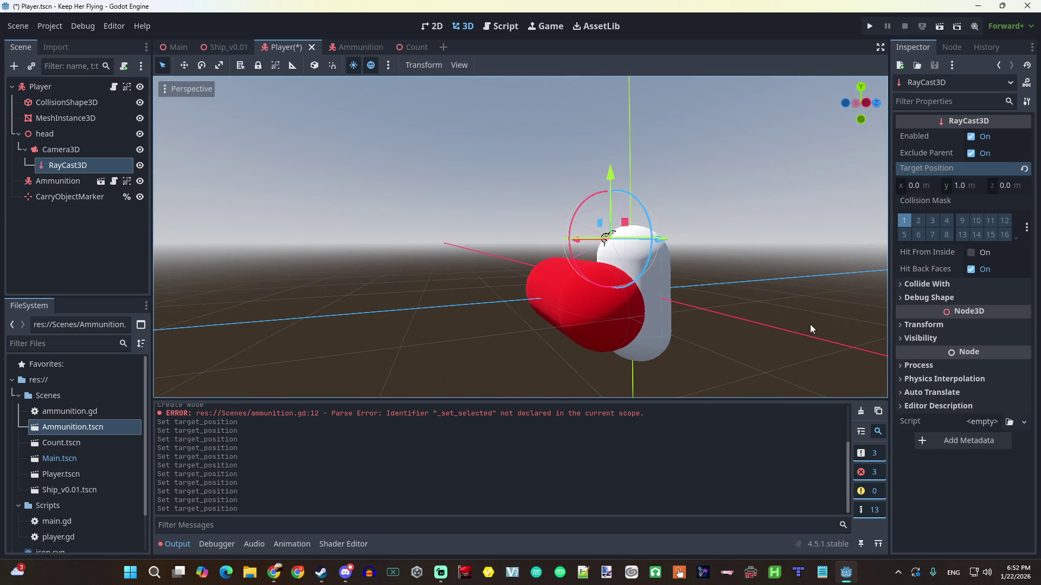
# - Try target y 0, then set target x, y and z all to 1 and inspect the ray
pyautogui.click(981, 186)
pyautogui.write('0')
pyautogui.press('Return')
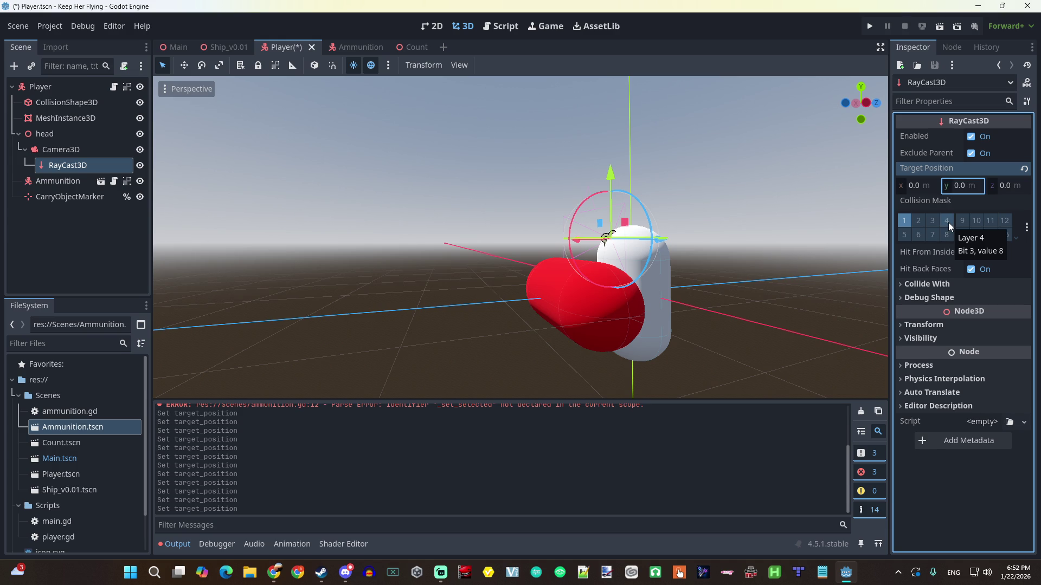
pyautogui.click(962, 186)
pyautogui.write('1')
pyautogui.click(923, 185)
pyautogui.write('1')
pyautogui.press('Tab')
pyautogui.press('Tab')
pyautogui.write('1')
pyautogui.moveTo(521, 244); pyautogui.dragTo(629, 244)
pyautogui.moveTo(530, 221)
pyautogui.mouseDown()
pyautogui.moveTo(574, 201)
pyautogui.moveTo(597, 212)
pyautogui.moveTo(651, 255)
pyautogui.moveTo(629, 276)
pyautogui.mouseUp()
pyautogui.moveTo(587, 328)
pyautogui.mouseDown()
pyautogui.moveTo(576, 277)
pyautogui.moveTo(541, 370)
pyautogui.moveTo(529, 324)
pyautogui.moveTo(545, 202)
pyautogui.moveTo(574, 239)
pyautogui.moveTo(560, 324)
pyautogui.mouseUp()
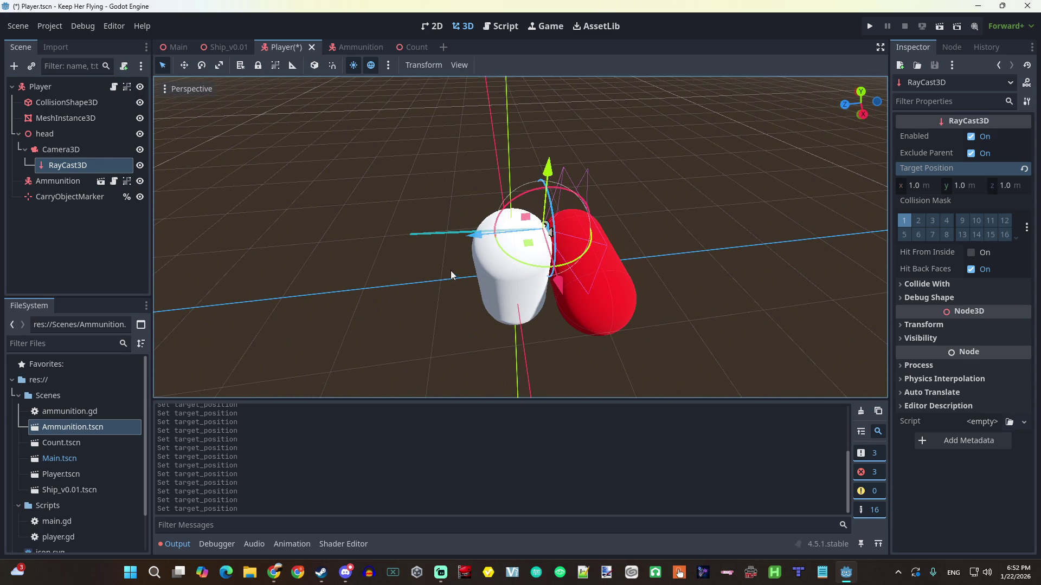
# - Return target y and x to 0, leaving the target at x 0, y 0, z 1
pyautogui.click(955, 187)
pyautogui.write('0')
pyautogui.click(934, 188)
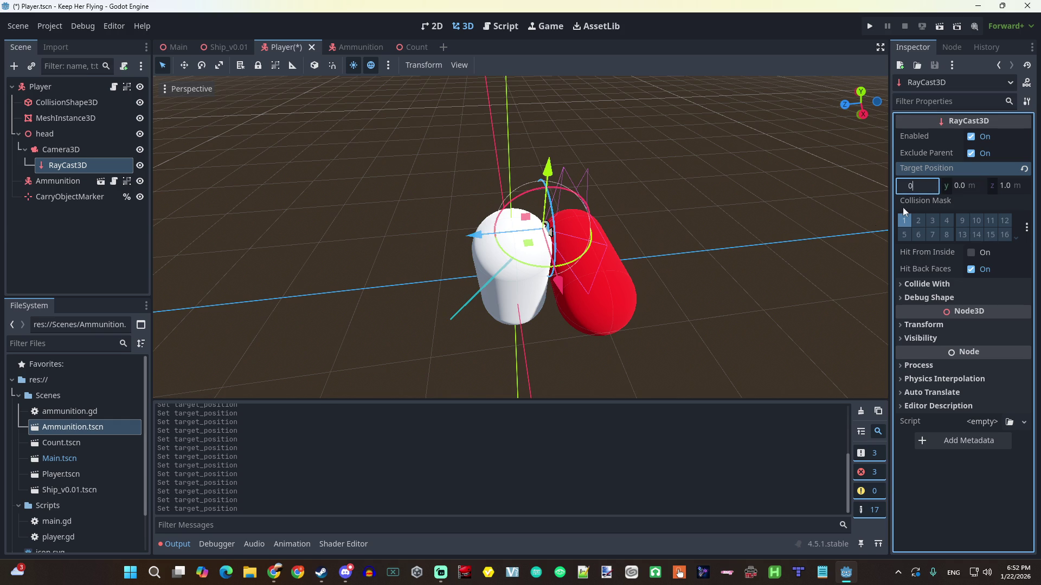
pyautogui.press('Return')
pyautogui.moveTo(653, 265)
pyautogui.mouseDown()
pyautogui.moveTo(542, 282)
pyautogui.moveTo(450, 254)
pyautogui.mouseUp()
pyautogui.scroll(10, 520, 238)
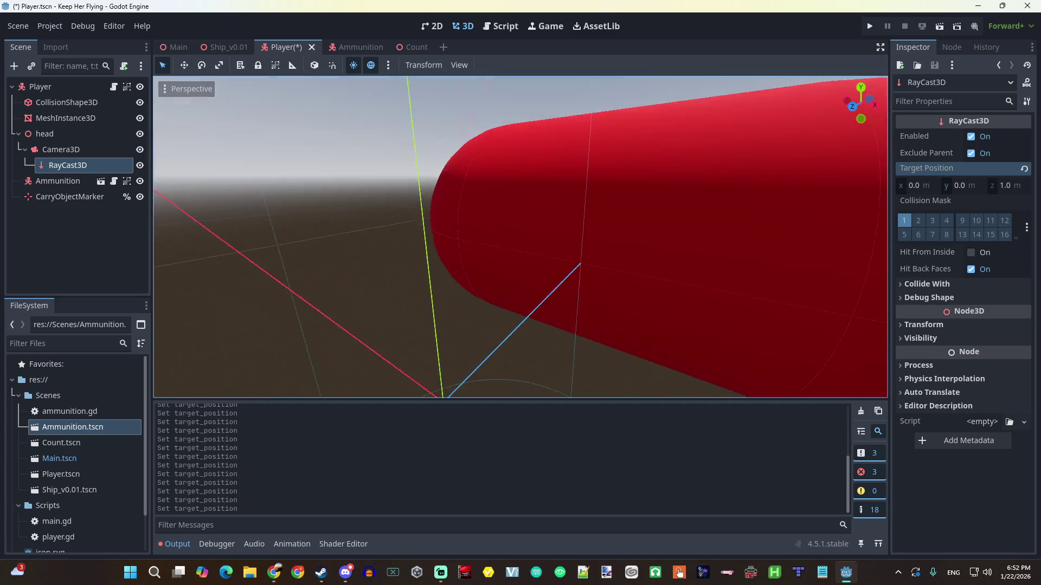
pyautogui.scroll(-10, 520, 237)
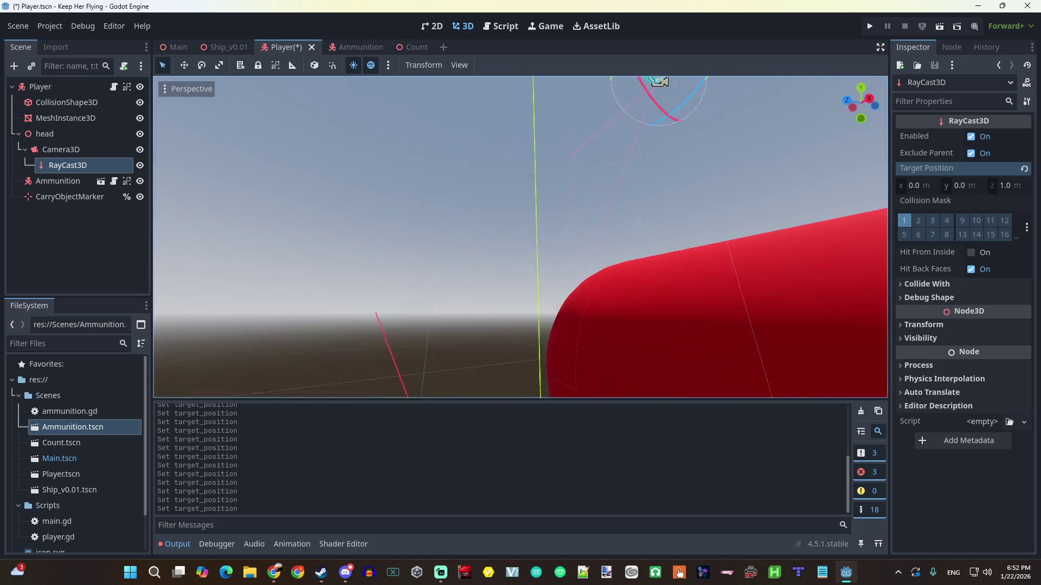
pyautogui.scroll(-8, 520, 237)
pyautogui.scroll(8, 521, 237)
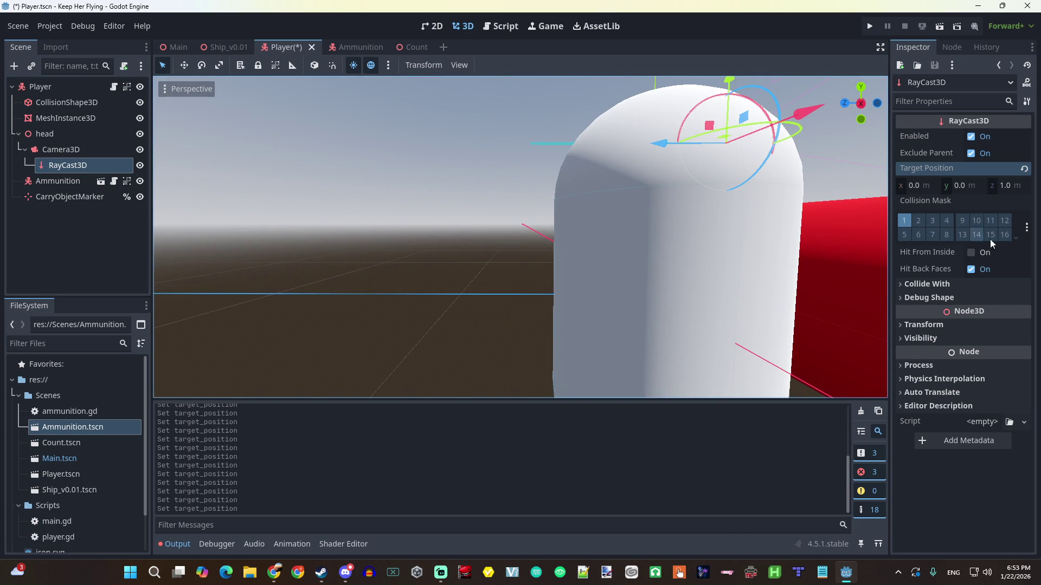
pyautogui.click(1005, 186)
# - Set target z to -1 and y to -1, then lengthen the ray to z -10
pyautogui.write('-1')
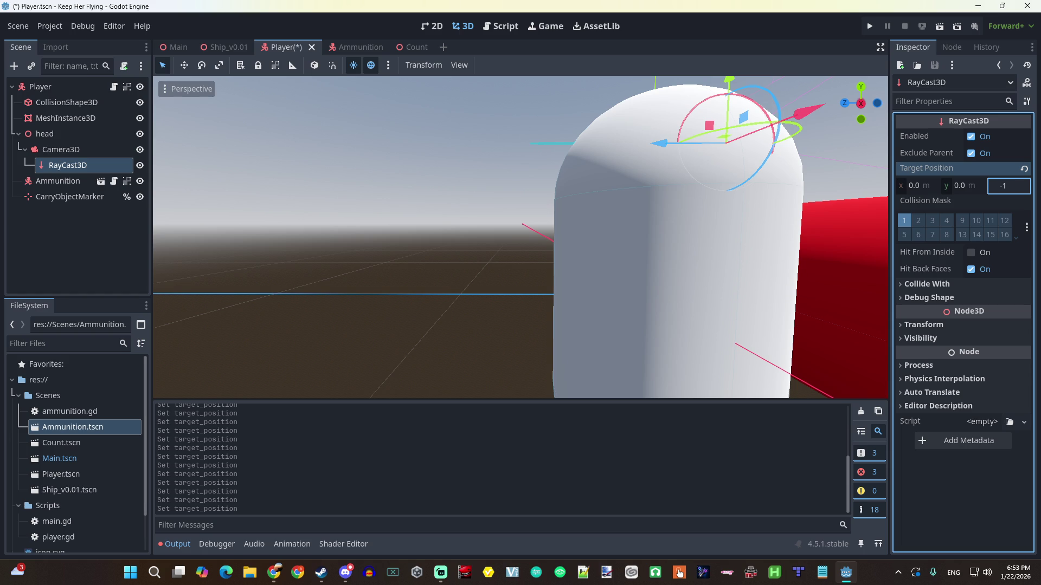
pyautogui.press('Return')
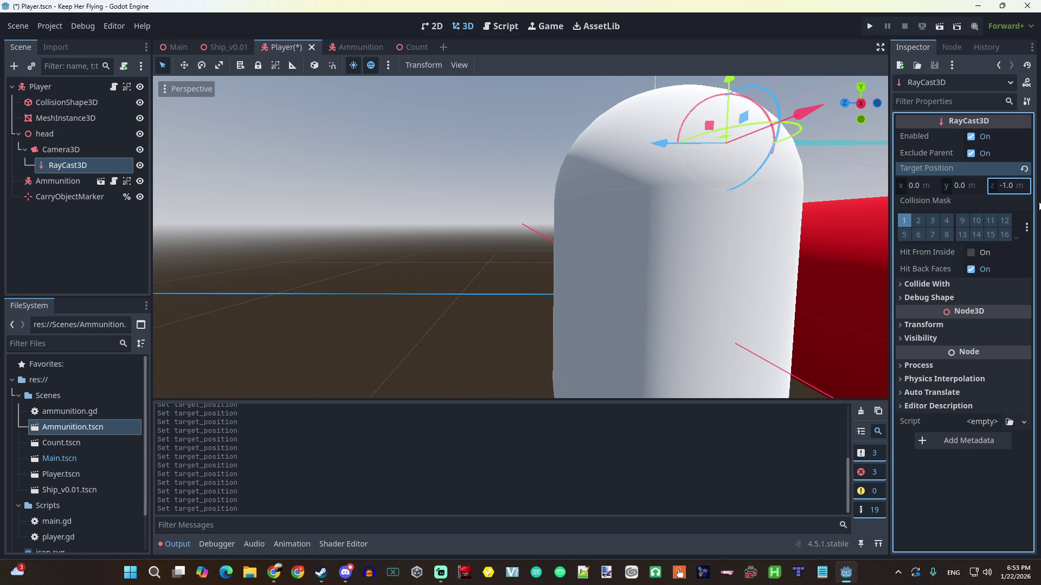
pyautogui.click(953, 190)
pyautogui.write('-1')
pyautogui.press('Return')
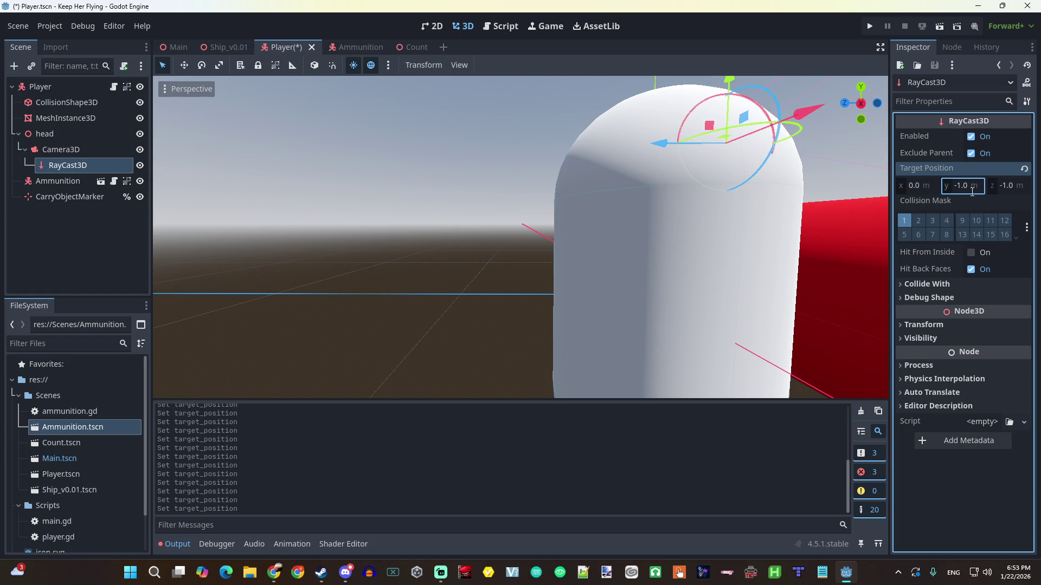
pyautogui.moveTo(520, 238)
pyautogui.mouseDown()
pyautogui.moveTo(423, 234)
pyautogui.moveTo(401, 184)
pyautogui.moveTo(412, 196)
pyautogui.moveTo(423, 179)
pyautogui.moveTo(467, 228)
pyautogui.moveTo(477, 217)
pyautogui.moveTo(409, 102)
pyautogui.moveTo(345, 79)
pyautogui.moveTo(542, 141)
pyautogui.moveTo(667, 207)
pyautogui.mouseUp()
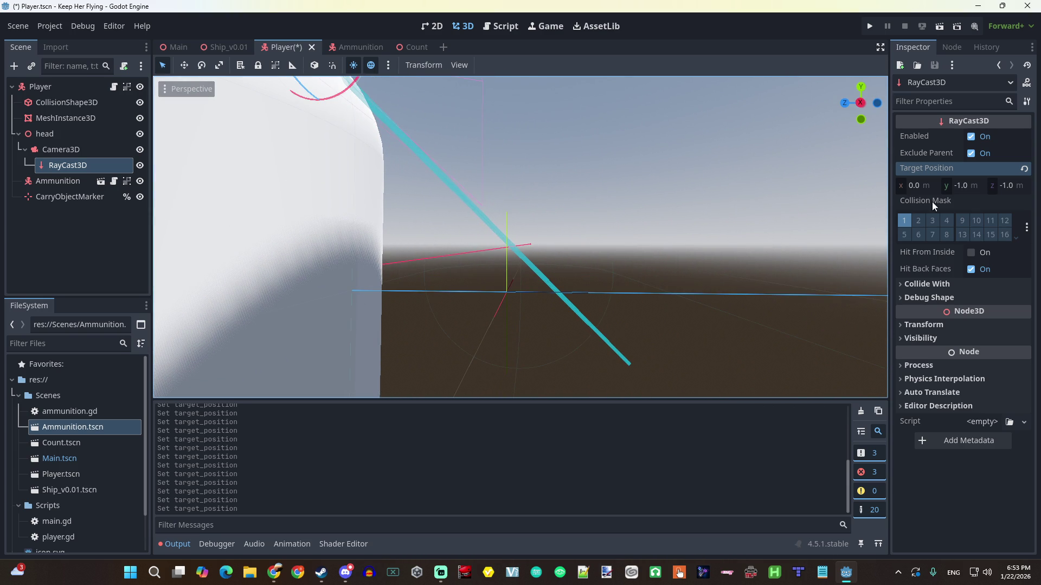
pyautogui.click(970, 186)
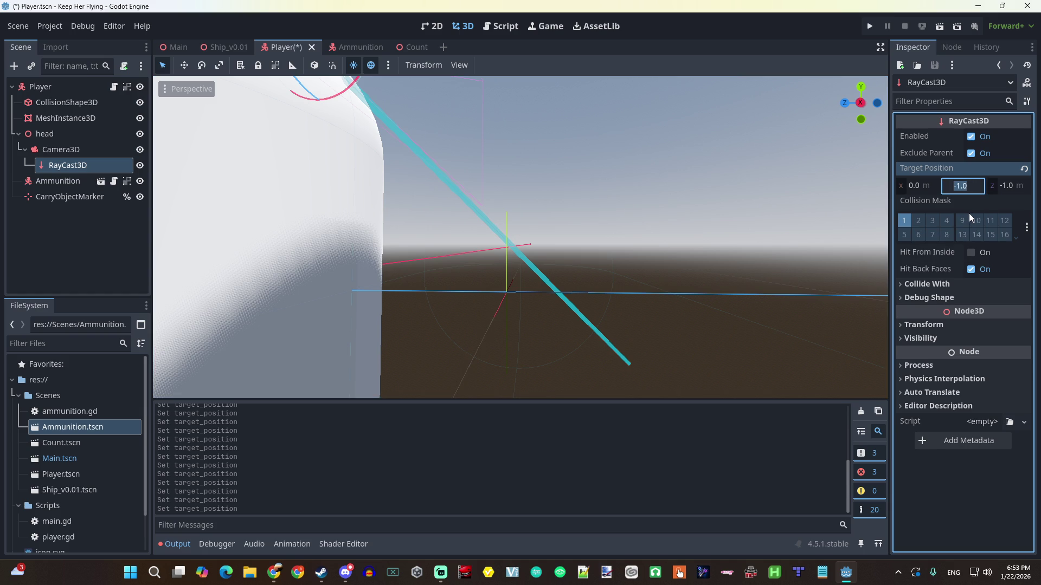
pyautogui.click(1005, 187)
pyautogui.write('-10')
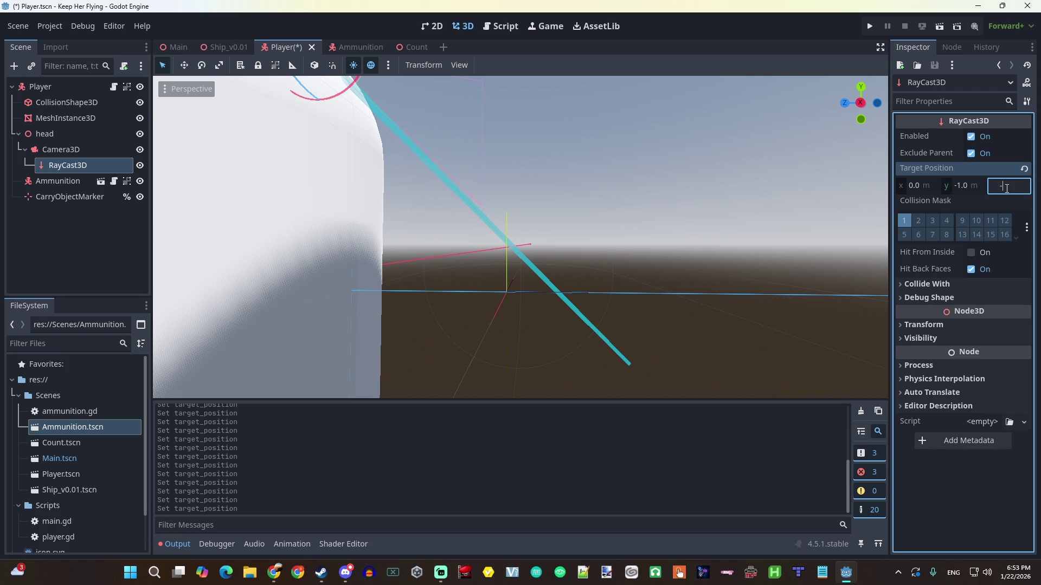
pyautogui.press('Return')
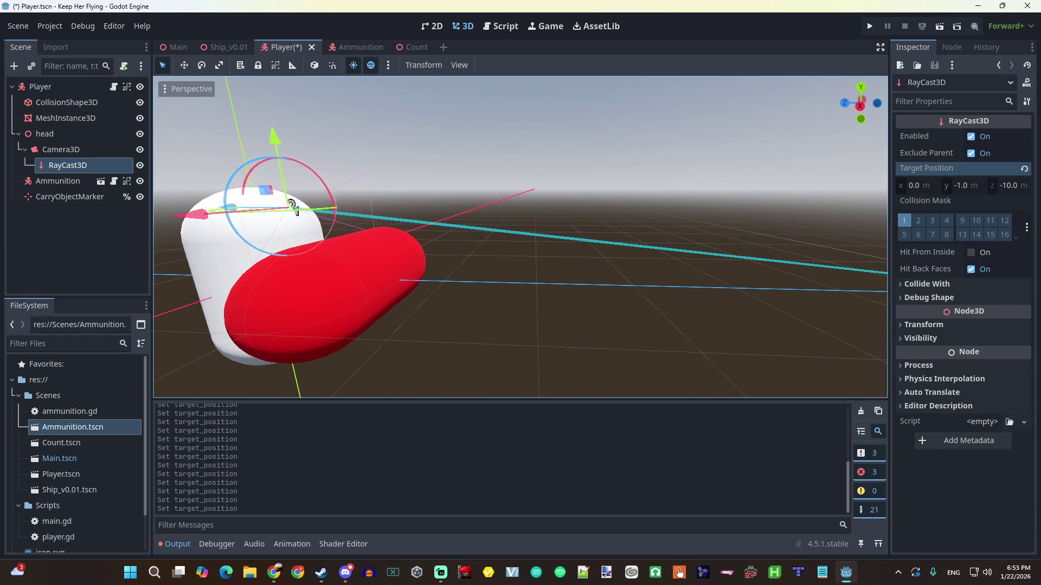
# - Try target y at -0.5 and -1, then settle on y 1 and frame the player
pyautogui.click(959, 169)
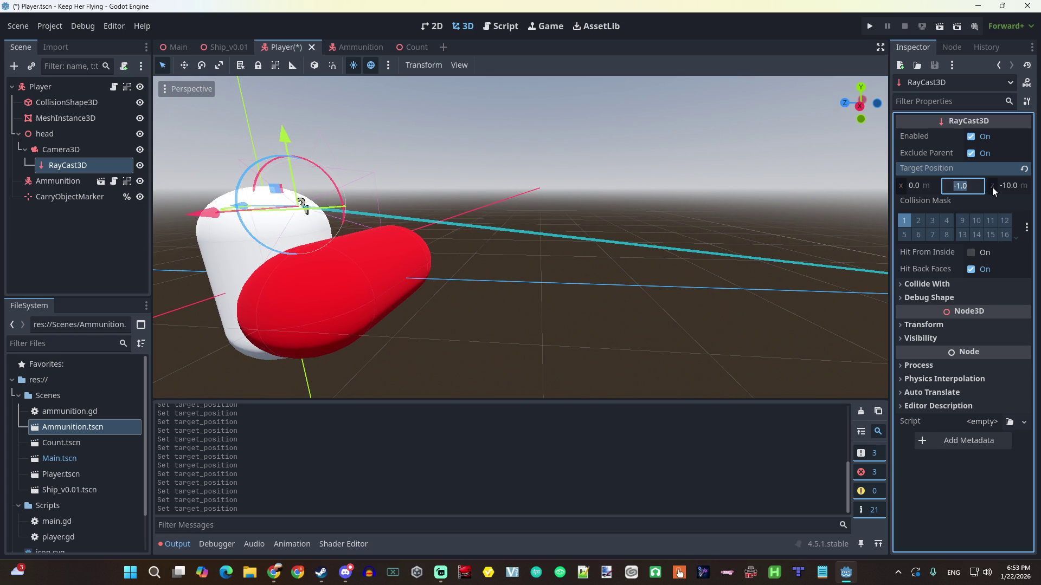
pyautogui.write('-0.5')
pyautogui.press('Return')
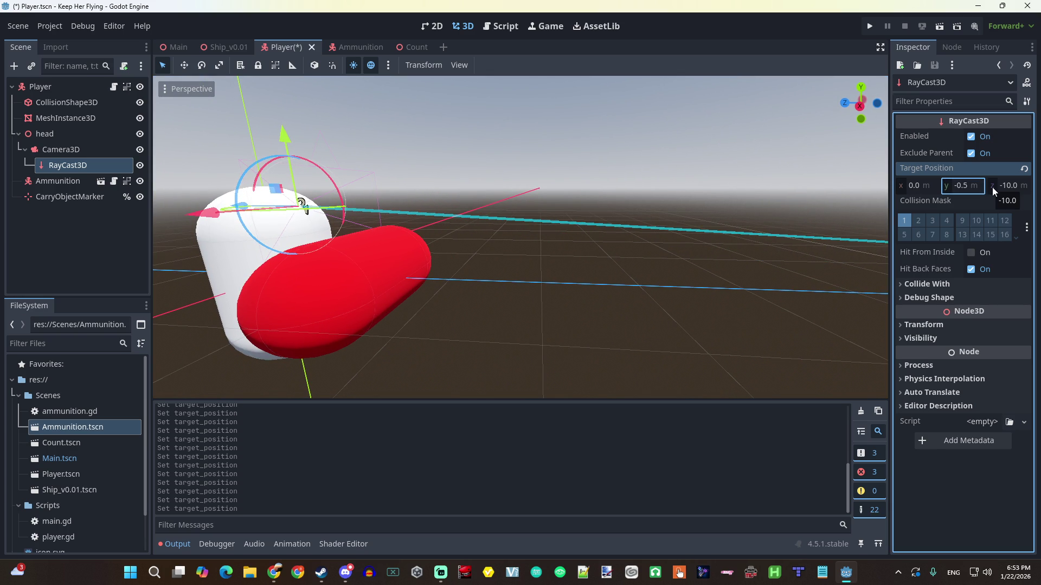
pyautogui.moveTo(704, 183)
pyautogui.mouseDown()
pyautogui.moveTo(661, 190)
pyautogui.moveTo(704, 183)
pyautogui.mouseUp()
pyautogui.click(976, 186)
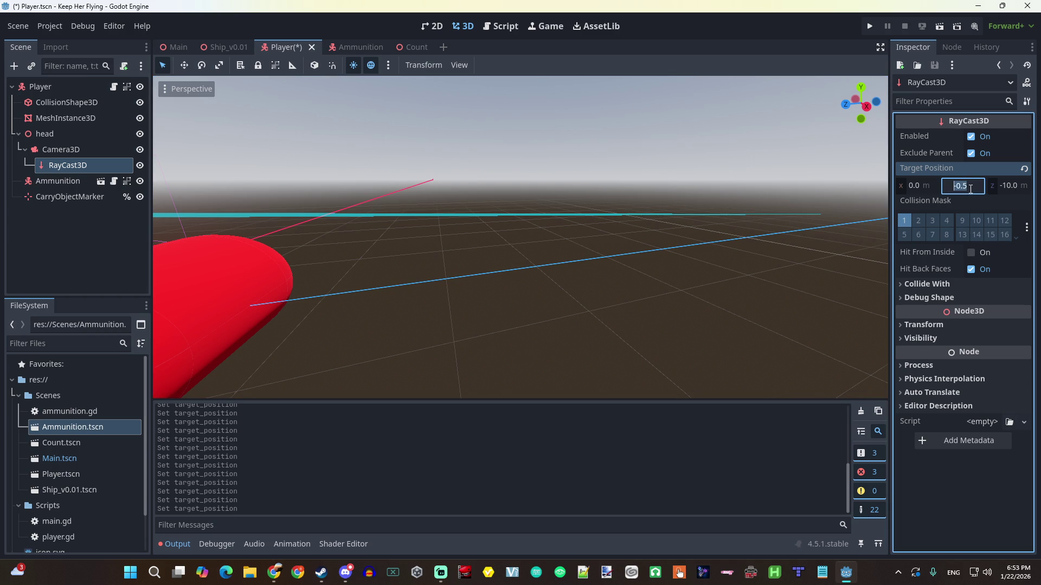
pyautogui.write('-1')
pyautogui.press('Return')
pyautogui.moveTo(821, 256); pyautogui.dragTo(814, 256)
pyautogui.click(964, 186)
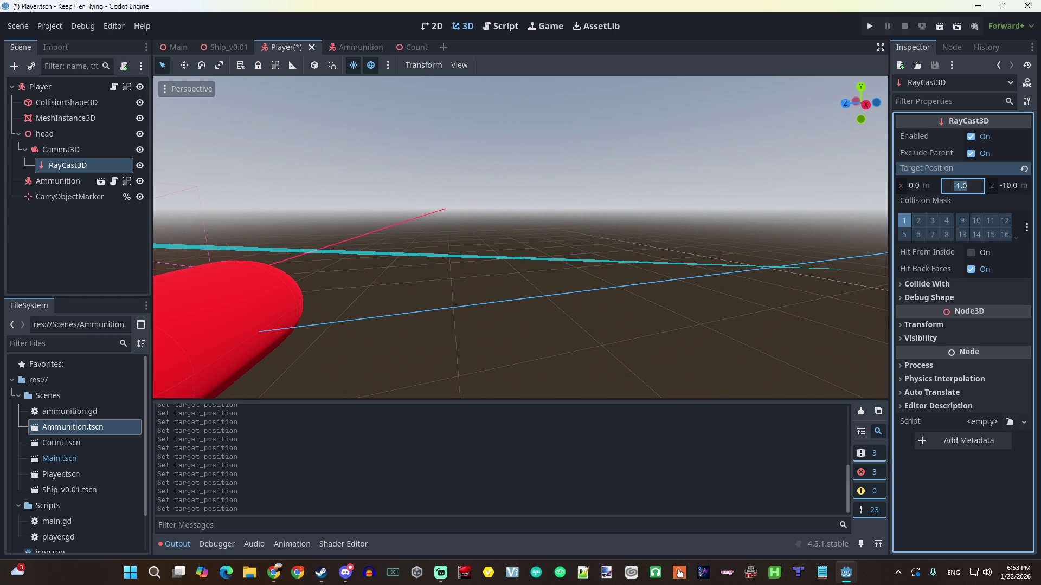
pyautogui.press('Return')
pyautogui.press('f')
pyautogui.moveTo(491, 205)
pyautogui.mouseDown()
pyautogui.moveTo(193, 282)
pyautogui.moveTo(420, 290)
pyautogui.moveTo(382, 268)
pyautogui.moveTo(825, 233)
pyautogui.mouseUp()
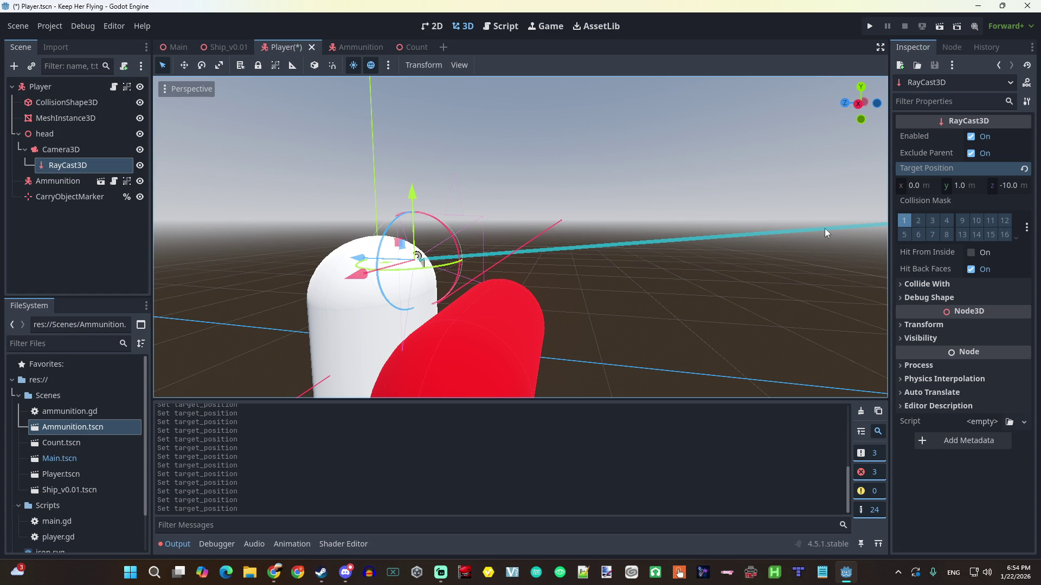
# - Shorten the ray to target z -5 and try target y 0.5
pyautogui.click(1009, 186)
pyautogui.write('-5')
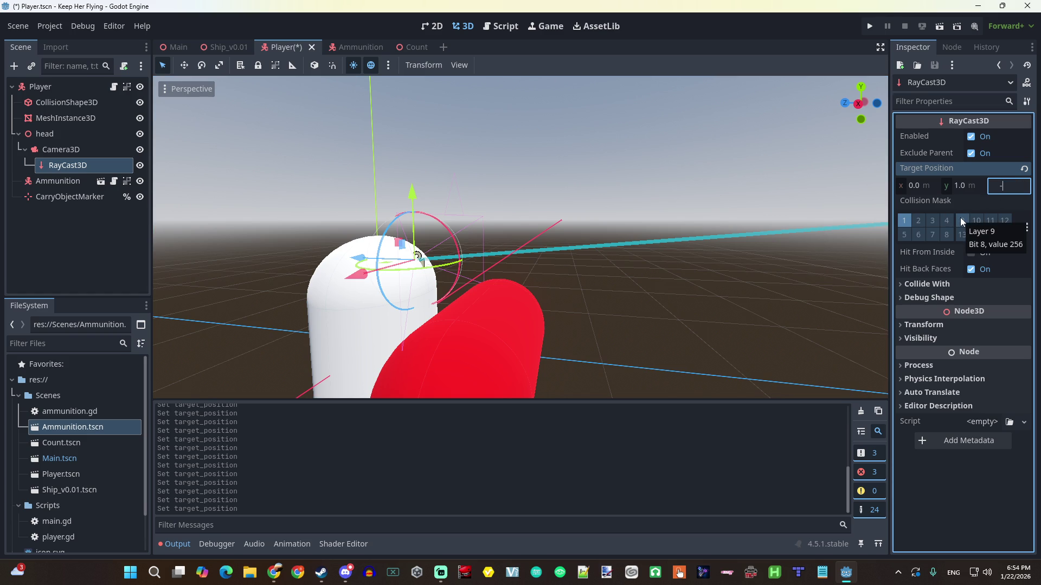
pyautogui.press('Return')
pyautogui.moveTo(521, 239)
pyautogui.mouseDown()
pyautogui.moveTo(623, 239)
pyautogui.moveTo(521, 249)
pyautogui.mouseUp()
pyautogui.moveTo(261, 268)
pyautogui.mouseDown()
pyautogui.moveTo(342, 203)
pyautogui.moveTo(380, 244)
pyautogui.moveTo(434, 260)
pyautogui.moveTo(390, 274)
pyautogui.moveTo(426, 263)
pyautogui.moveTo(401, 271)
pyautogui.moveTo(412, 255)
pyautogui.moveTo(423, 260)
pyautogui.moveTo(362, 239)
pyautogui.moveTo(390, 249)
pyautogui.moveTo(821, 210)
pyautogui.mouseUp()
pyautogui.click(973, 186)
pyautogui.write('0.5')
pyautogui.press('Return')
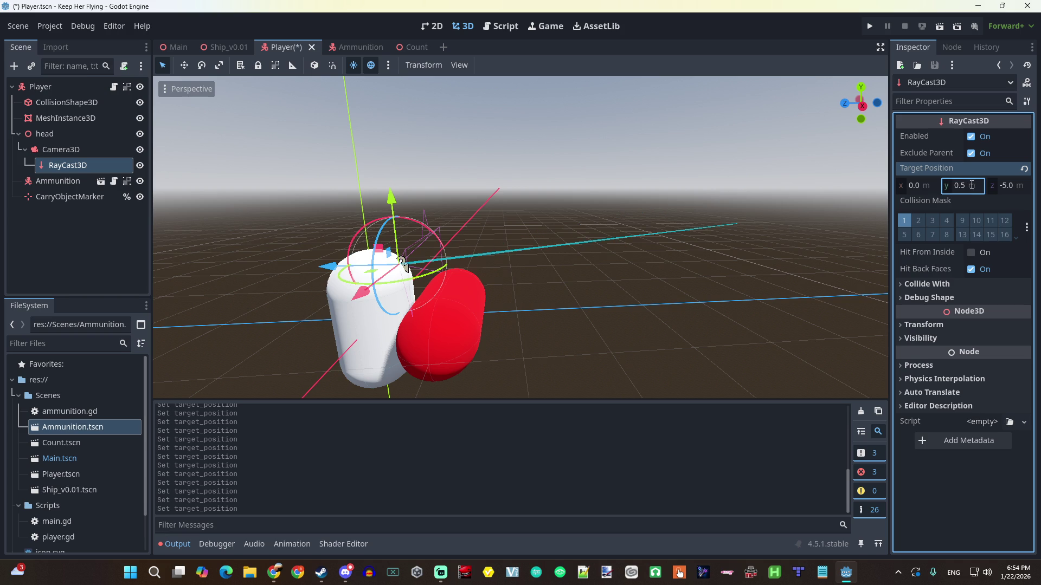
pyautogui.moveTo(632, 196); pyautogui.dragTo(597, 228)
pyautogui.moveTo(359, 304)
pyautogui.mouseDown()
pyautogui.moveTo(302, 278)
pyautogui.moveTo(214, 349)
pyautogui.moveTo(198, 297)
pyautogui.moveTo(209, 254)
pyautogui.moveTo(238, 239)
pyautogui.mouseUp()
# - Try target y 0.25 and 0.15, then set target z to -3.0
pyautogui.click(959, 186)
pyautogui.write('.25')
pyautogui.press('Return')
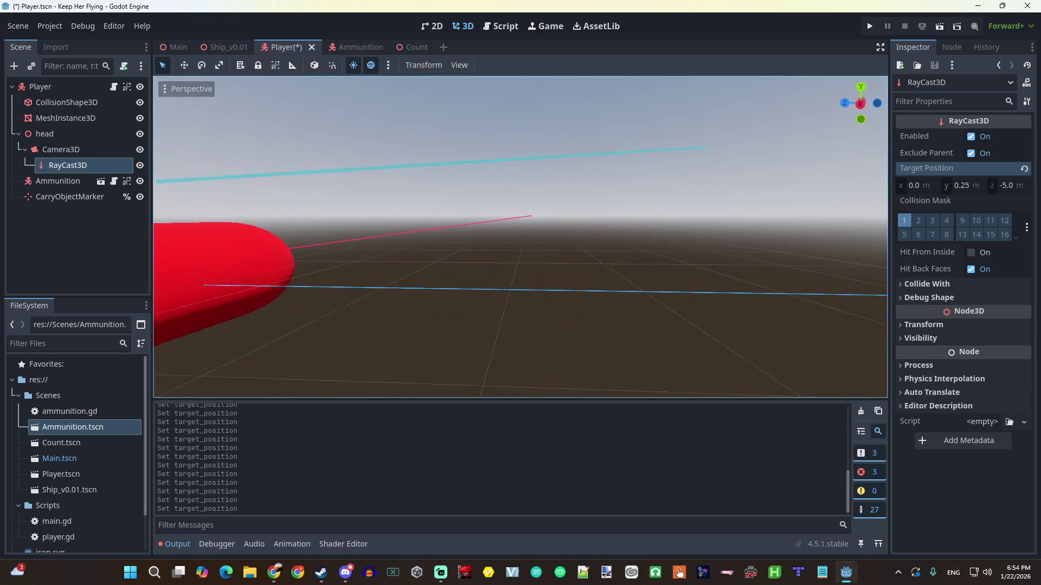
pyautogui.click(966, 185)
pyautogui.write('.')
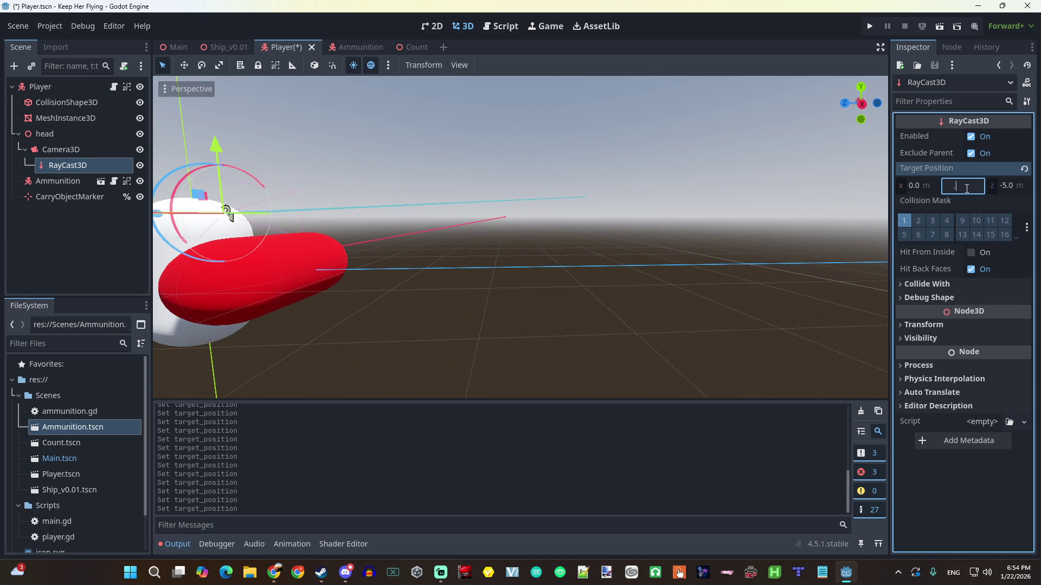
pyautogui.press('Return')
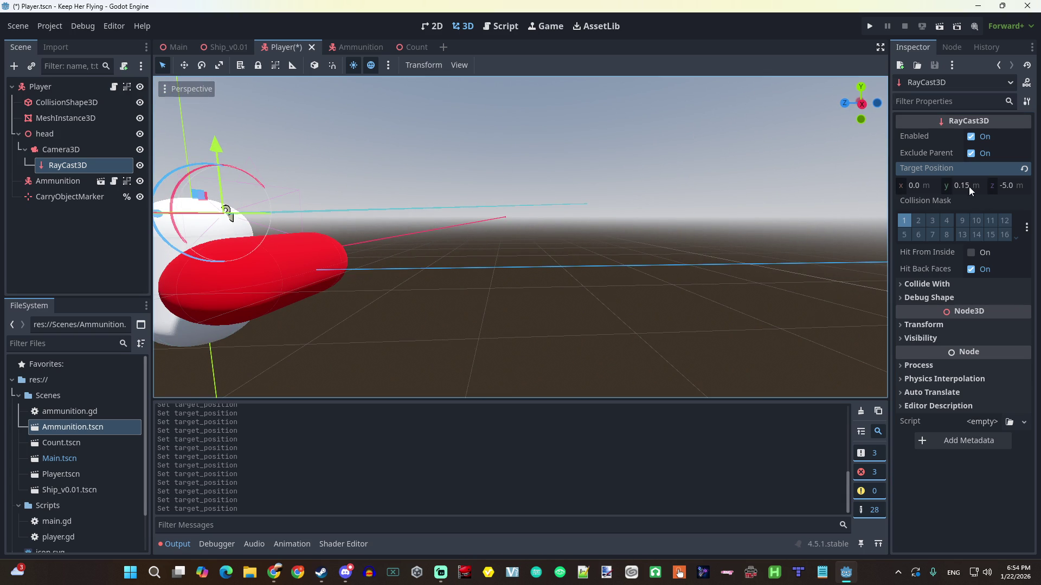
pyautogui.click(1016, 185)
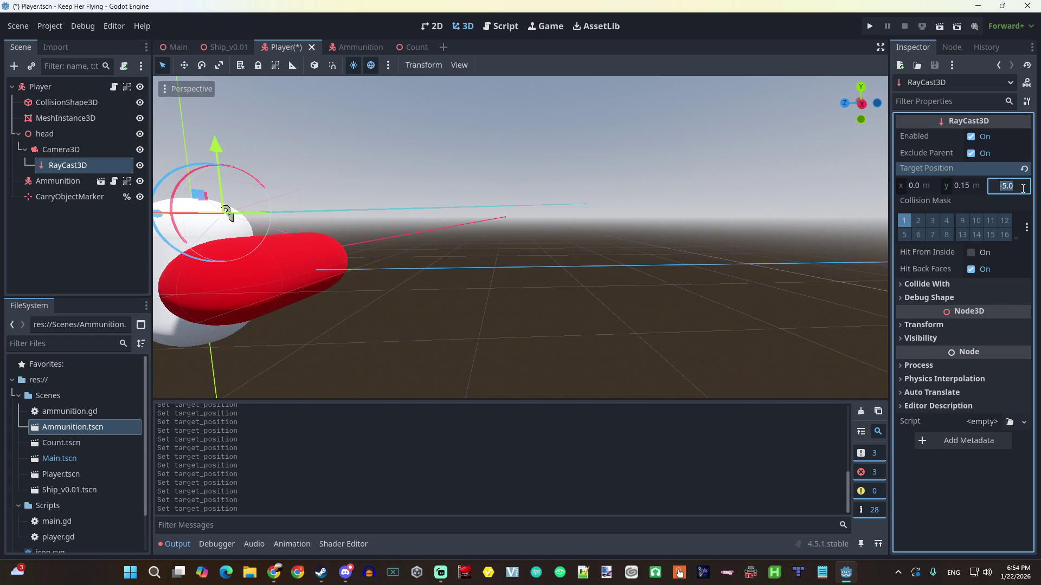
pyautogui.write('-3')
pyautogui.press('Return')
pyautogui.press('w')
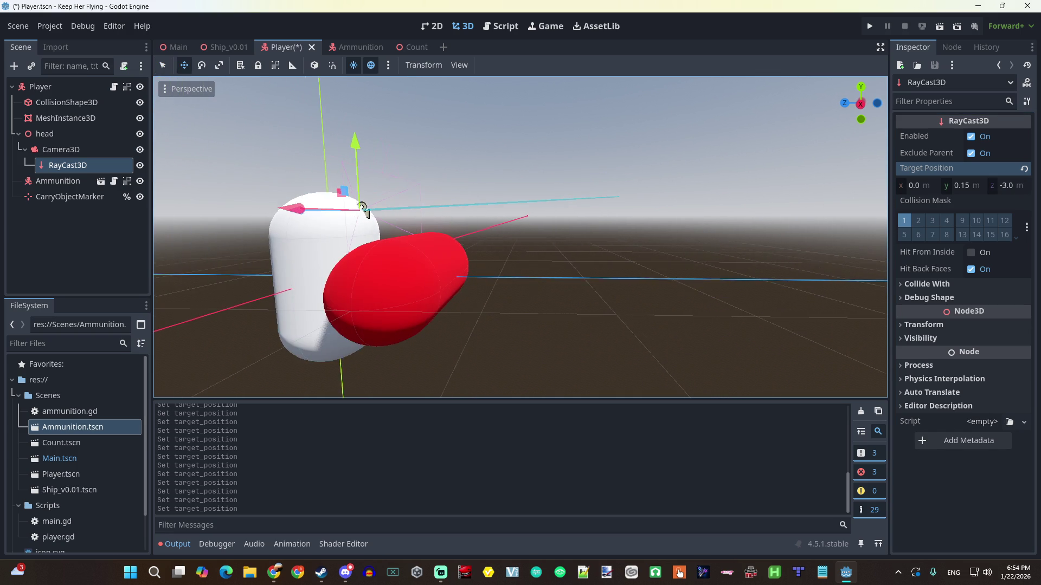
# - Try target y 0.1 and 0.9, then settle on y 0.09
pyautogui.click(959, 185)
pyautogui.write('0.1')
pyautogui.press('Return')
pyautogui.click(973, 186)
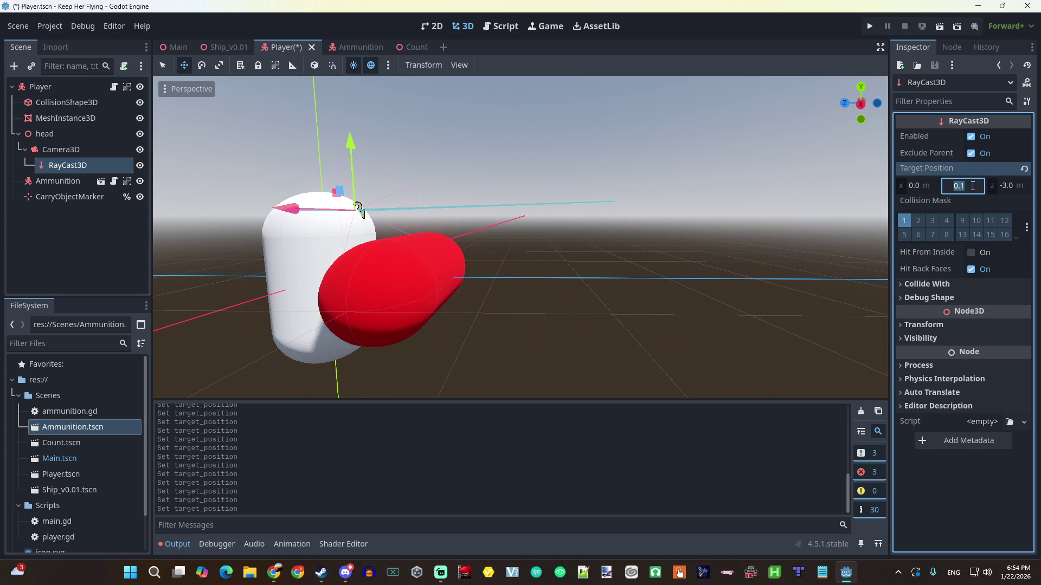
pyautogui.write('0.9')
pyautogui.press('Return')
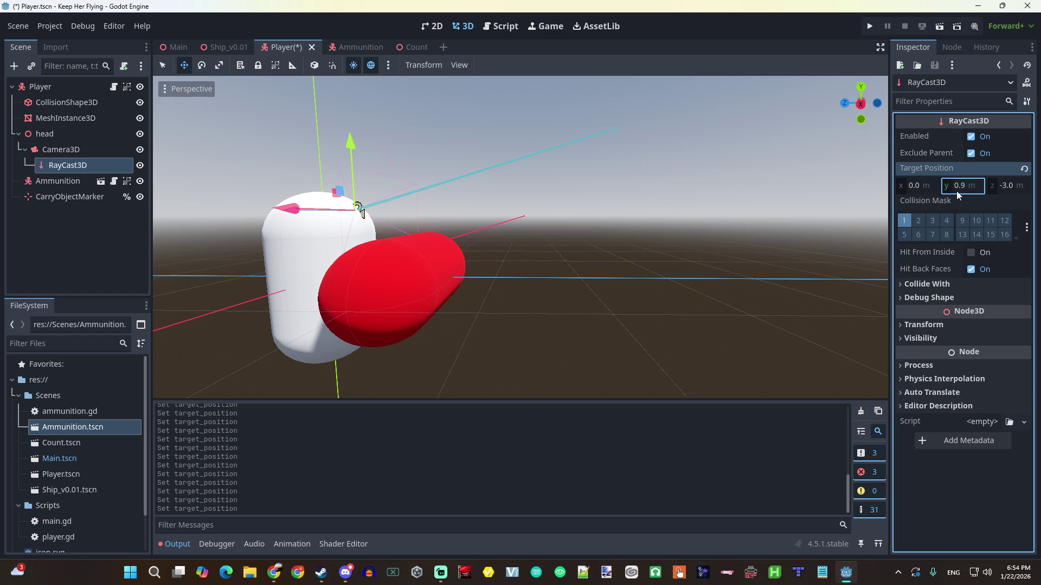
pyautogui.write('0.09')
pyautogui.press('Return')
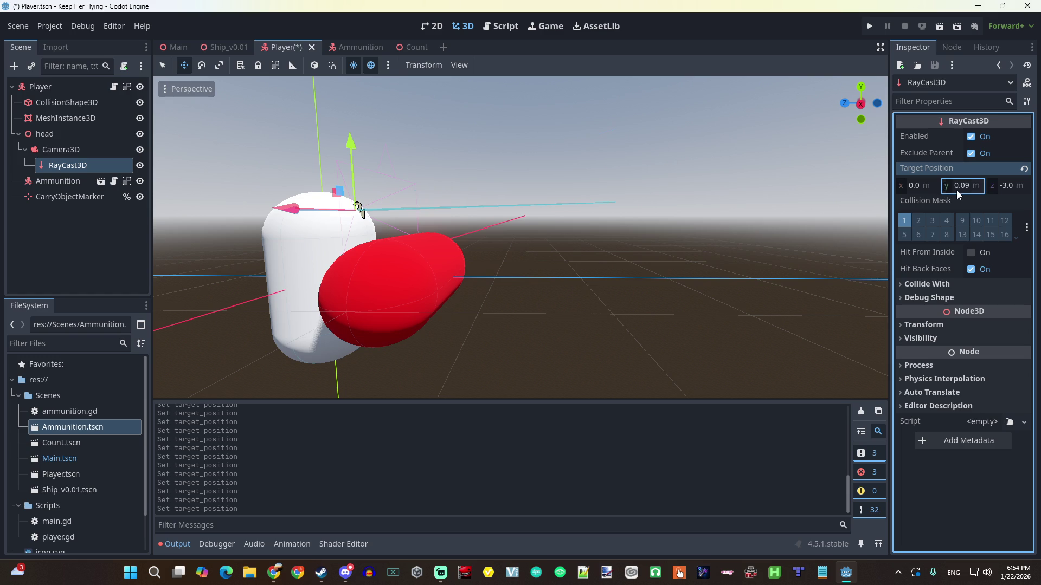
pyautogui.moveTo(358, 210)
pyautogui.mouseDown()
pyautogui.moveTo(216, 138)
pyautogui.moveTo(279, 208)
pyautogui.moveTo(342, 255)
pyautogui.moveTo(454, 269)
pyautogui.mouseUp()
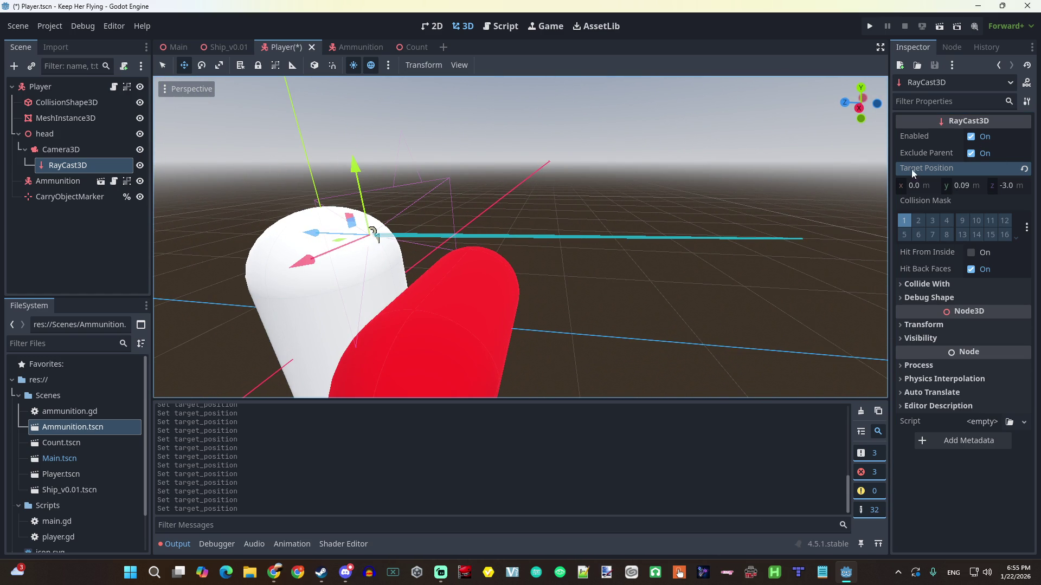
pyautogui.click(918, 327)
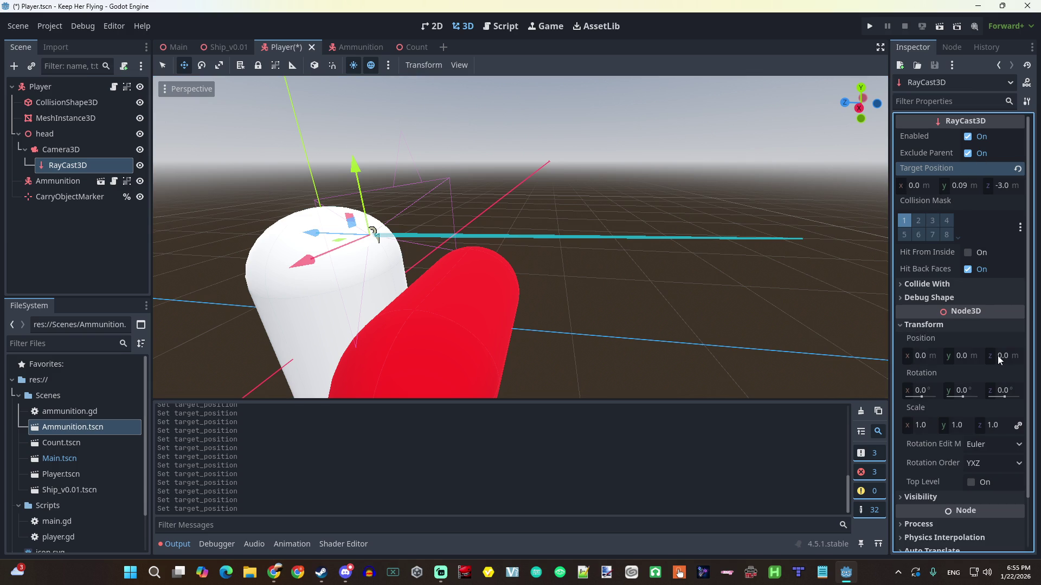
pyautogui.click(80, 153)
pyautogui.scroll(-4, 939, 289)
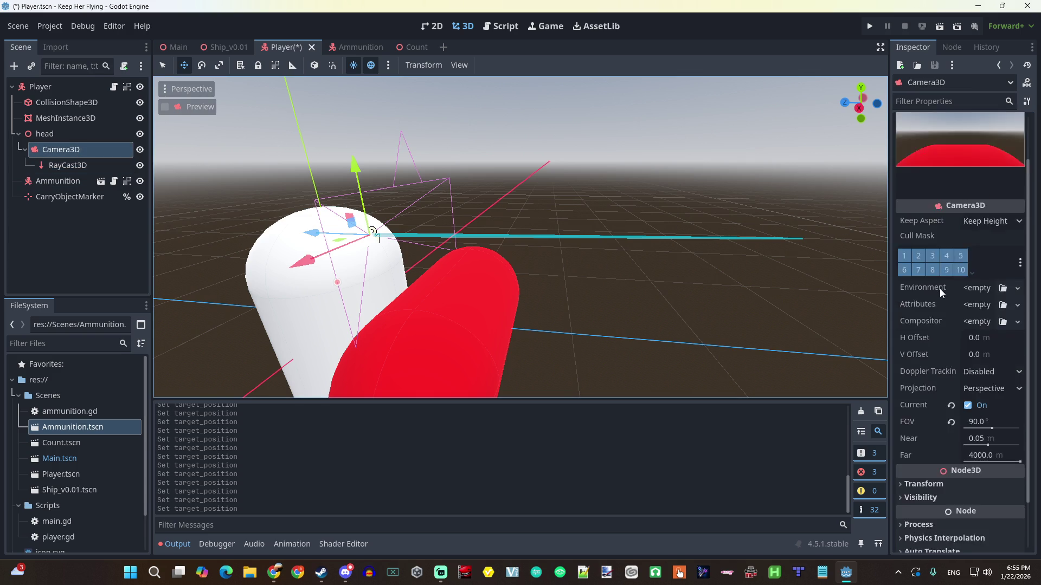
pyautogui.click(930, 426)
pyautogui.scroll(-3, 930, 426)
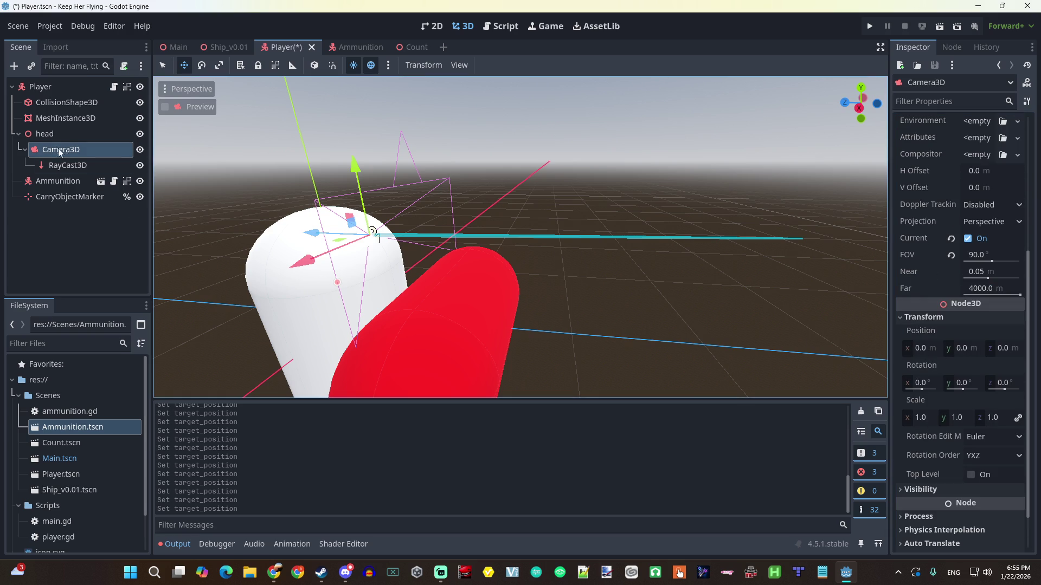
pyautogui.click(126, 134)
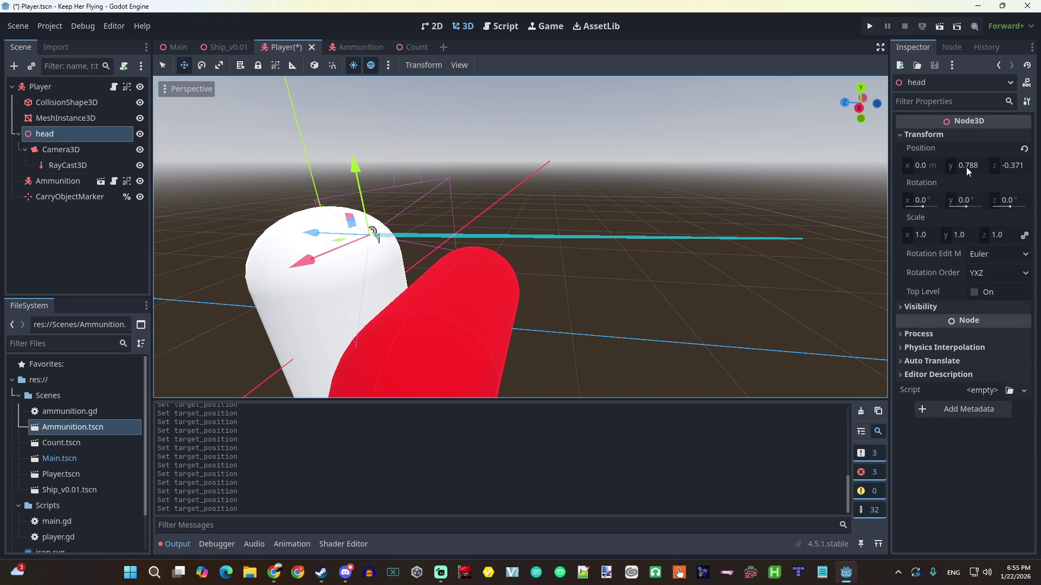
pyautogui.moveTo(972, 171)
pyautogui.click(967, 168)
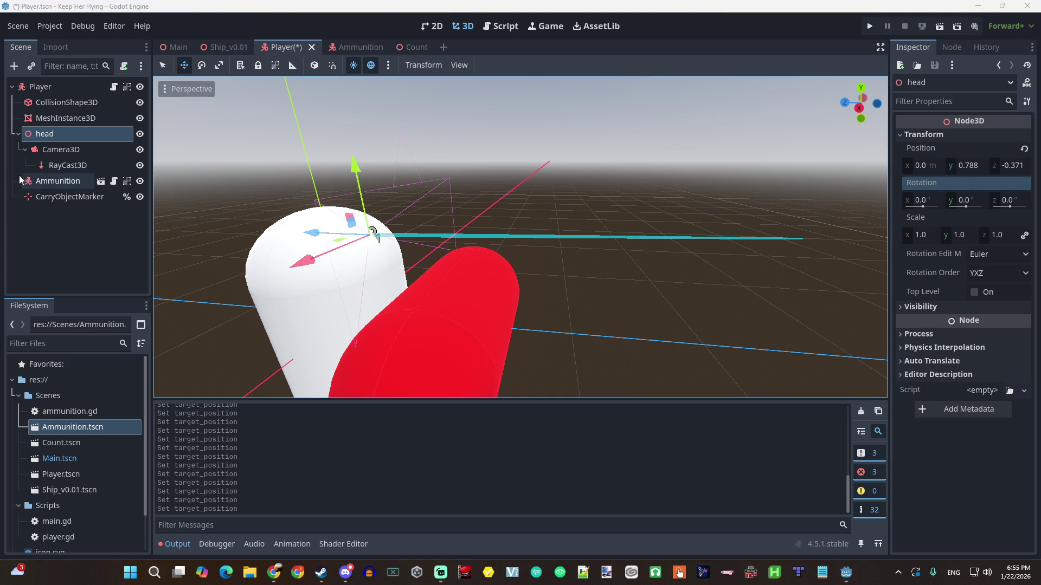
pyautogui.click(67, 165)
pyautogui.click(965, 187)
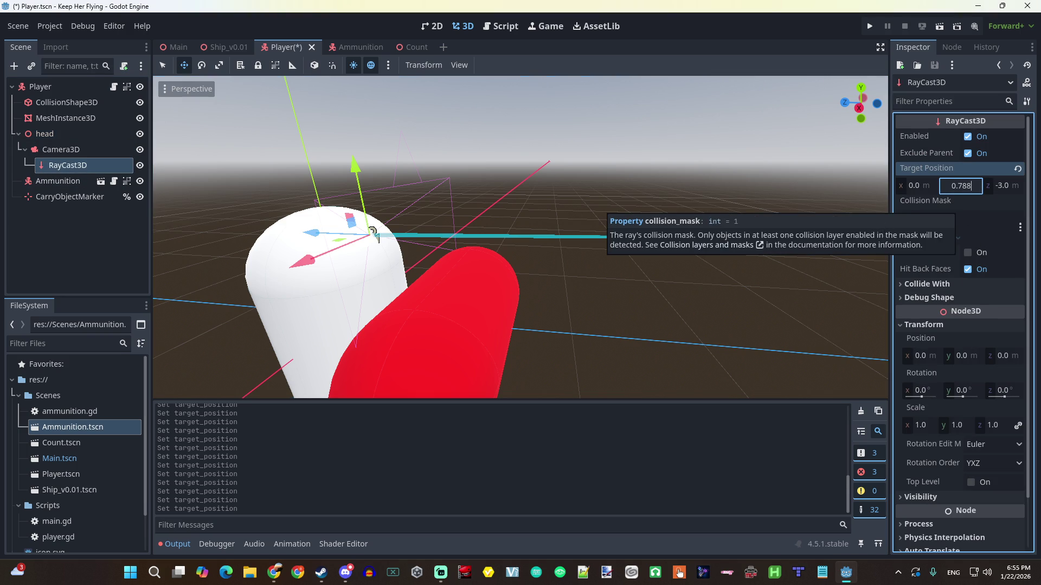
# - Change the ray target y from 0.788 to 0.05 to level the ray
pyautogui.press('Return')
pyautogui.scroll(3, 783, 206)
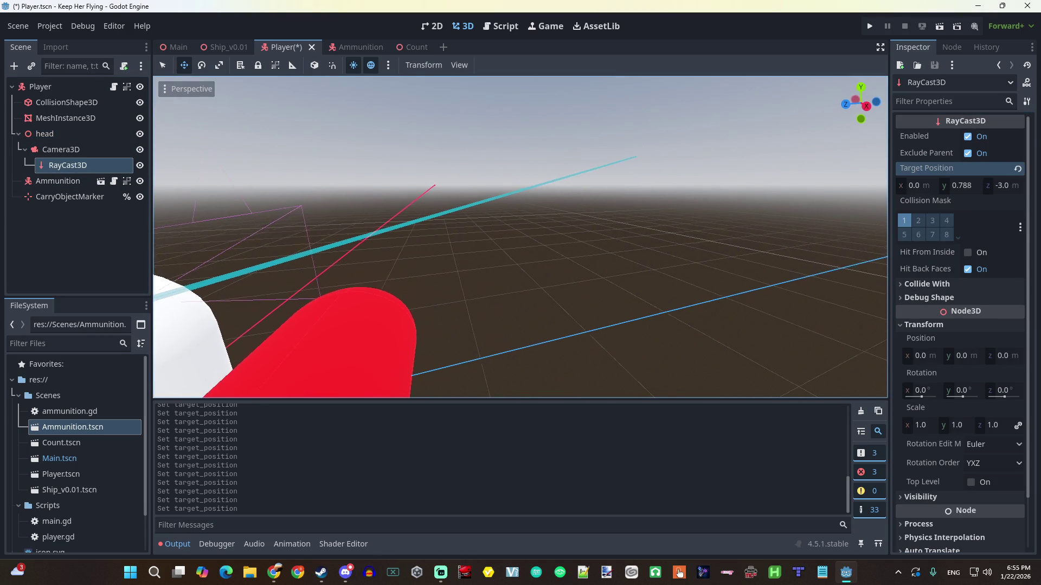
pyautogui.scroll(-3, 520, 237)
pyautogui.scroll(3, 521, 237)
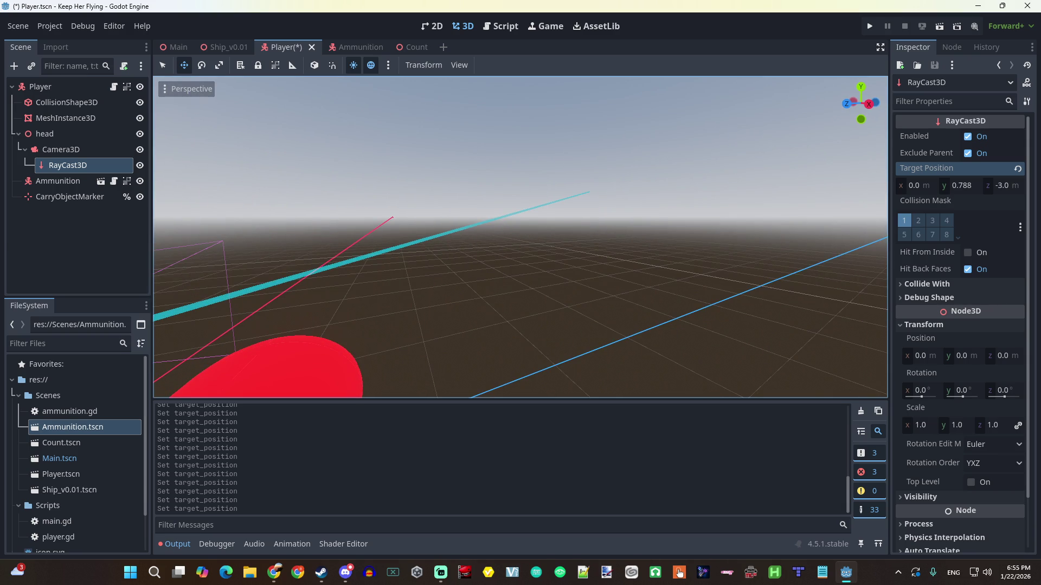
pyautogui.scroll(-3, 800, 238)
pyautogui.scroll(2, 801, 238)
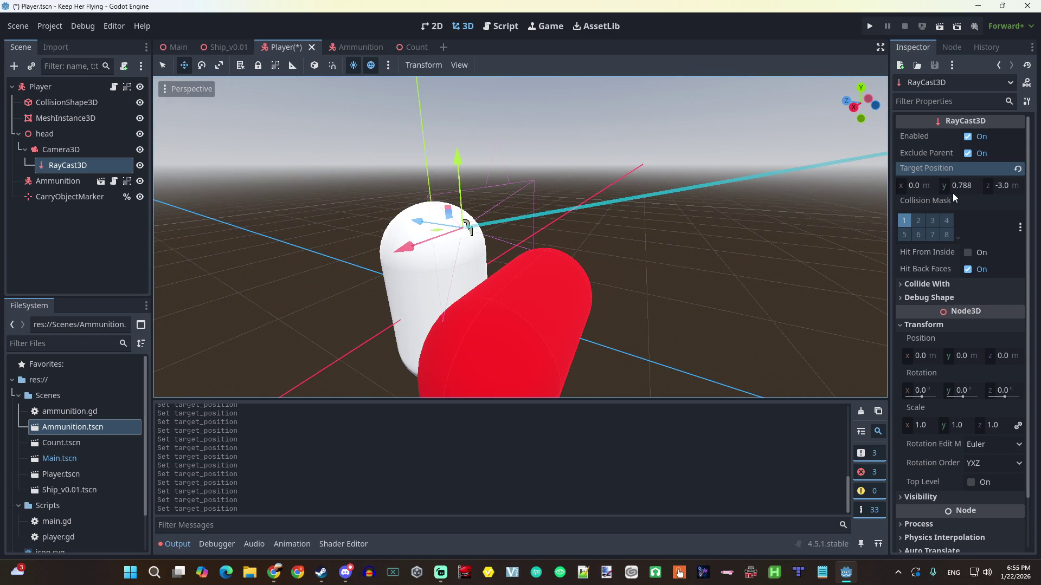
pyautogui.click(967, 188)
pyautogui.scroll(3, 736, 230)
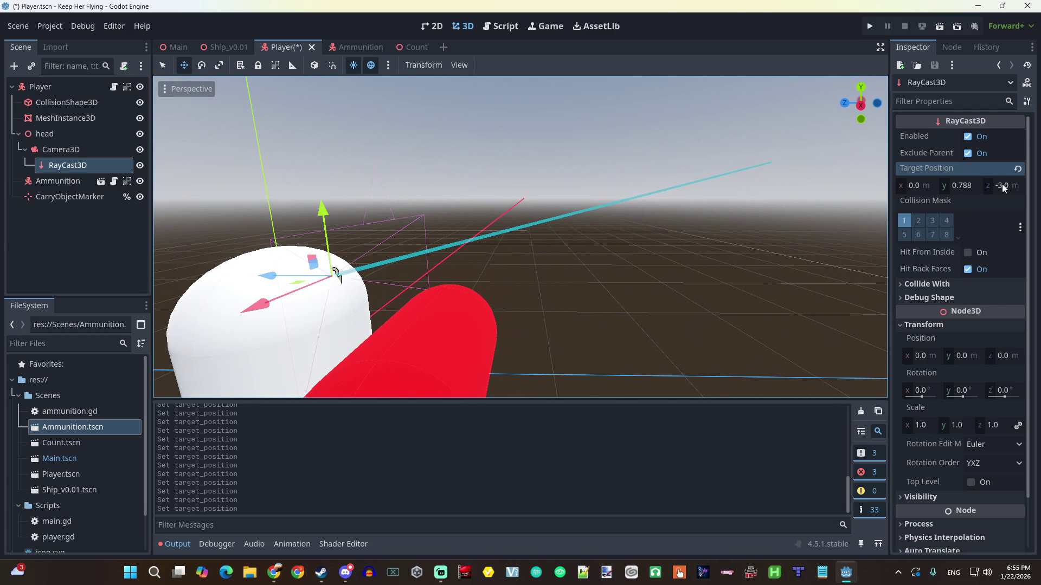
pyautogui.click(958, 188)
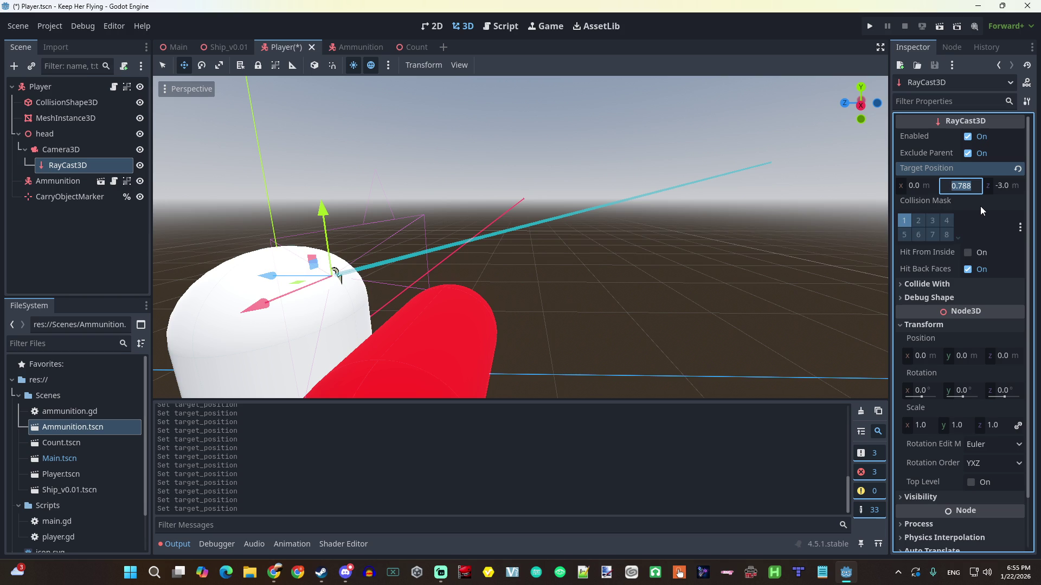
pyautogui.write('0.05')
pyautogui.press('Return')
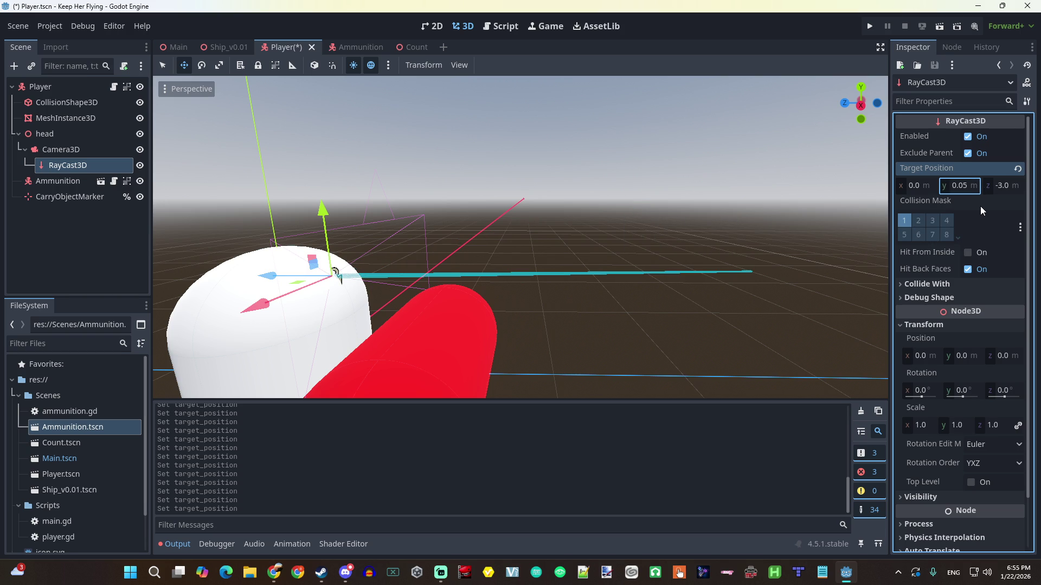
# - Try target z values -2.0, -1.0 and -1.5, ending at z -2.0
pyautogui.moveTo(668, 266)
pyautogui.mouseDown()
pyautogui.moveTo(465, 298)
pyautogui.moveTo(488, 266)
pyautogui.moveTo(412, 238)
pyautogui.moveTo(398, 257)
pyautogui.moveTo(362, 222)
pyautogui.mouseUp()
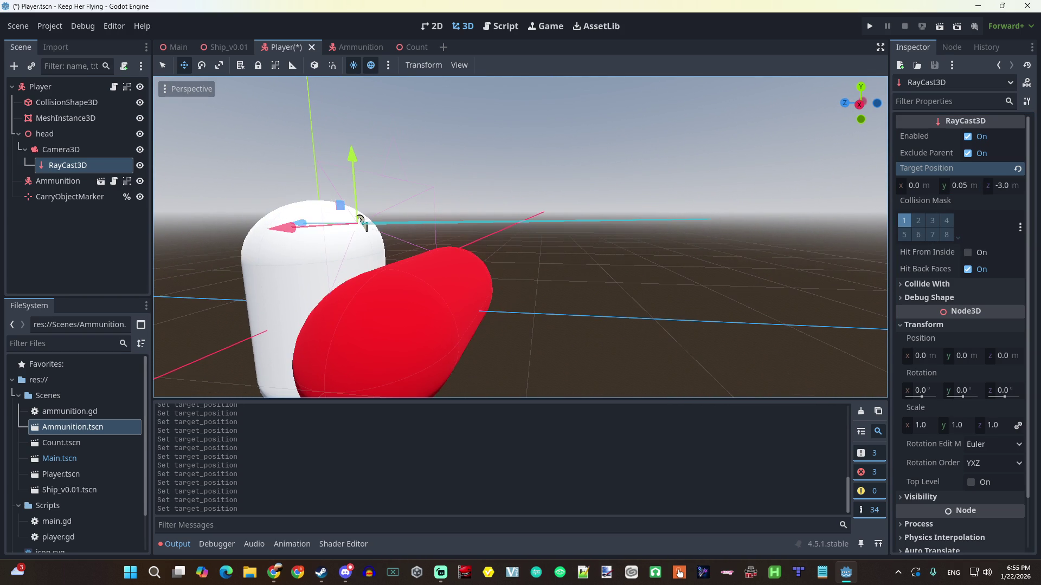
pyautogui.moveTo(603, 272)
pyautogui.mouseDown()
pyautogui.moveTo(409, 163)
pyautogui.moveTo(168, 215)
pyautogui.moveTo(722, 138)
pyautogui.moveTo(465, 152)
pyautogui.moveTo(304, 125)
pyautogui.moveTo(407, 157)
pyautogui.moveTo(453, 219)
pyautogui.mouseUp()
pyautogui.click(1006, 186)
pyautogui.write('-2')
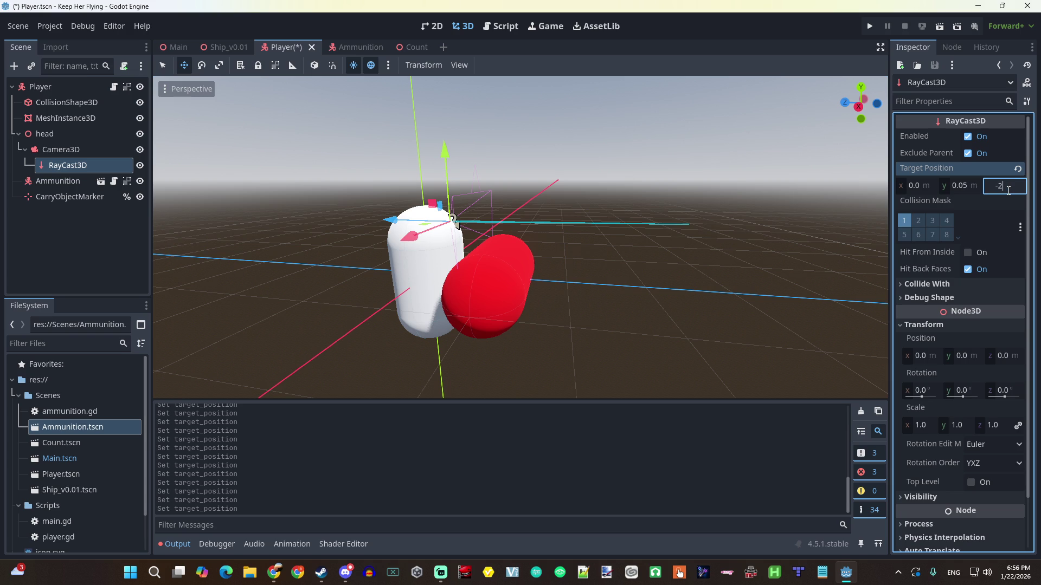
pyautogui.press('Return')
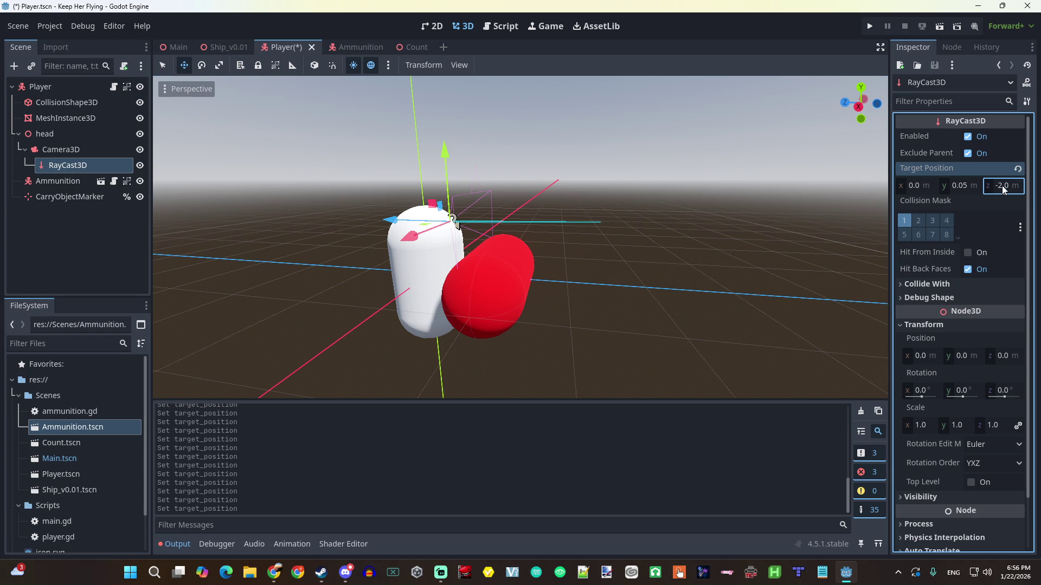
pyautogui.write('-1')
pyautogui.press('Return')
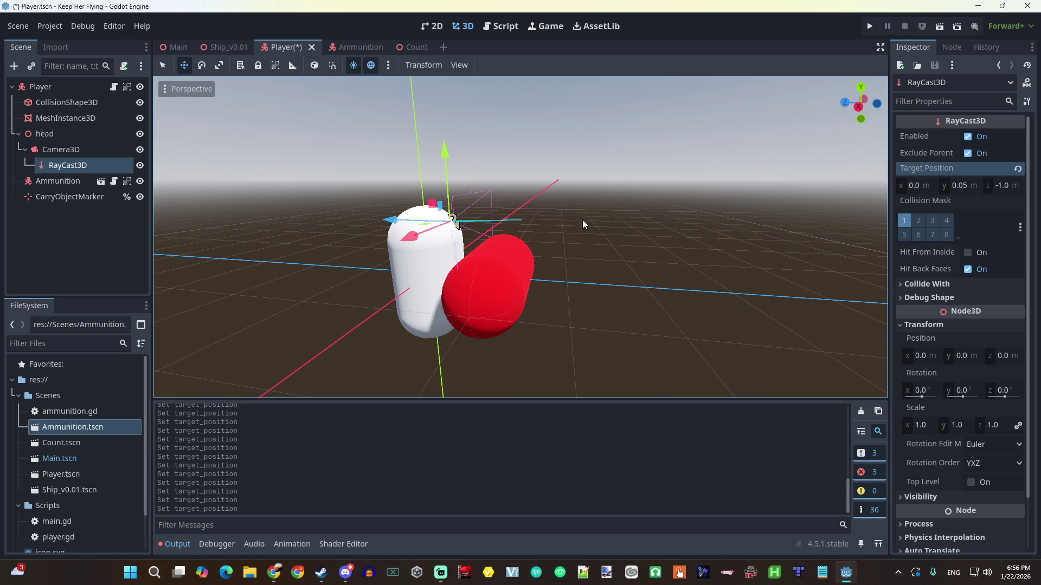
pyautogui.click(1004, 185)
pyautogui.write('-')
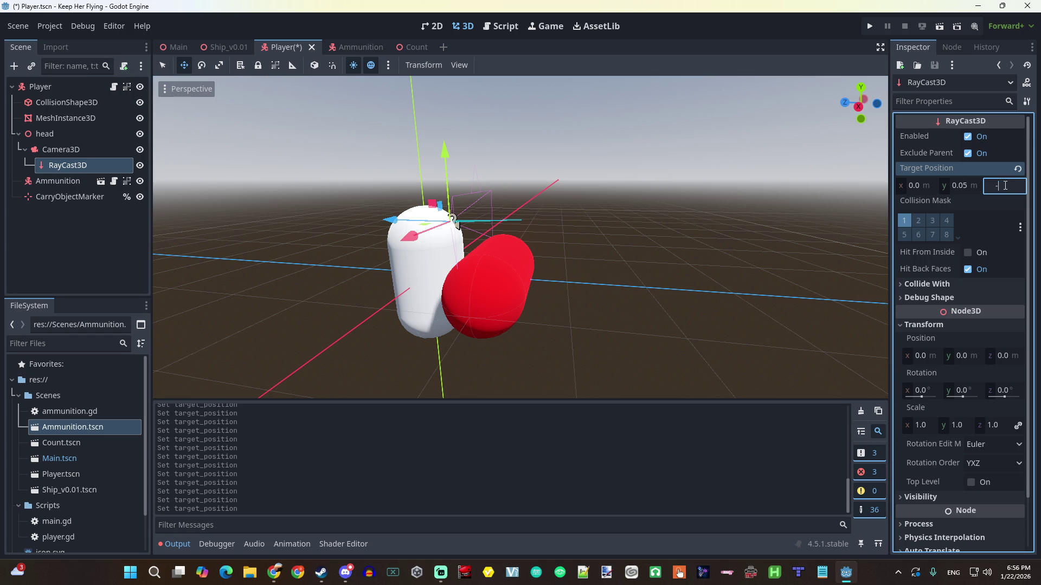
pyautogui.press('Return')
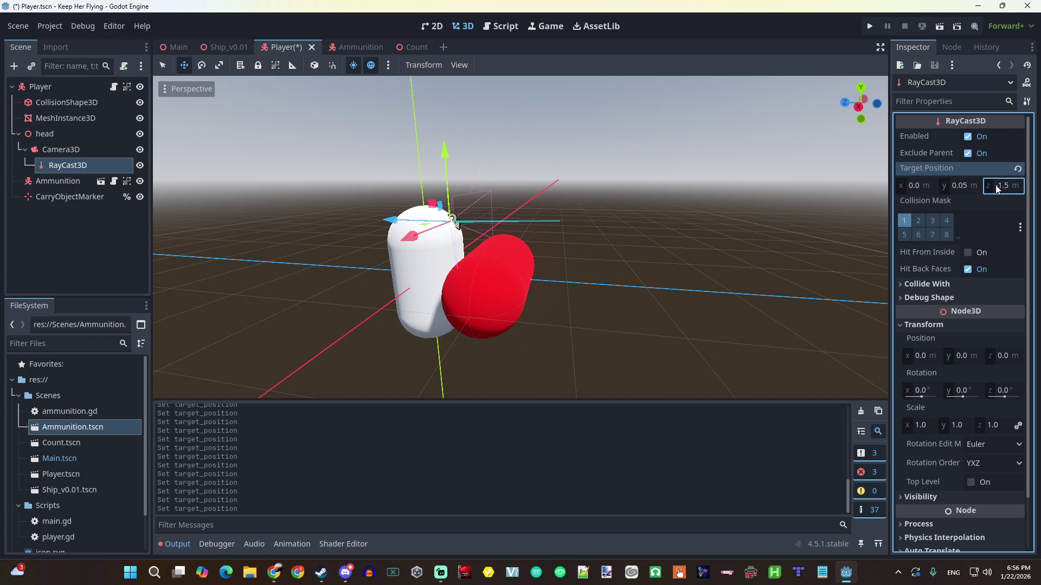
pyautogui.scroll(3, 658, 248)
pyautogui.scroll(-3, 658, 249)
pyautogui.click(1004, 186)
pyautogui.write('-')
pyautogui.press('Return')
# - Save Player.tscn with the ray target at x 0, y 0.05, z -2.0
pyautogui.scroll(3, 395, 201)
pyautogui.scroll(-2, 395, 201)
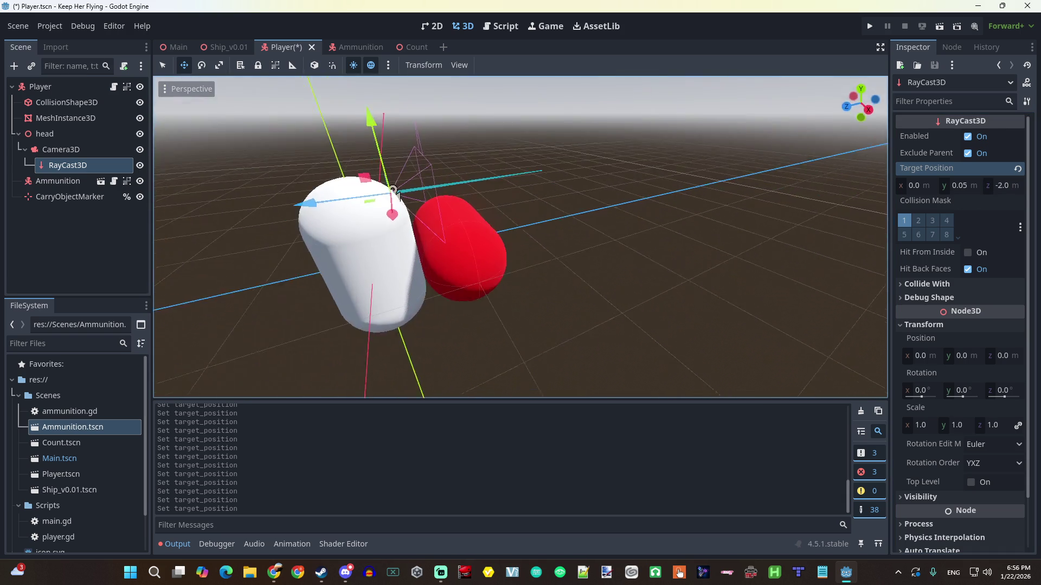
pyautogui.scroll(8, 395, 201)
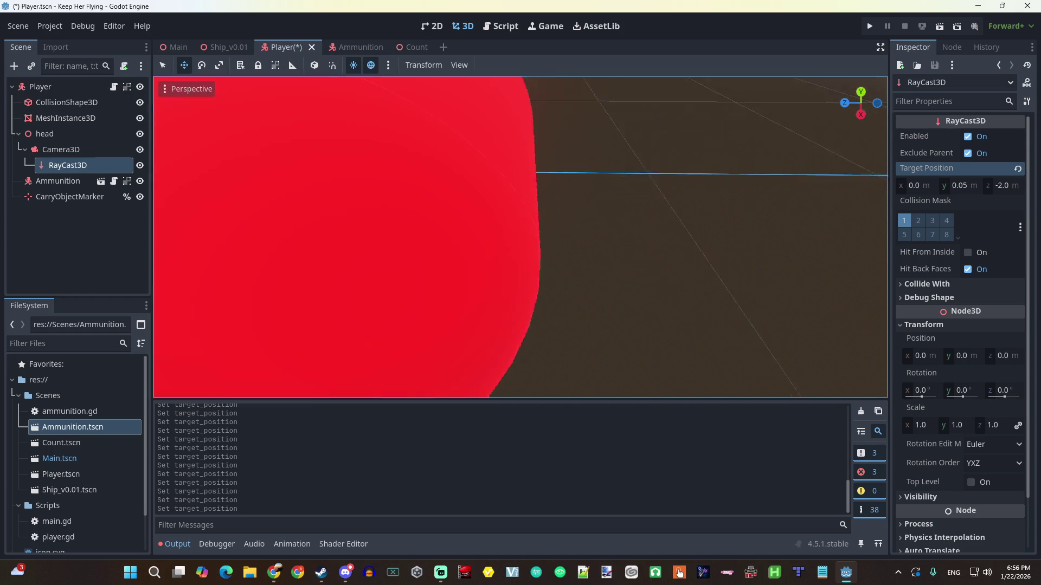
pyautogui.scroll(-3, 520, 237)
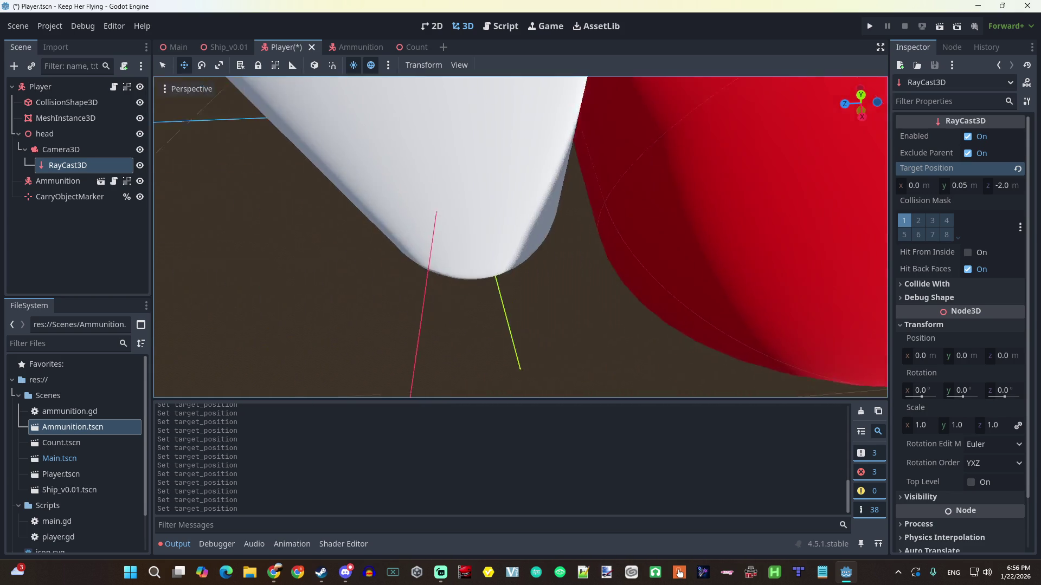
pyautogui.scroll(-5, 432, 186)
pyautogui.scroll(6, 434, 187)
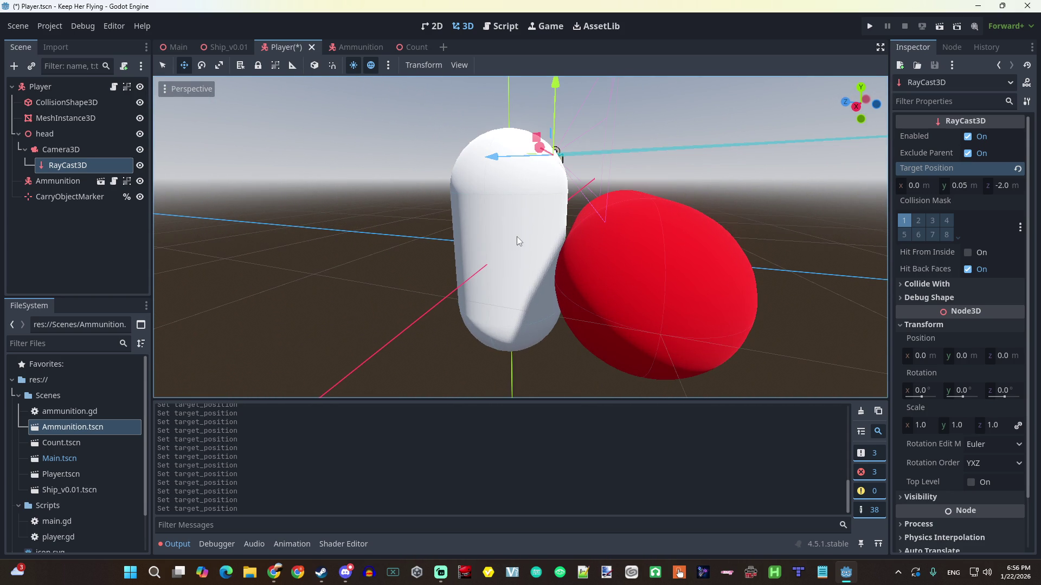
pyautogui.hotkey('ctrl', 's')
pyautogui.scroll(4, 313, 237)
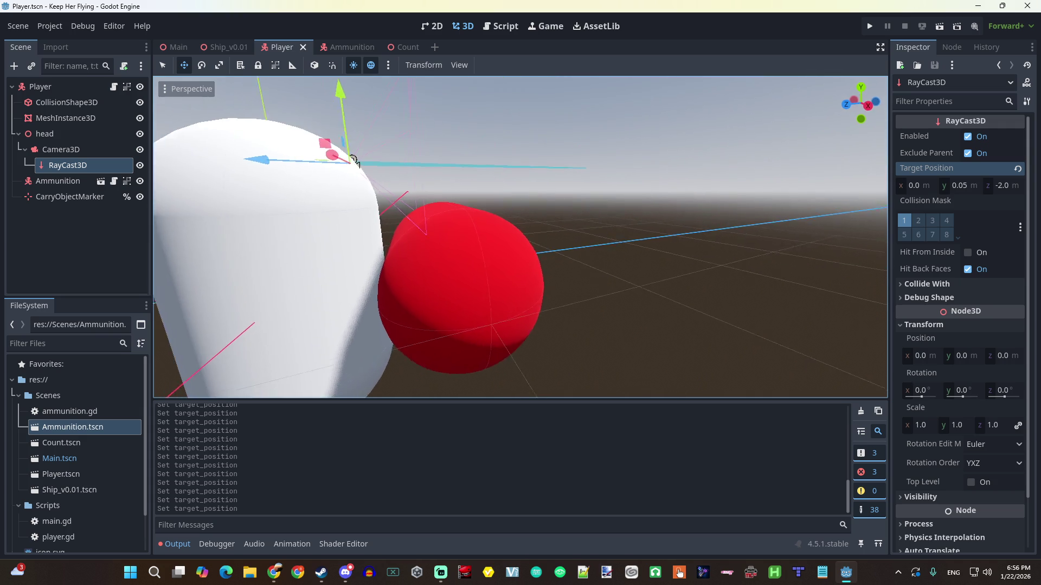
pyautogui.scroll(-3, 505, 282)
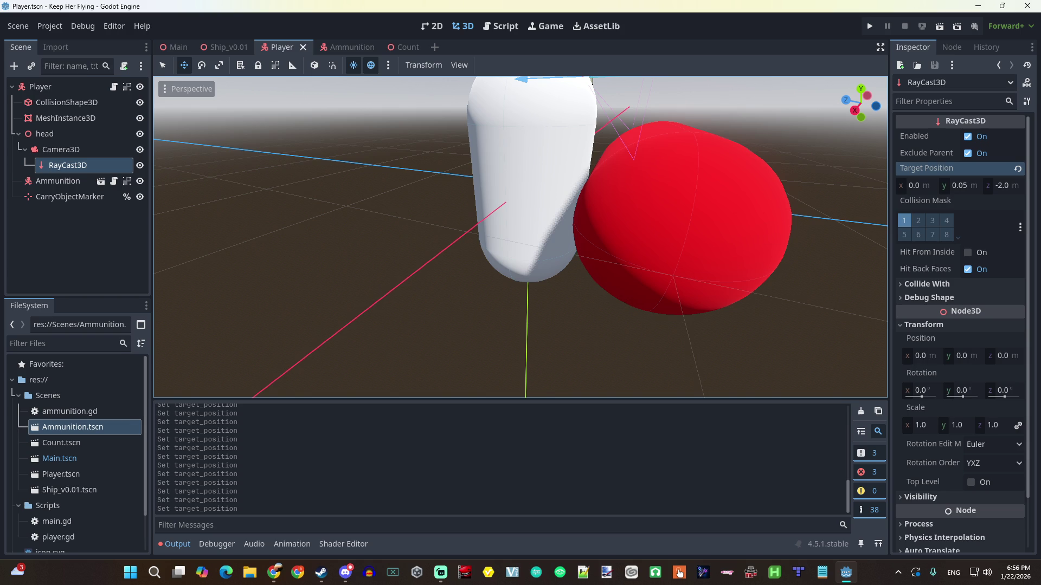
pyautogui.hotkey('alt', 'Tab')
# - Replay the tutorial's raycast section with a 10-second rewind, then move Chrome off-screen
pyautogui.click(350, 282)
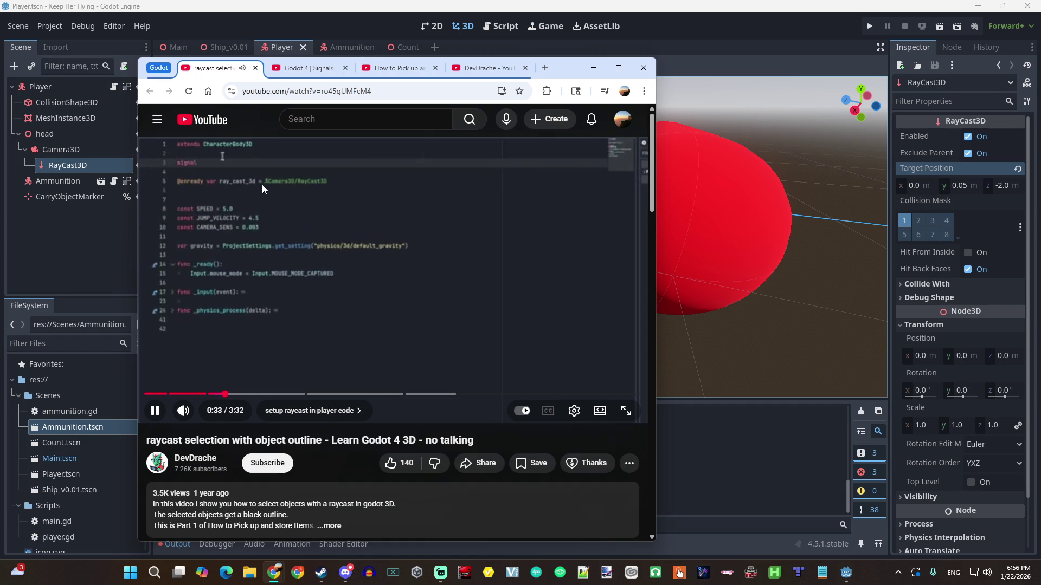
pyautogui.click(190, 184)
pyautogui.press('j')
pyautogui.press('k')
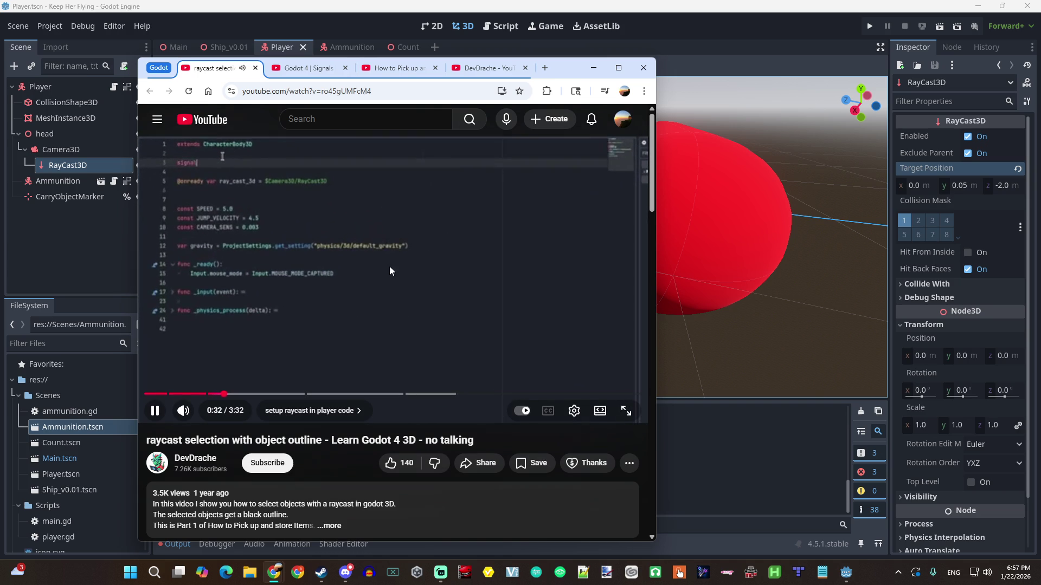
pyautogui.click(389, 272)
pyautogui.moveTo(556, 71)
pyautogui.mouseDown()
pyautogui.moveTo(468, 138)
pyautogui.moveTo(0, 136)
pyautogui.mouseUp()
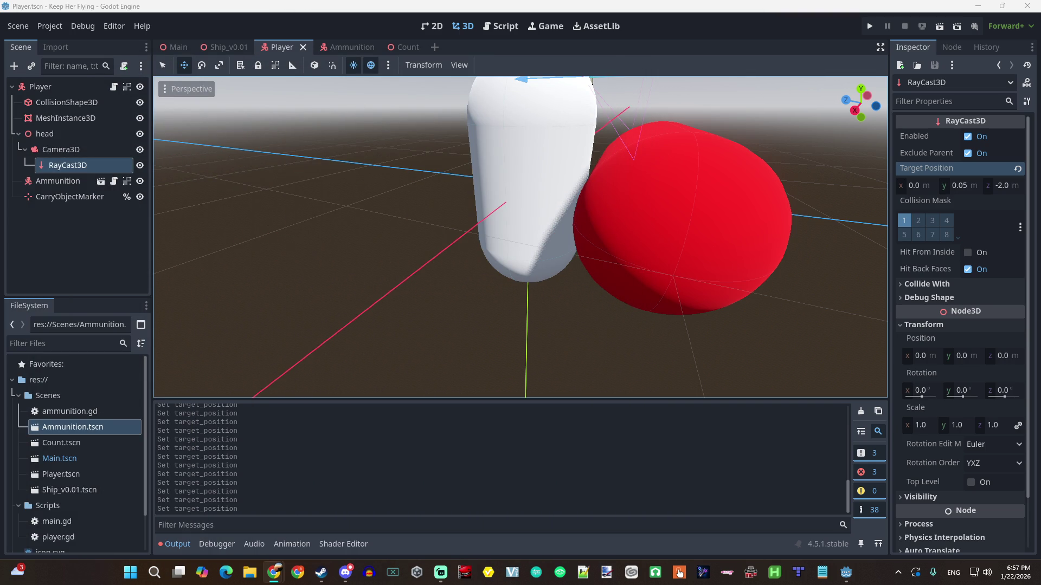
# - In player.gd, drop the $head/Camera3D/RayCast3D node path onto line 3
pyautogui.click(507, 27)
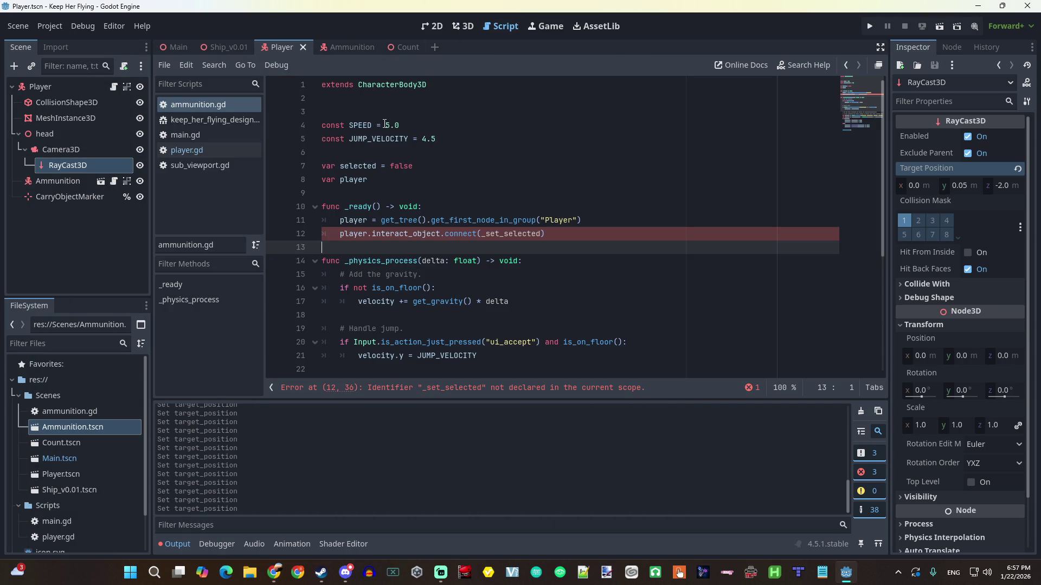
pyautogui.click(223, 105)
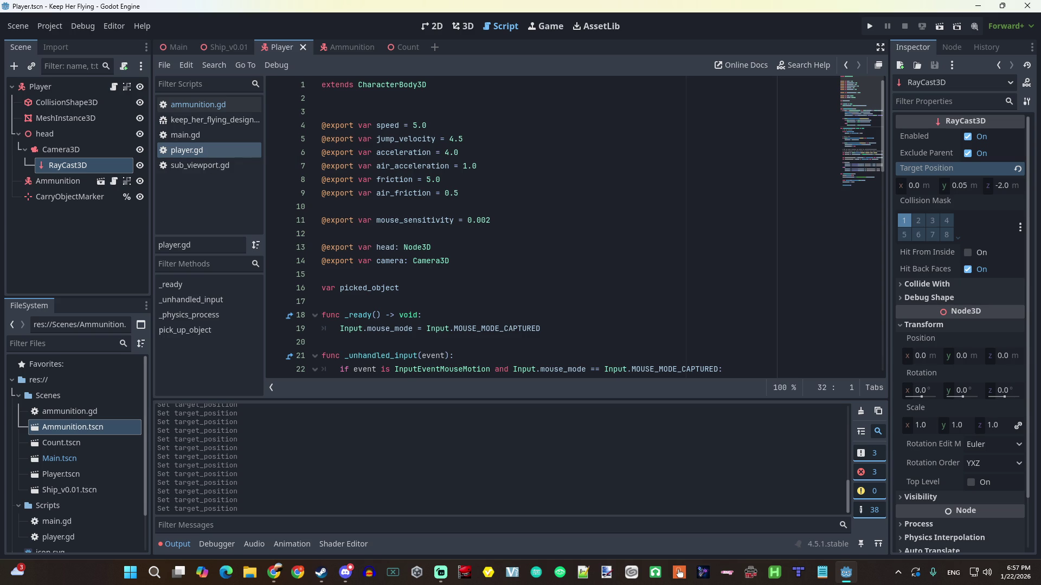
pyautogui.moveTo(86, 168)
pyautogui.mouseDown()
pyautogui.moveTo(231, 167)
pyautogui.moveTo(89, 162)
pyautogui.moveTo(350, 114)
pyautogui.mouseUp()
pyautogui.press('Return')
pyautogui.click(351, 114)
pyautogui.moveTo(61, 166)
pyautogui.mouseDown()
pyautogui.moveTo(369, 101)
pyautogui.moveTo(366, 110)
pyautogui.mouseUp()
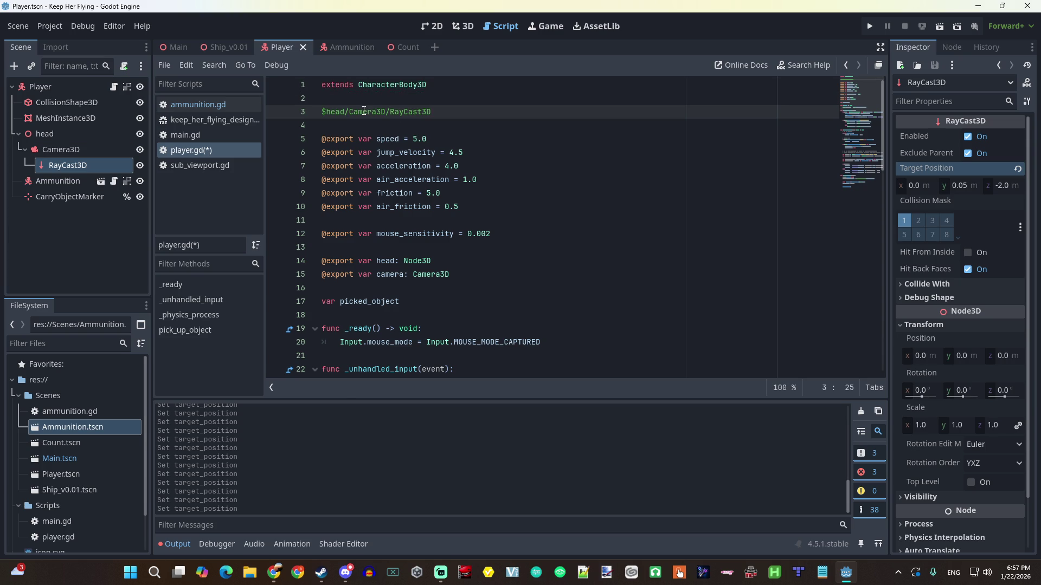
pyautogui.moveTo(364, 111)
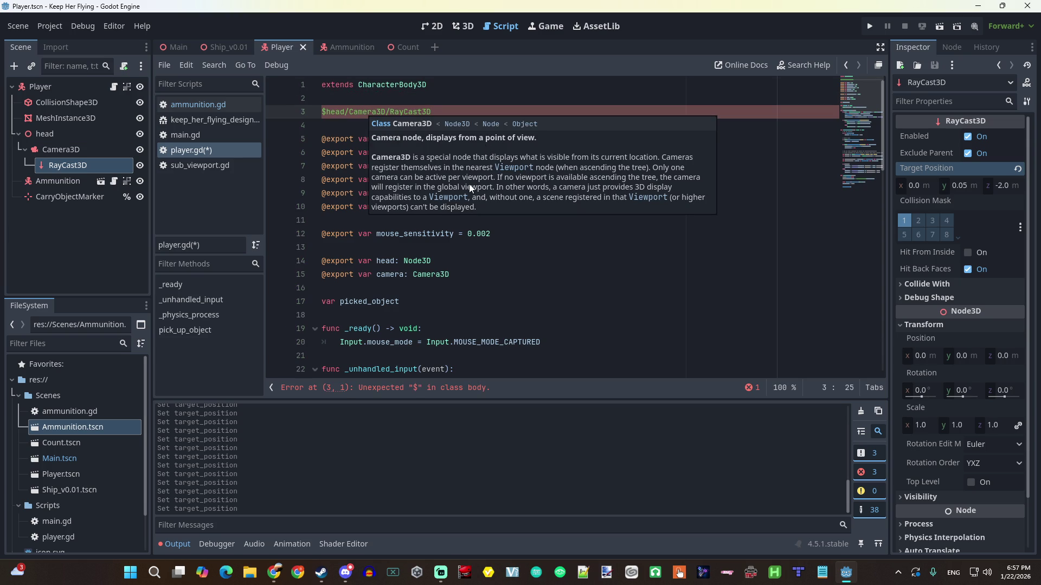
pyautogui.press('Home')
pyautogui.write('@onready')
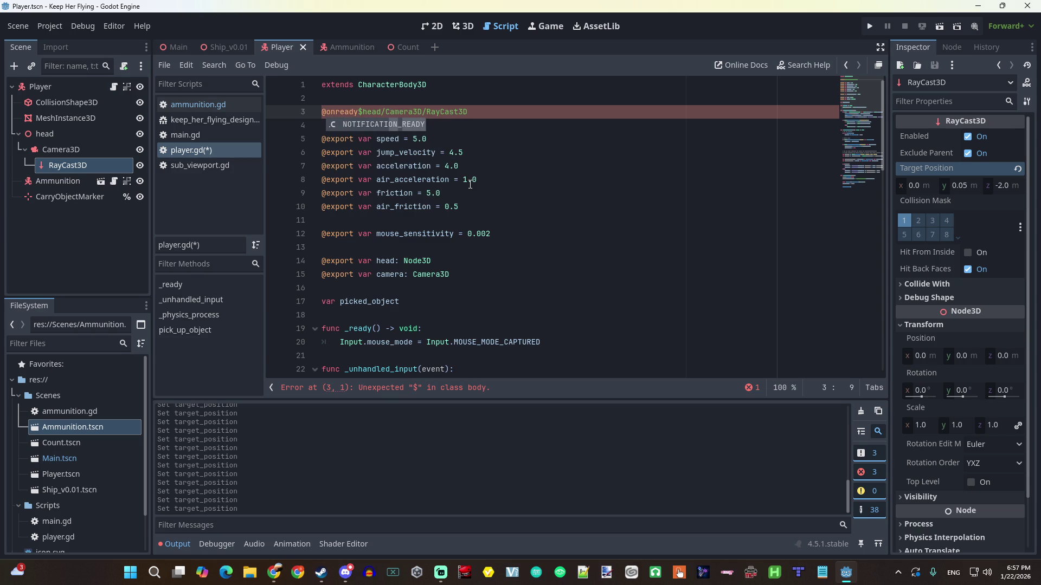
pyautogui.write(' var ')
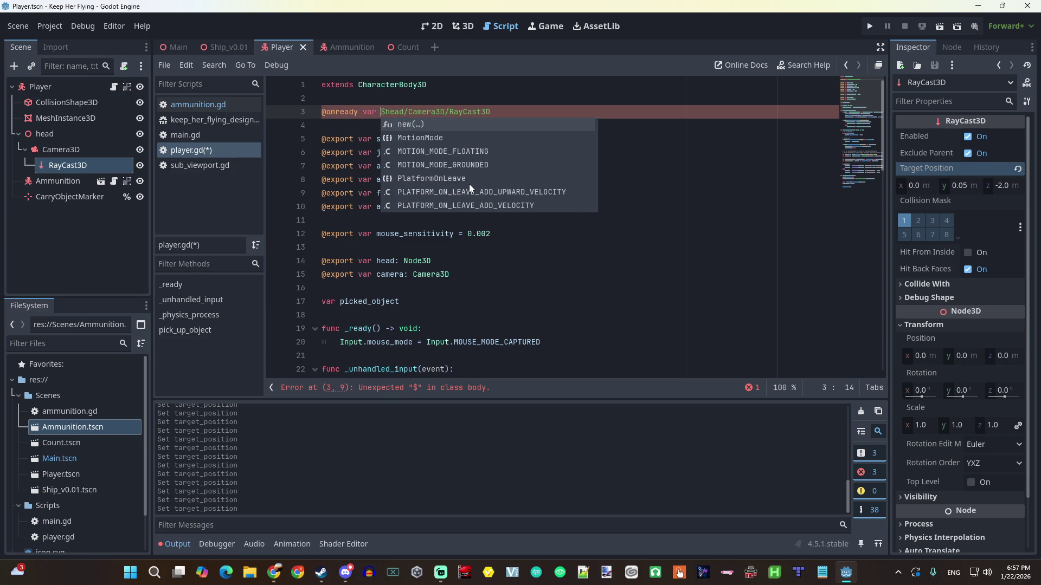
pyautogui.write('ray_cast')
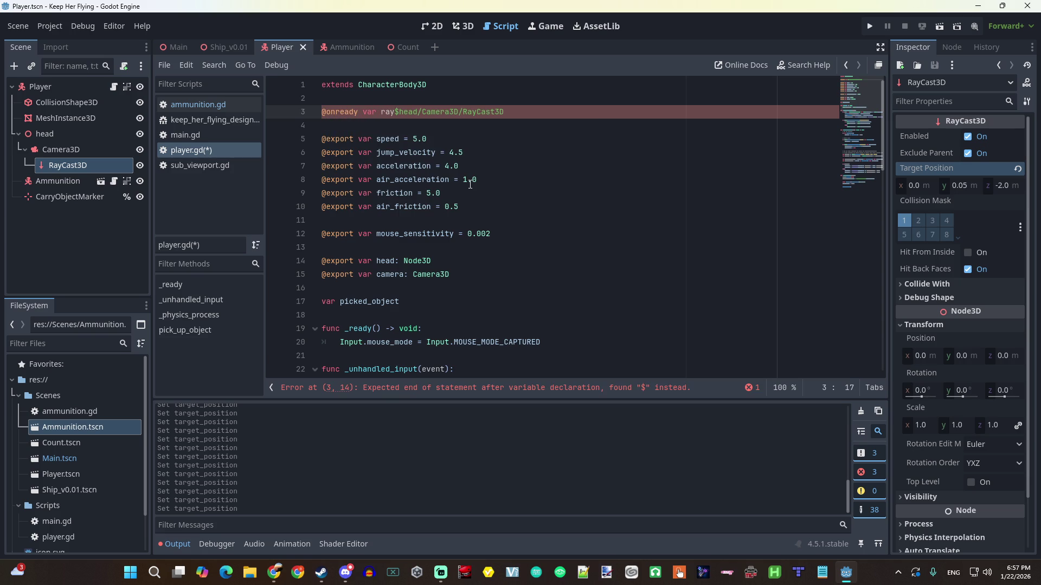
pyautogui.write('_')
pyautogui.write('3d =')
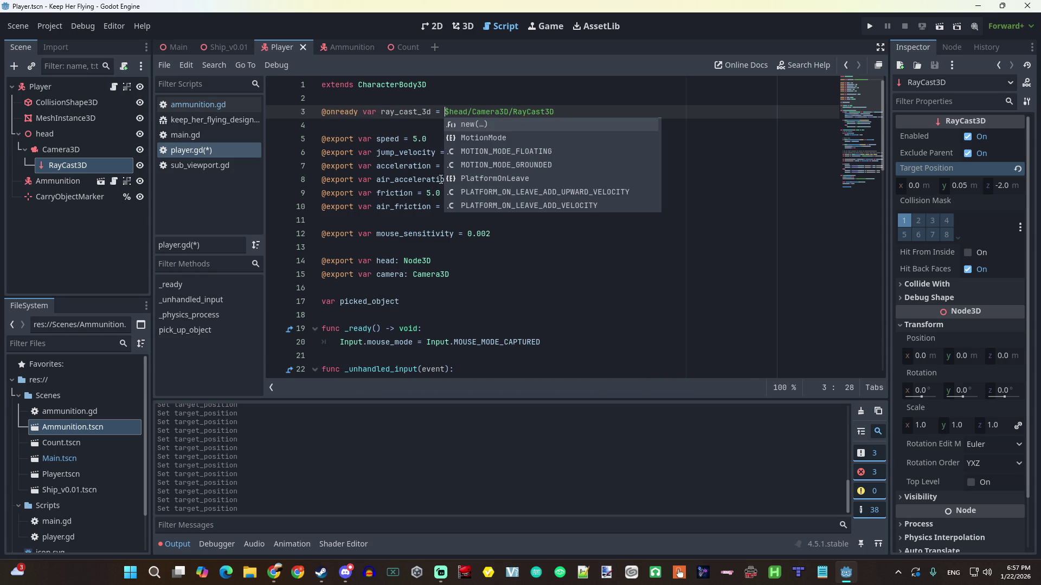
pyautogui.click(376, 179)
pyautogui.hotkey('alt', 'Tab')
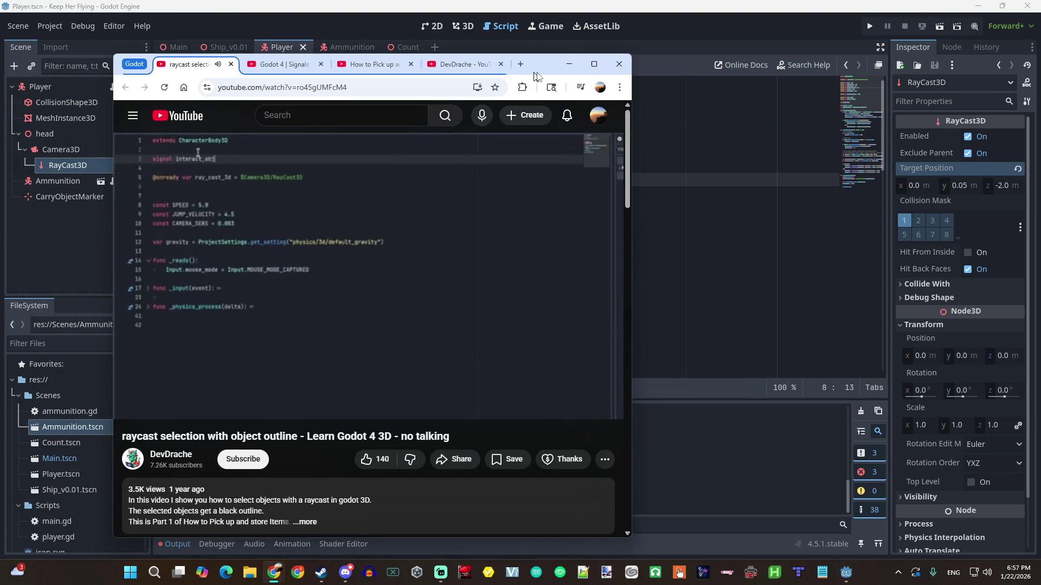
# - Declare 'signal interact_object' on a new line above the ray_cast_3d variable
pyautogui.click(252, 169)
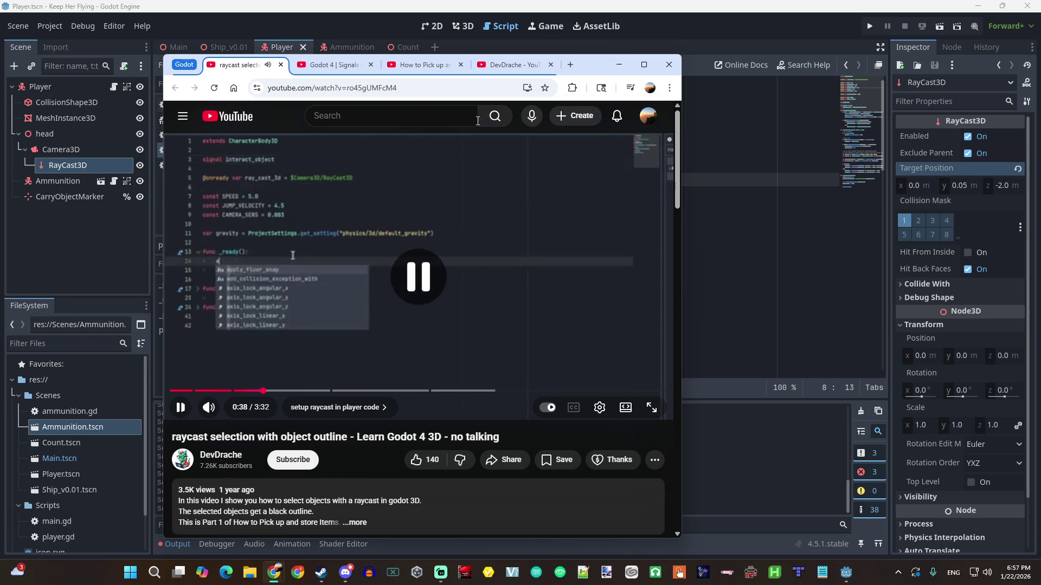
pyautogui.hotkey('alt', 'Tab')
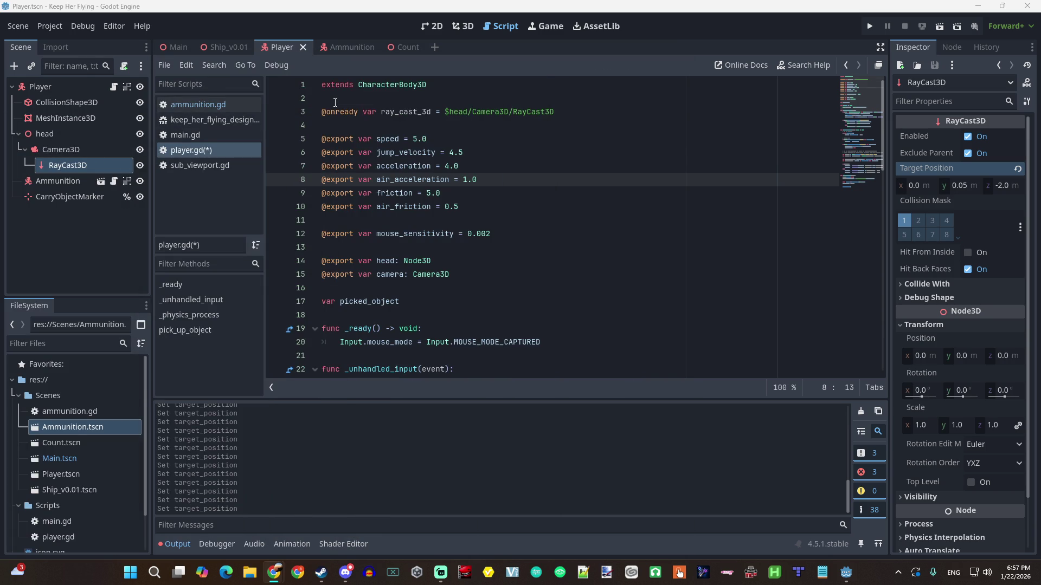
pyautogui.click(335, 100)
pyautogui.press('Return')
pyautogui.press('Return')
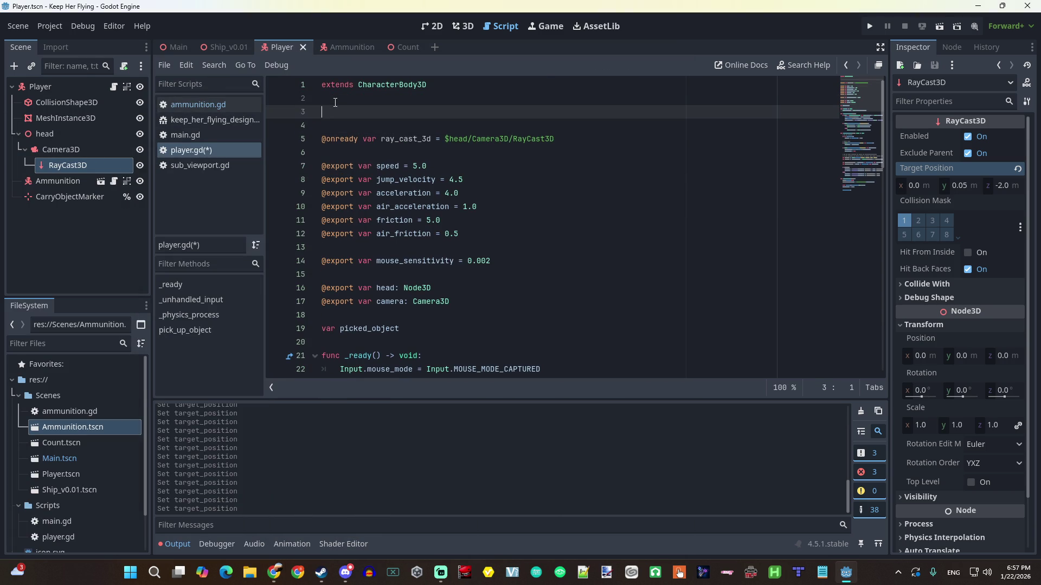
pyautogui.write('signal ')
pyautogui.write('interact_')
pyautogui.write('object')
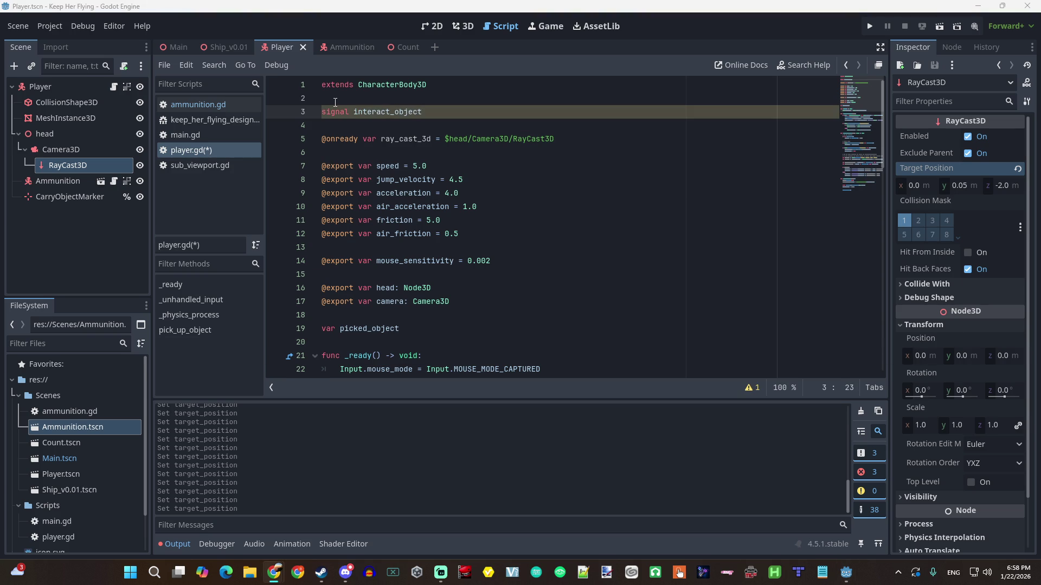
# - View the unused-signal warning for interact_object in the script's warning list
pyautogui.hotkey('alt', 'Tab')
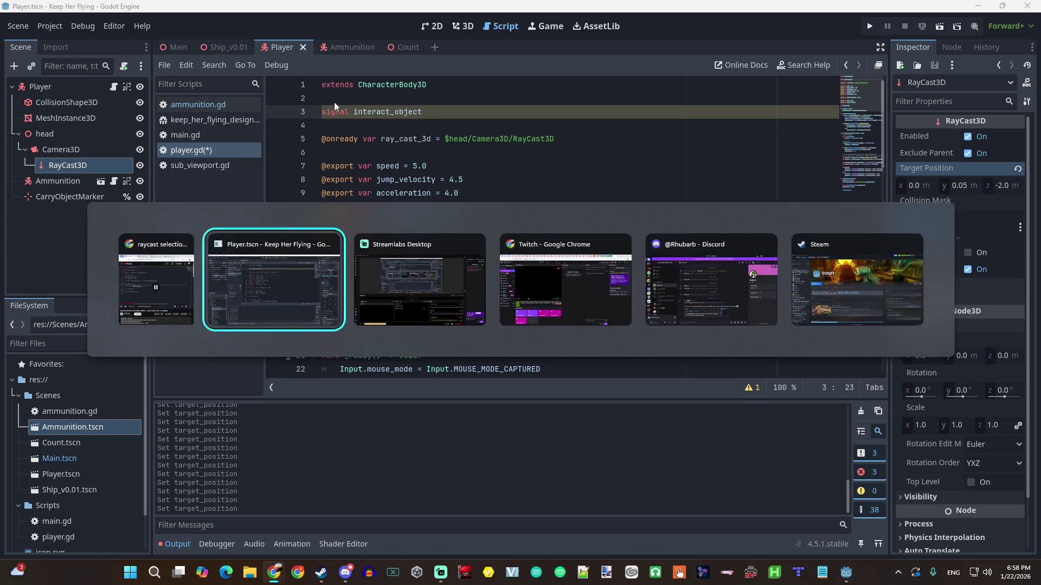
pyautogui.click(390, 139)
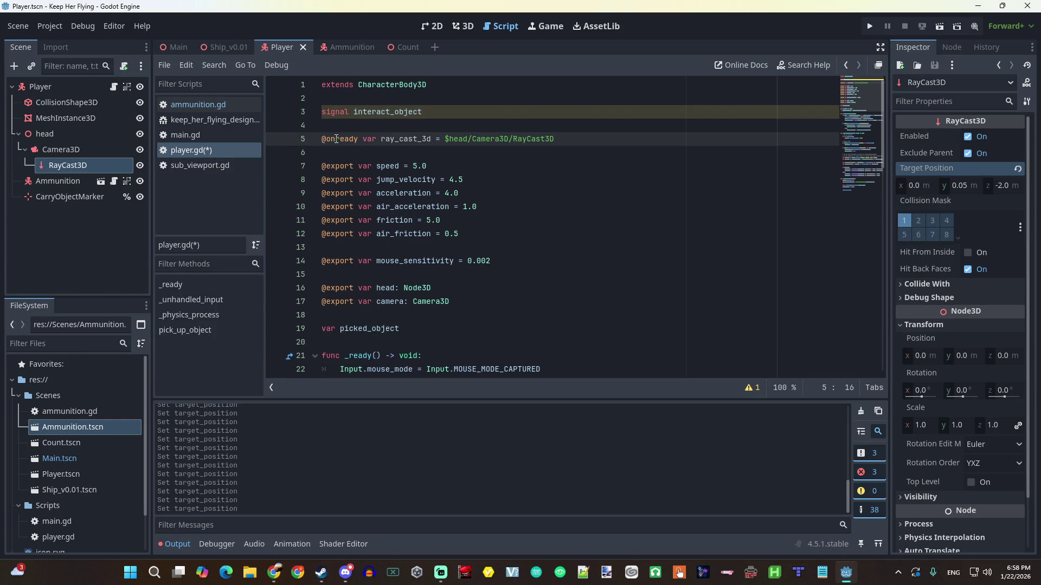
pyautogui.click(274, 571)
pyautogui.moveTo(499, 97)
pyautogui.mouseDown()
pyautogui.moveTo(568, 97)
pyautogui.moveTo(650, 190)
pyautogui.moveTo(672, 146)
pyautogui.moveTo(675, 243)
pyautogui.moveTo(445, 173)
pyautogui.moveTo(652, 148)
pyautogui.moveTo(451, 161)
pyautogui.mouseUp()
pyautogui.click(748, 389)
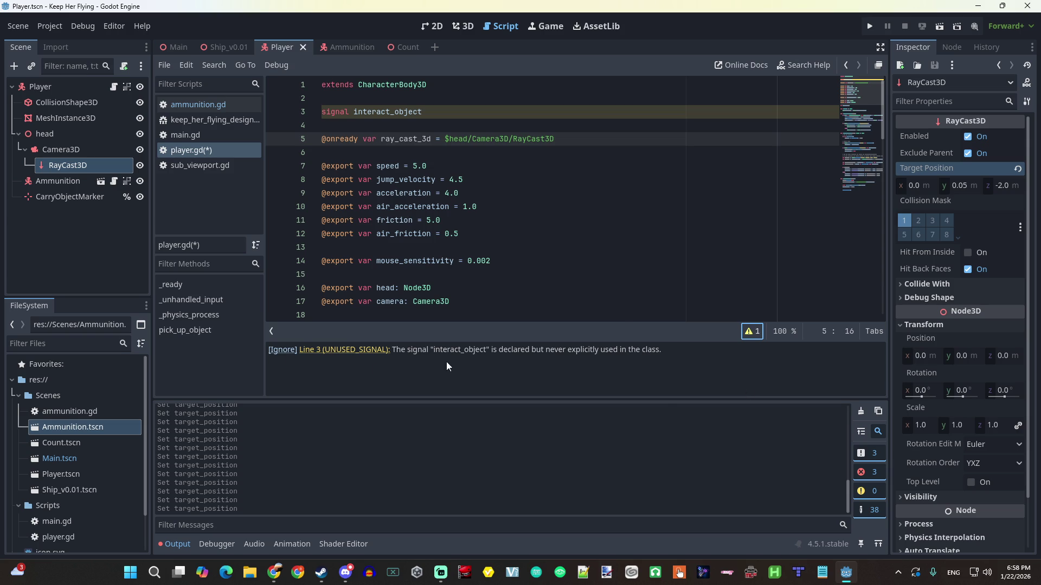
pyautogui.hotkey('alt', 'Tab')
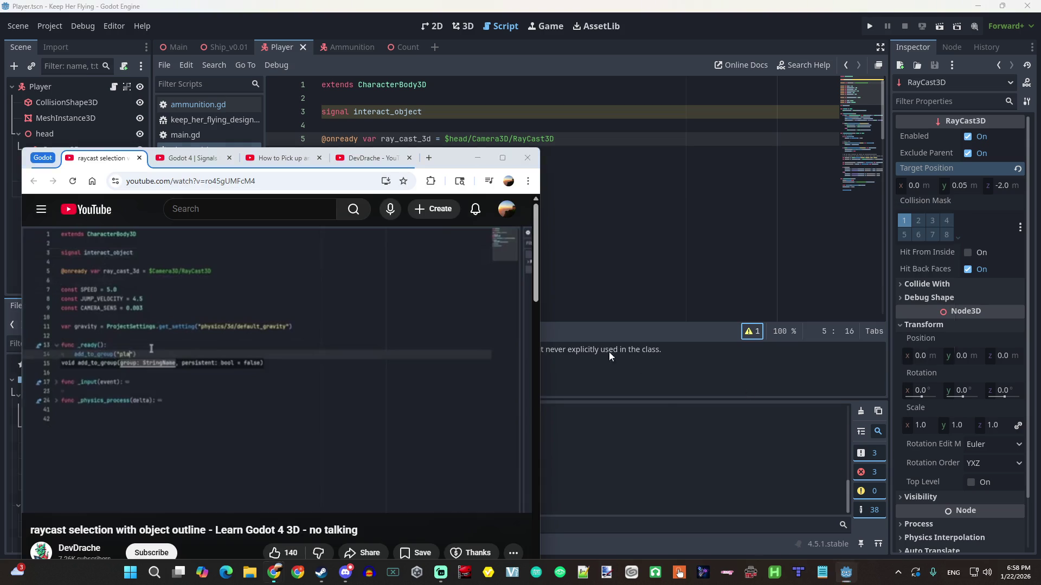
# - Play and pause the tutorial up to about 0:43, where _ready adds the player to the group
pyautogui.moveTo(457, 151)
pyautogui.mouseDown()
pyautogui.moveTo(508, 168)
pyautogui.moveTo(607, 165)
pyautogui.mouseUp()
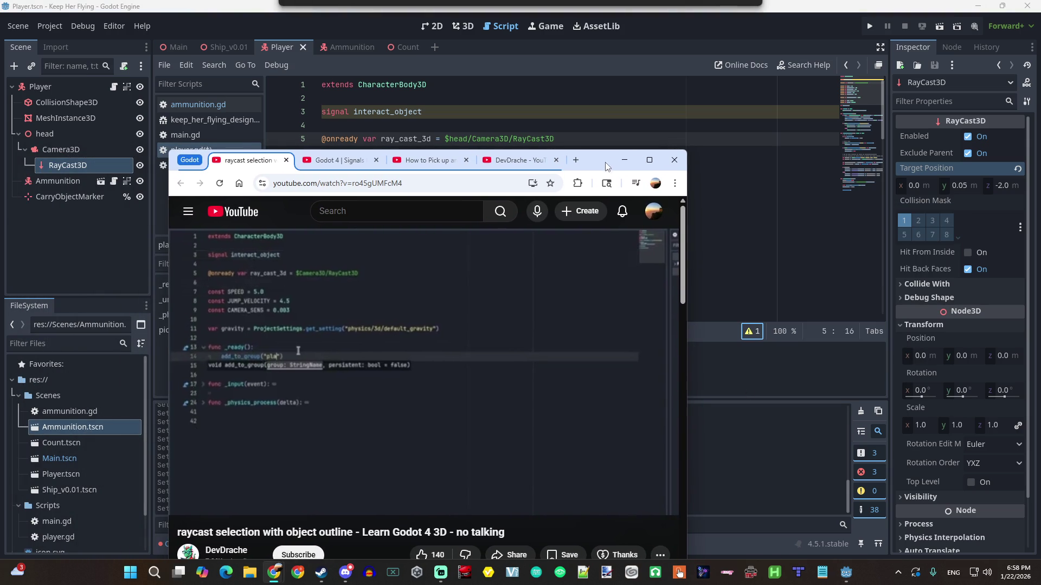
pyautogui.click(352, 343)
pyautogui.click(369, 284)
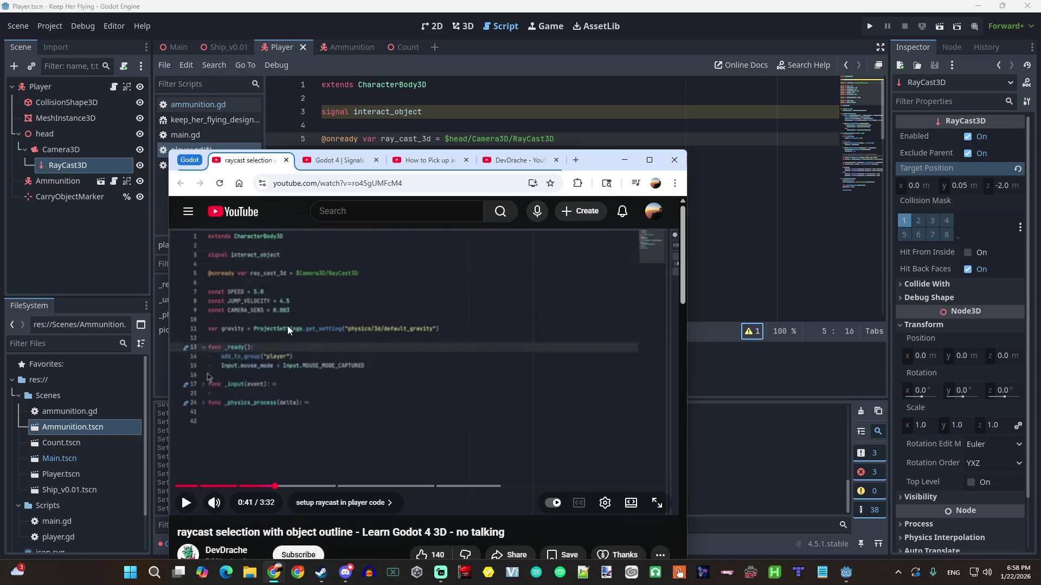
pyautogui.hotkey('alt', 'Tab')
pyautogui.hotkey('alt', 'Tab')
pyautogui.click(318, 311)
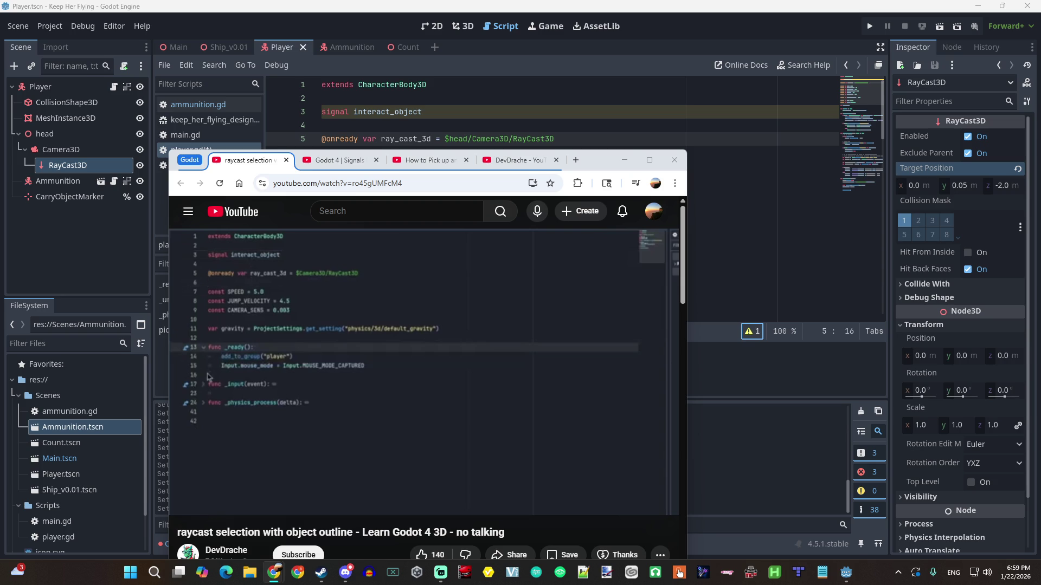
pyautogui.click(289, 387)
pyautogui.click(472, 425)
pyautogui.click(355, 413)
pyautogui.click(301, 376)
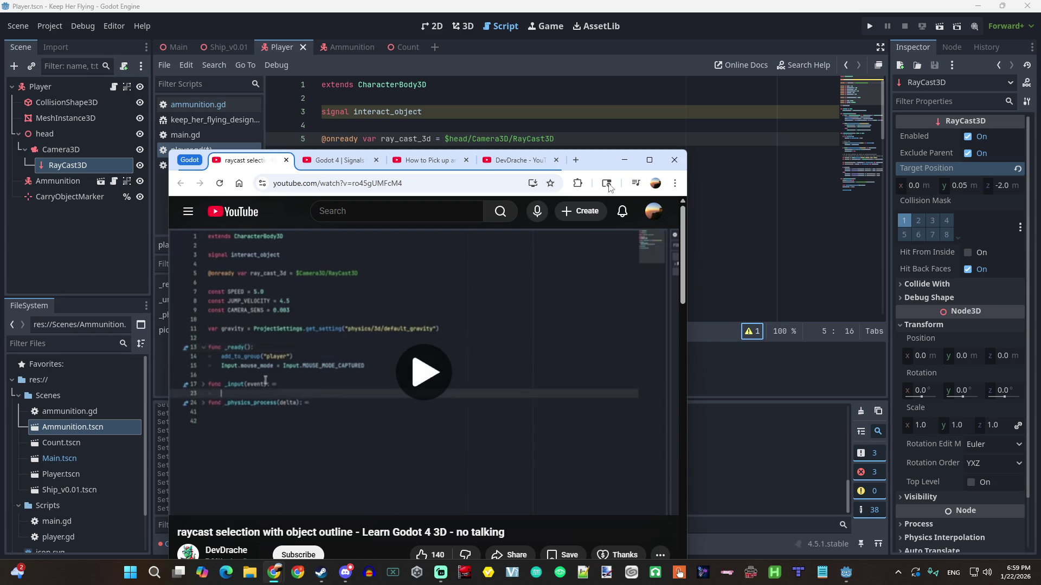
# - Reposition the tutorial window and rewind it to review the _ready code
pyautogui.moveTo(597, 157)
pyautogui.mouseDown()
pyautogui.moveTo(521, 491)
pyautogui.moveTo(623, 314)
pyautogui.moveTo(608, 298)
pyautogui.mouseUp()
pyautogui.scroll(-5, 597, 217)
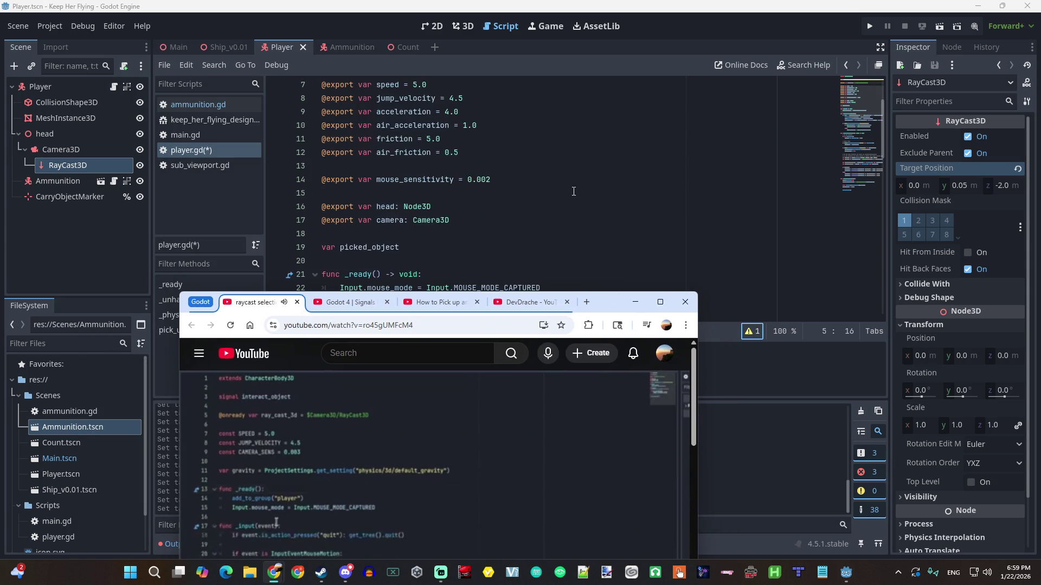
pyautogui.click(336, 455)
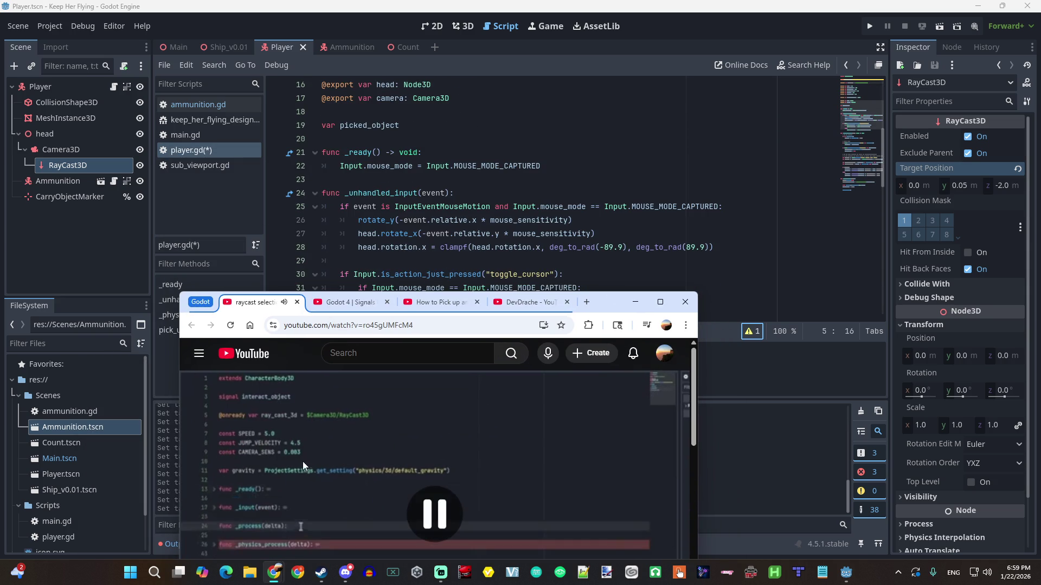
pyautogui.click(362, 483)
pyautogui.press('Left')
pyautogui.click(362, 486)
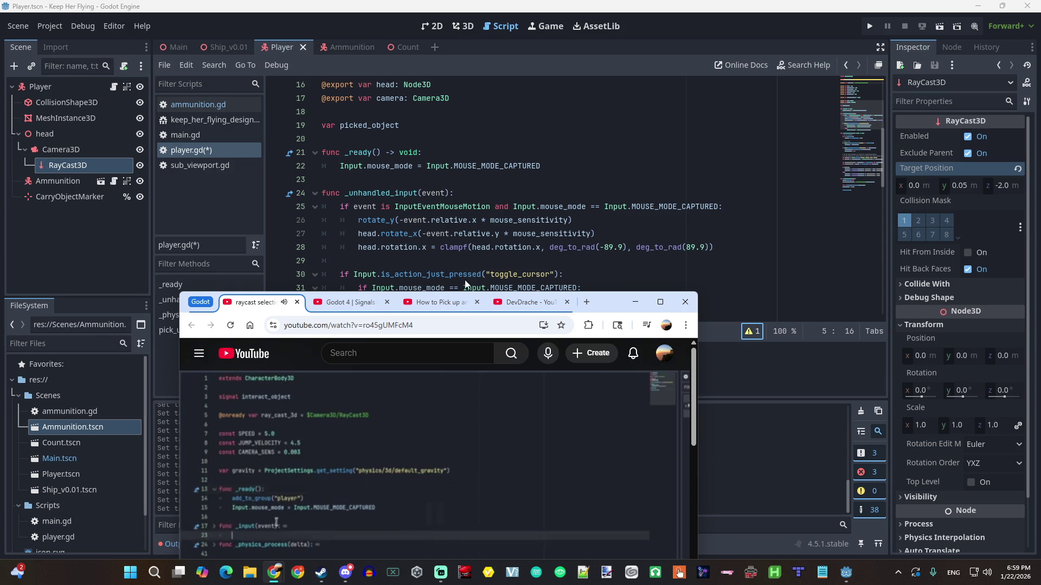
# - Add add_to_group("player") as a new line inside _ready()
pyautogui.click(495, 152)
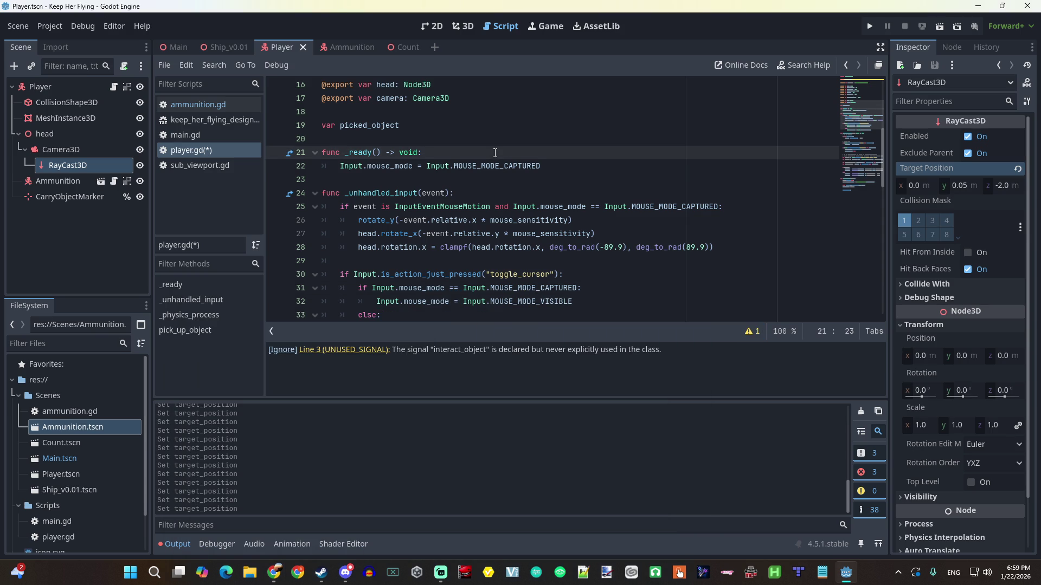
pyautogui.press('Return')
pyautogui.hotkey('alt', 'Tab')
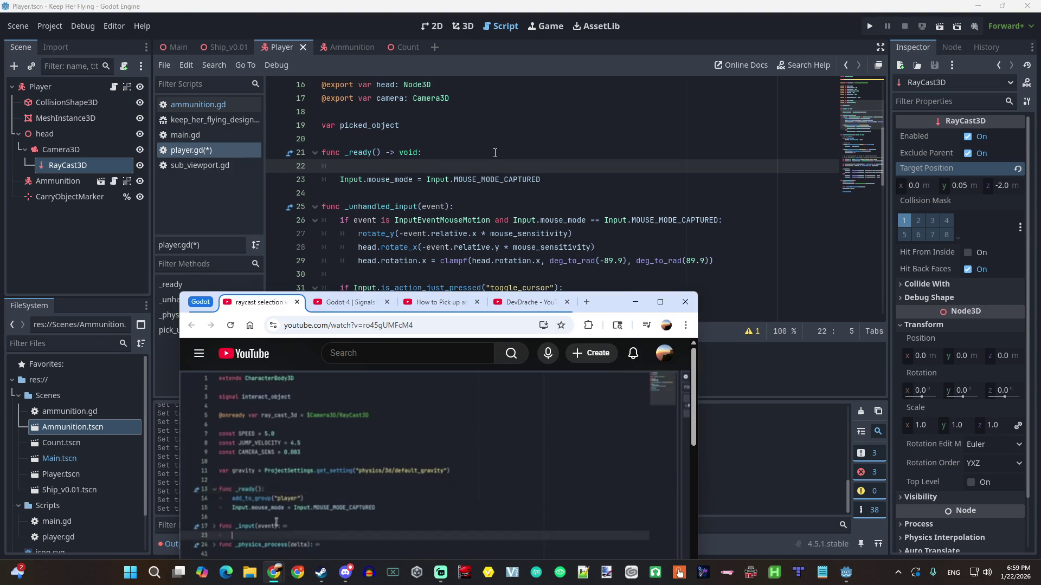
pyautogui.hotkey('alt', 'Tab')
pyautogui.write('add_t')
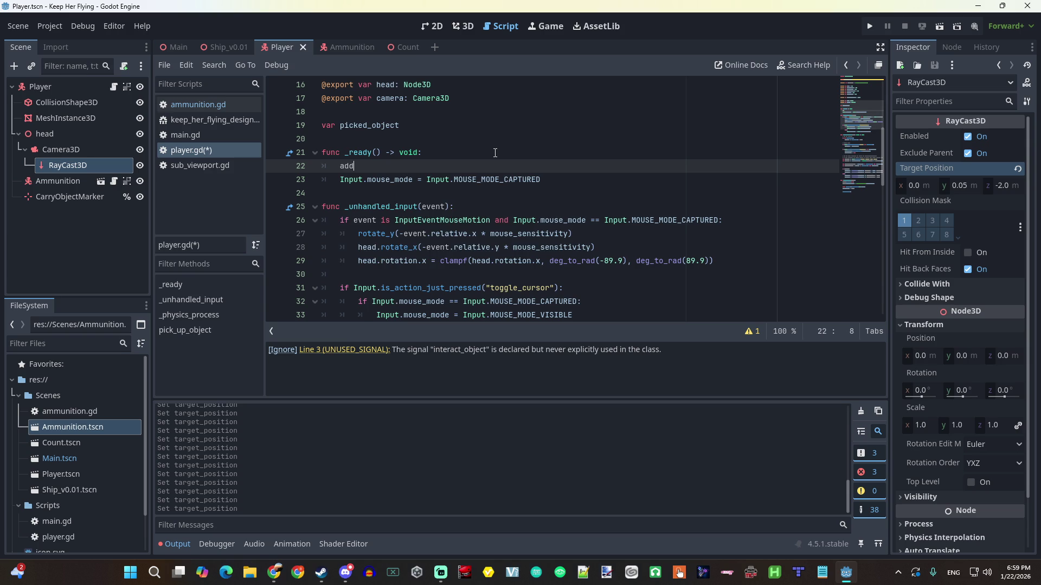
pyautogui.press('Return')
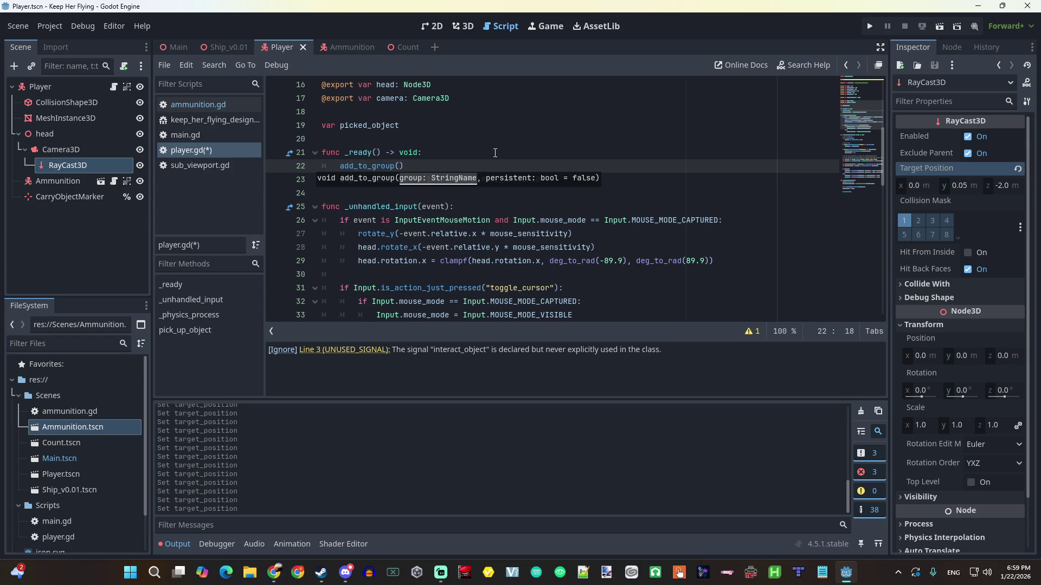
pyautogui.write('"player')
pyautogui.press('Return')
pyautogui.write('Input.mouse_mode = Input.MOUSE_MODE_CAPTURED')
pyautogui.click(495, 152)
# - Compare the code with the tutorial, then open the Node documentation for _ready()
pyautogui.hotkey('alt', 'Tab')
pyautogui.click(452, 451)
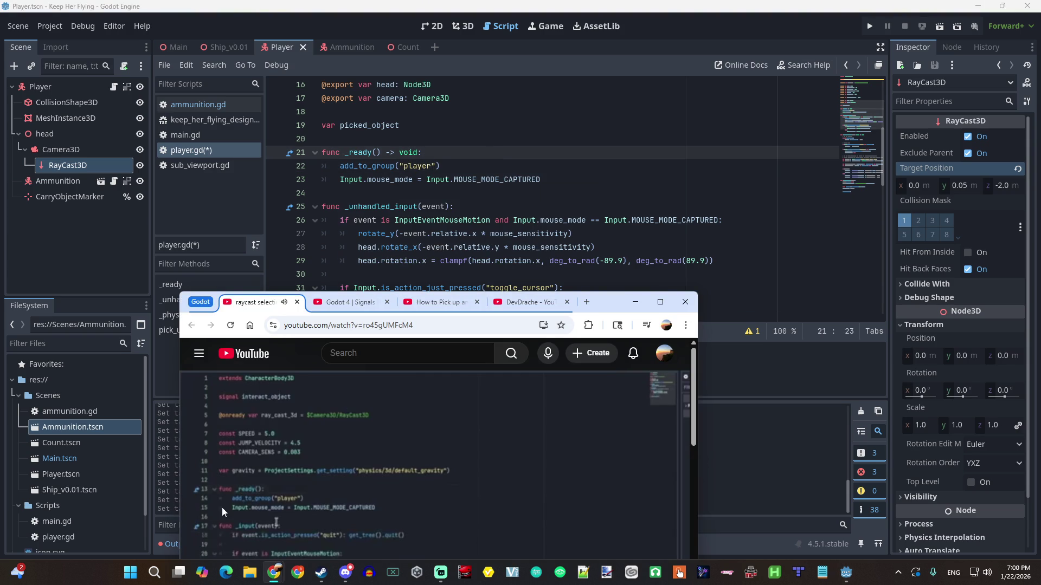
pyautogui.moveTo(614, 308); pyautogui.dragTo(607, 192)
pyautogui.press('Left')
pyautogui.press('Left')
pyautogui.press('Right')
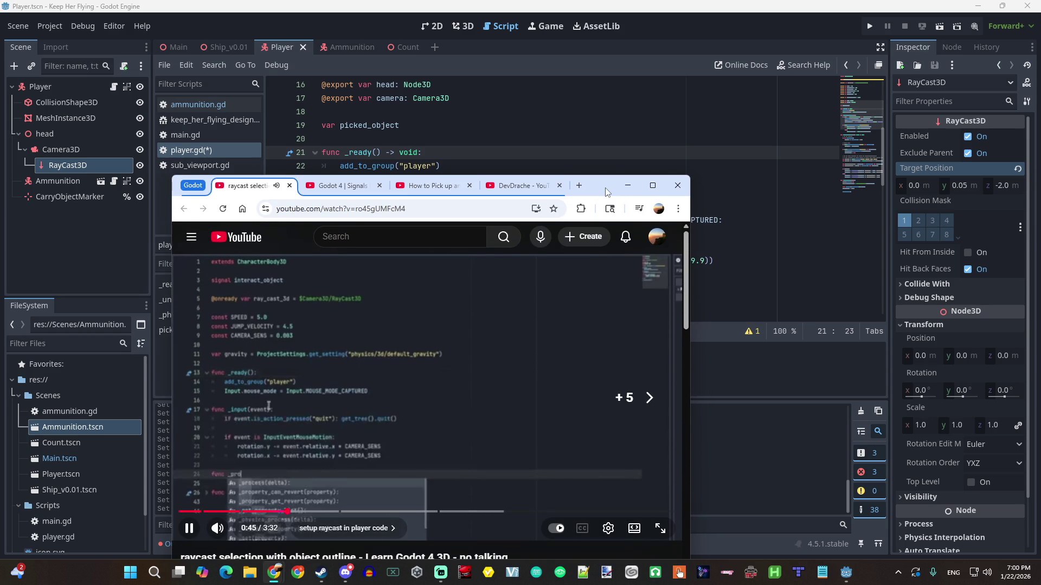
pyautogui.press('Left')
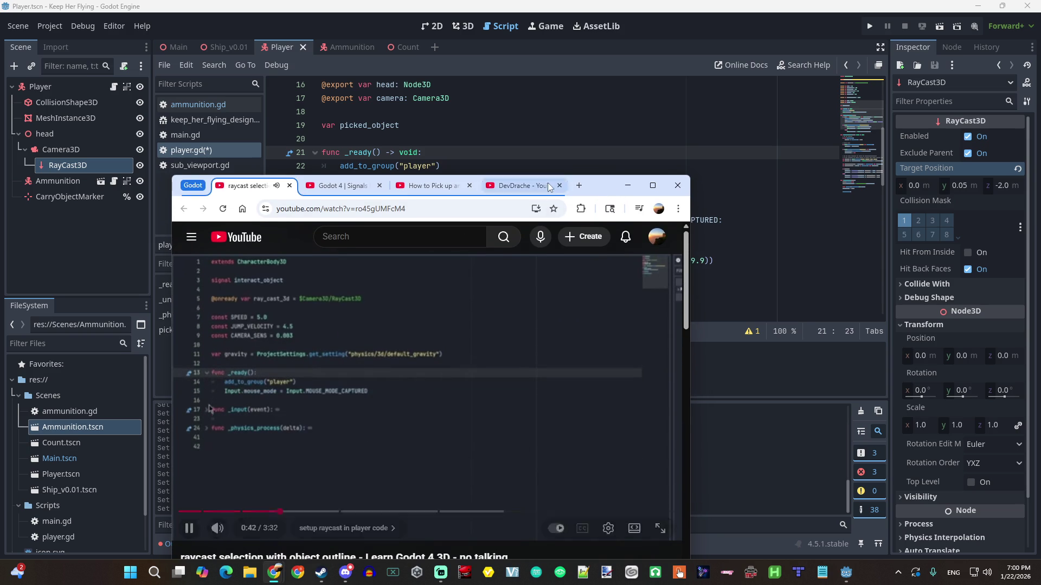
pyautogui.moveTo(595, 187)
pyautogui.mouseDown()
pyautogui.moveTo(560, 394)
pyautogui.moveTo(601, 187)
pyautogui.moveTo(619, 168)
pyautogui.mouseUp()
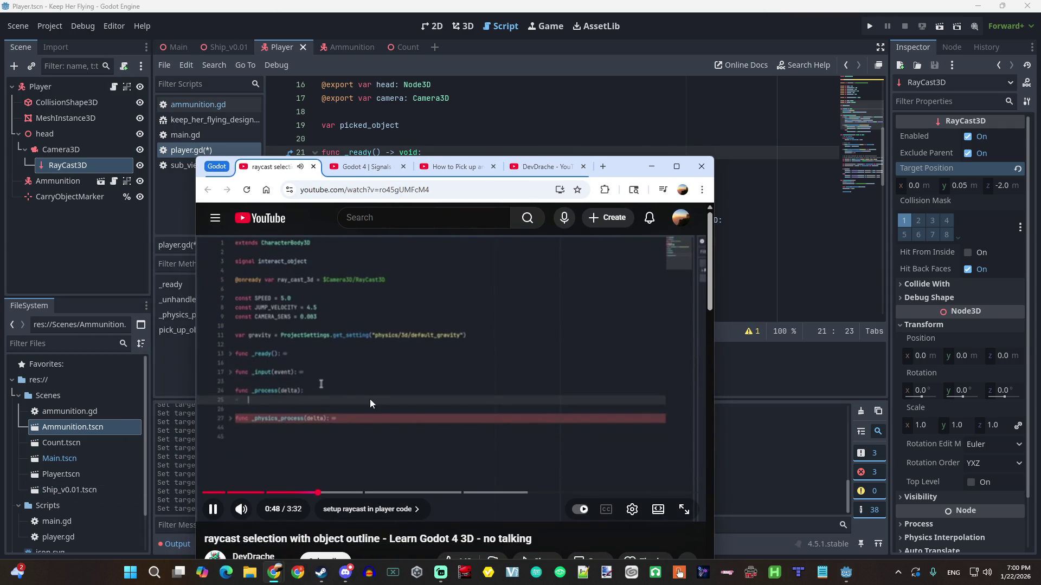
pyautogui.click(350, 383)
pyautogui.click(592, 130)
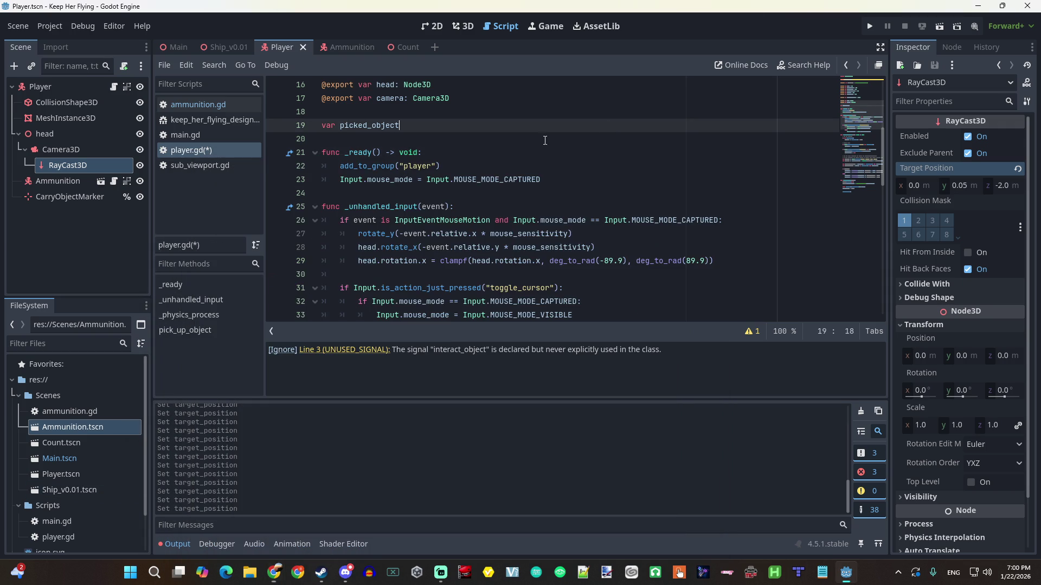
pyautogui.click(288, 153)
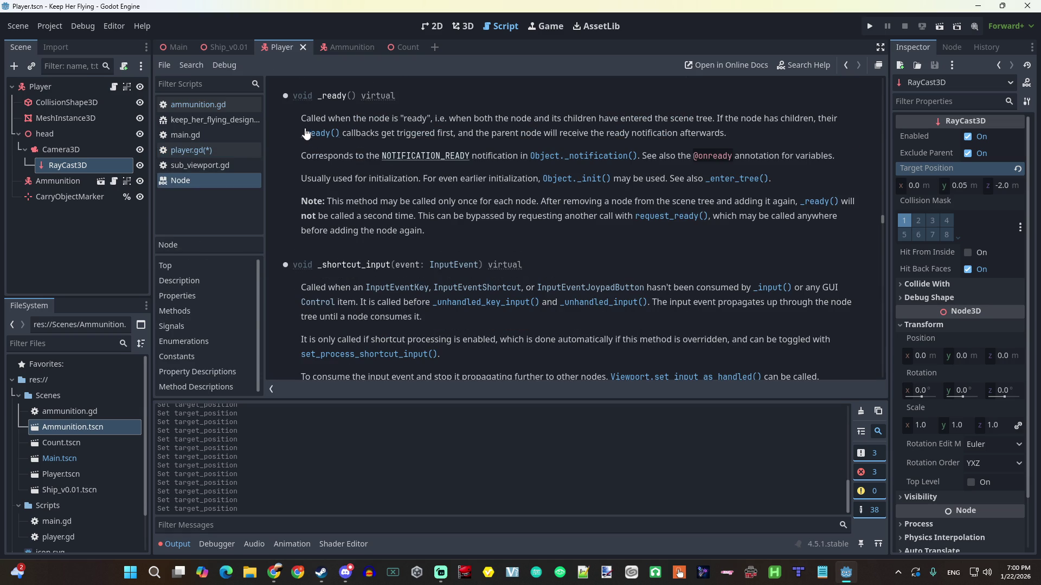
# - Close the Node documentation and save player.gd
pyautogui.rightClick(219, 178)
pyautogui.click(230, 193)
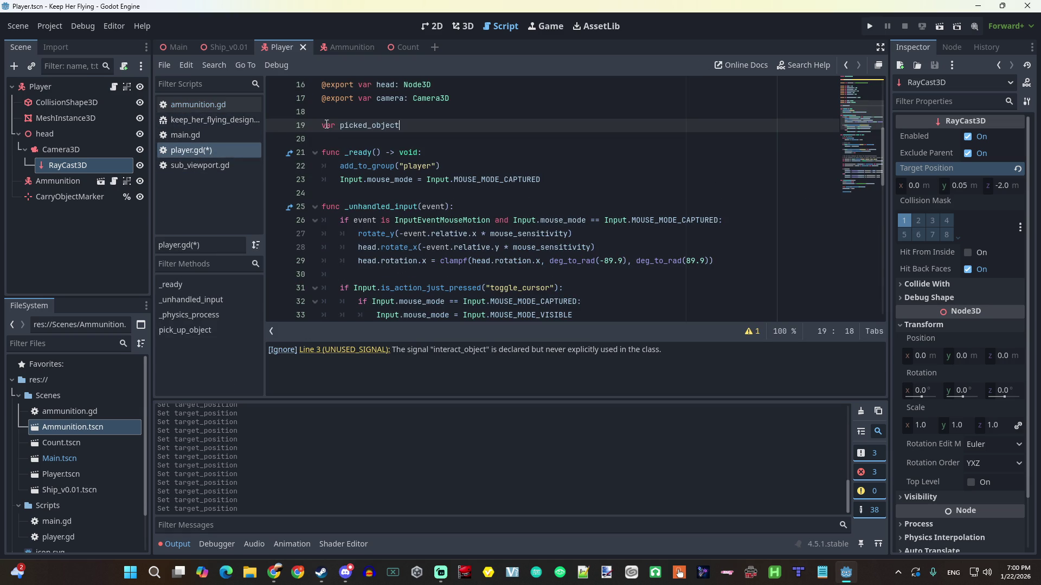
pyautogui.click(486, 212)
pyautogui.hotkey('ctrl', 's')
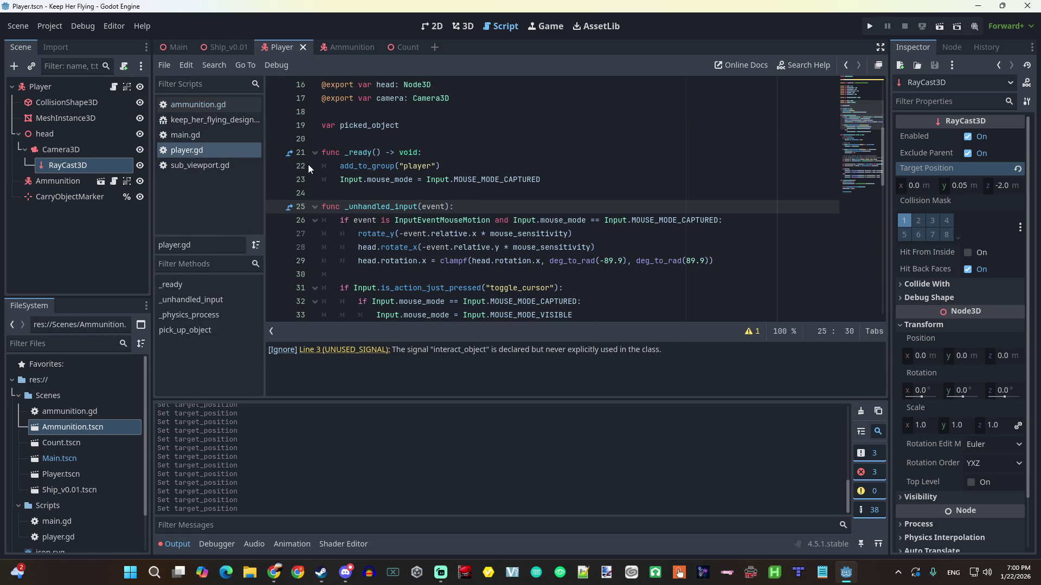
pyautogui.click(292, 151)
pyautogui.rightClick(212, 180)
pyautogui.click(232, 201)
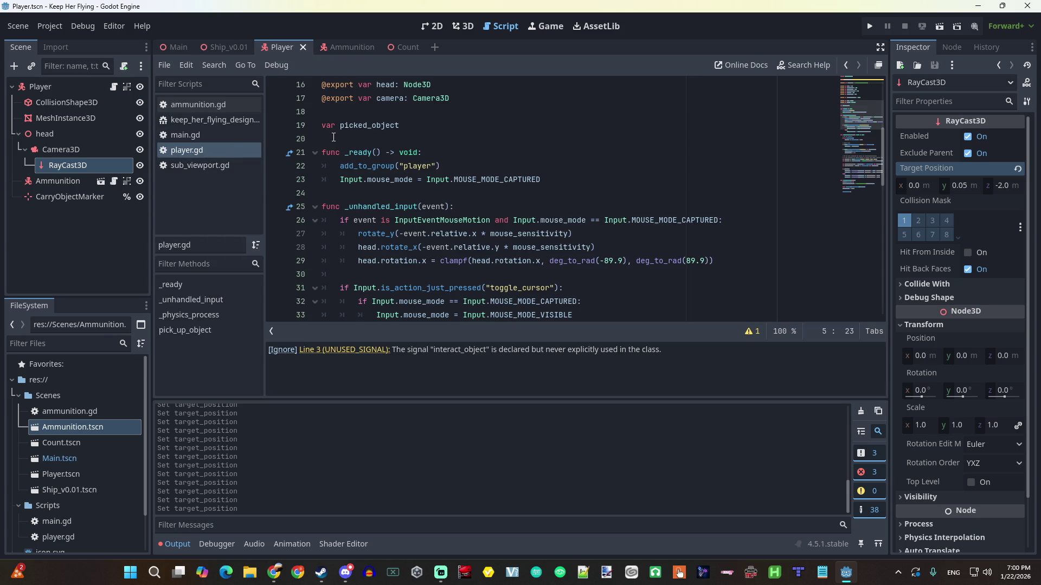
# - Fold the _ready, _unhandled_input, _physics_process and pick_up_object functions
pyautogui.click(314, 152)
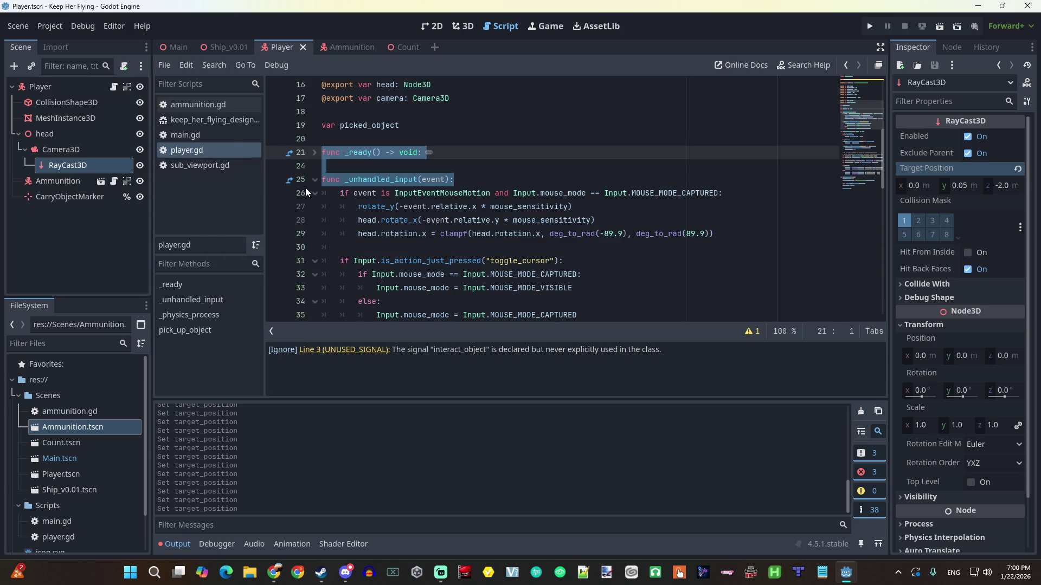
pyautogui.click(314, 180)
pyautogui.click(315, 207)
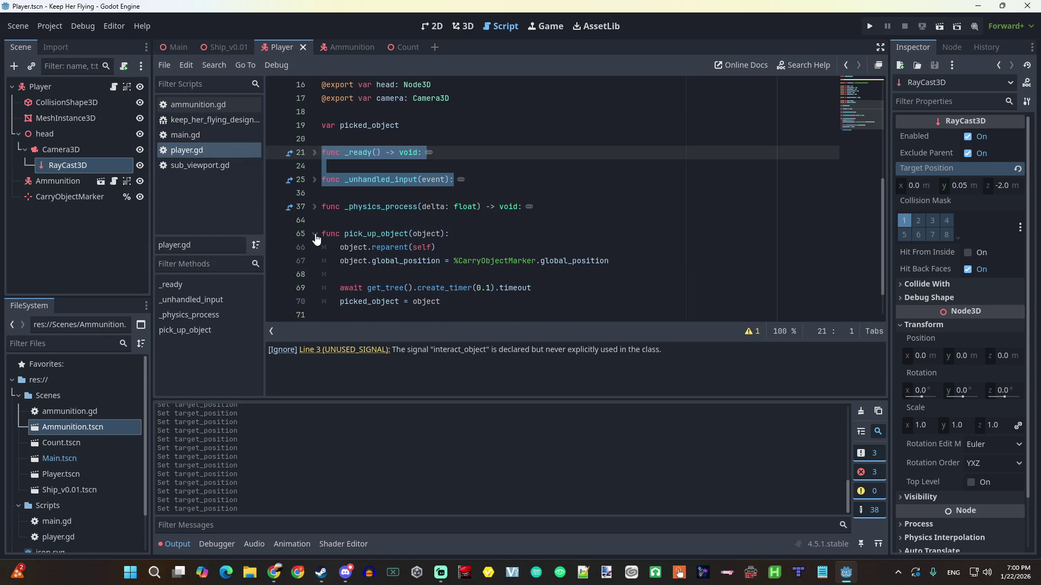
pyautogui.click(314, 234)
pyautogui.click(374, 262)
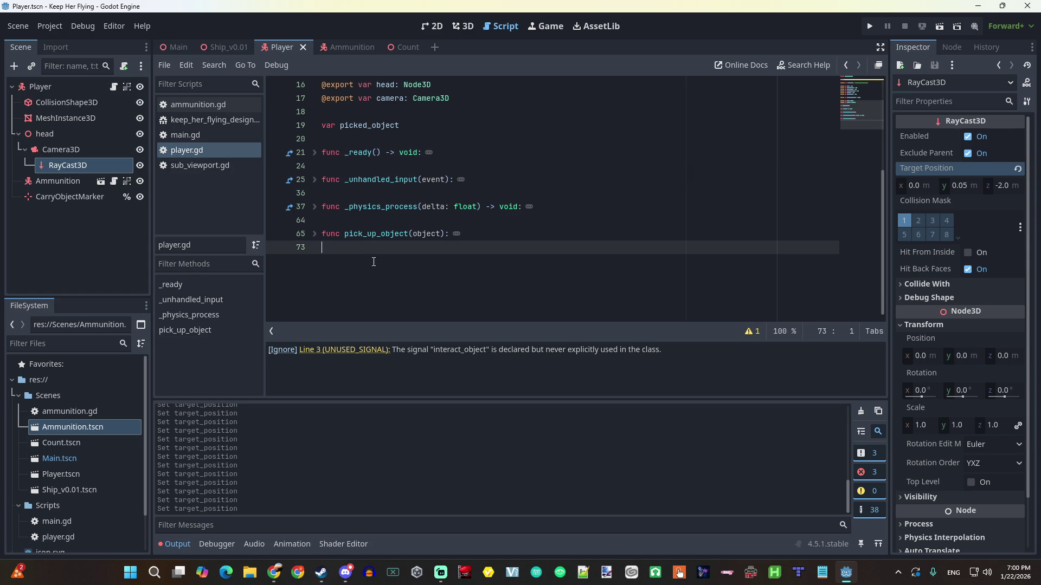
# - Add a _process(delta: float) function below pick_up_object using autocomplete
pyautogui.press('Return')
pyautogui.hotkey('alt', 'Tab')
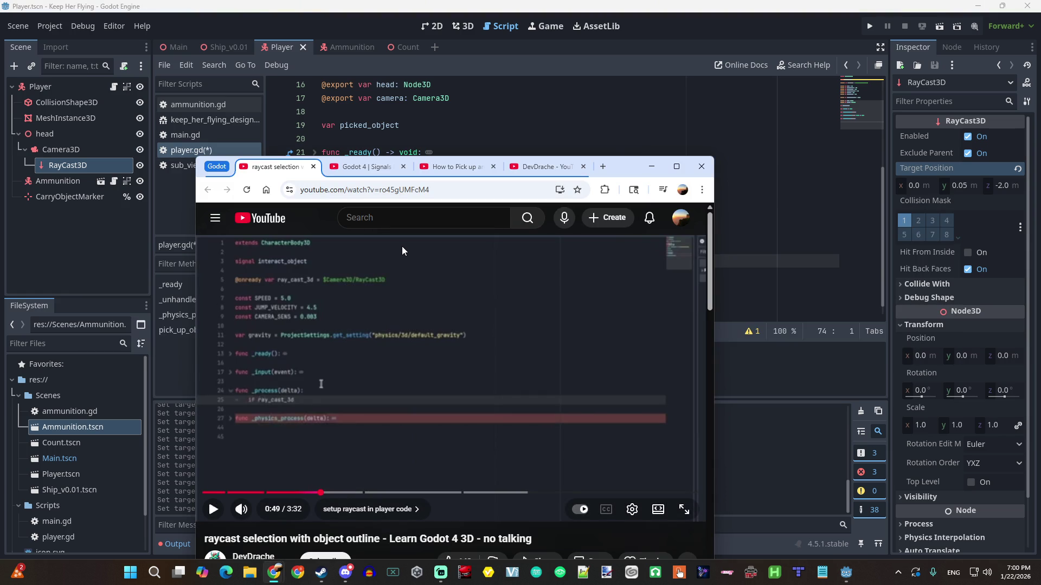
pyautogui.hotkey('alt', 'Tab')
pyautogui.write('nc')
pyautogui.press('BackSpace')
pyautogui.write('_pro')
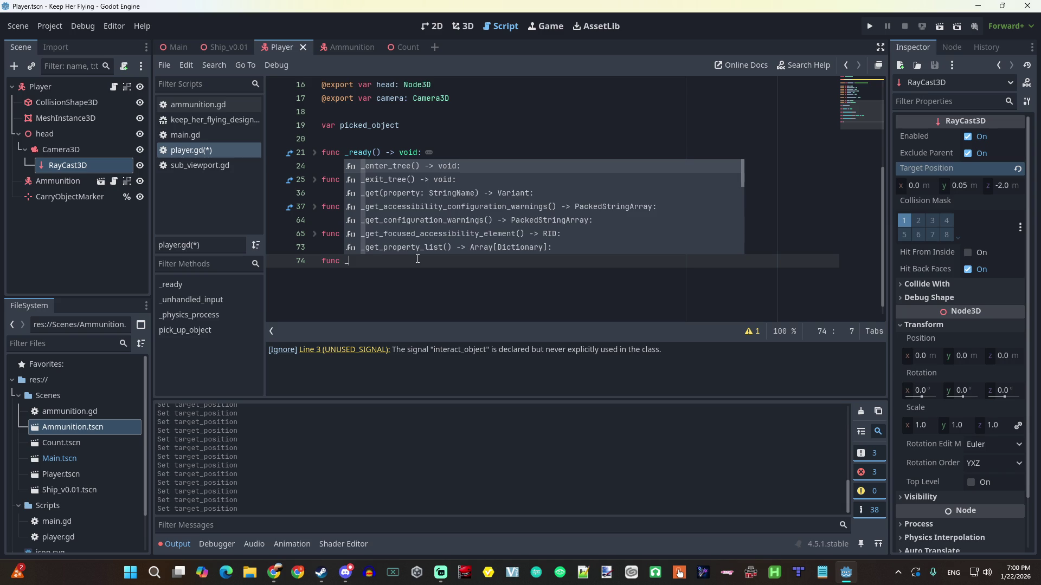
pyautogui.press('Return')
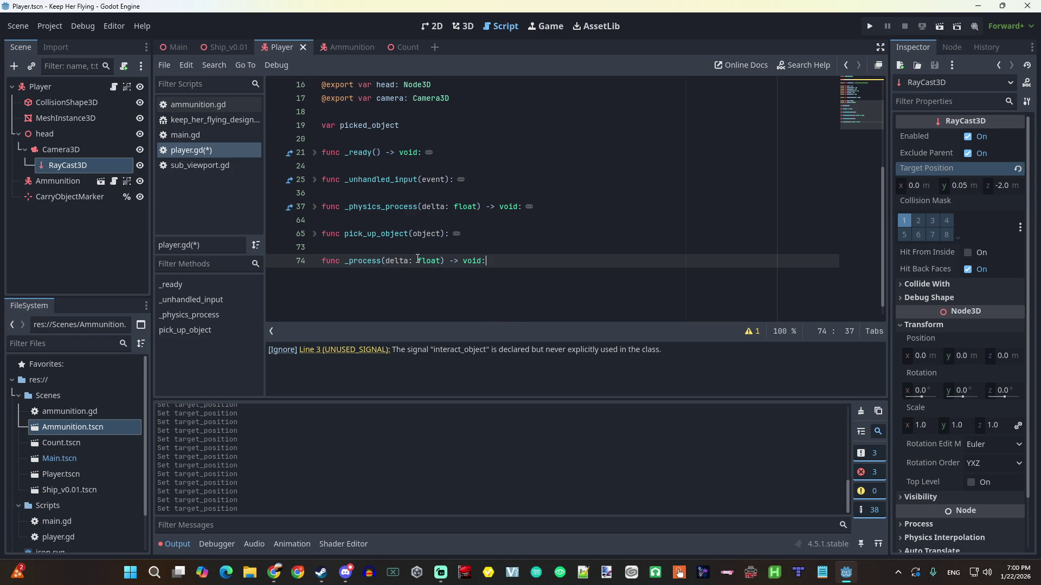
# - Inside _process, start an indented condition line with ray_cast_3d
pyautogui.hotkey('alt', 'Tab')
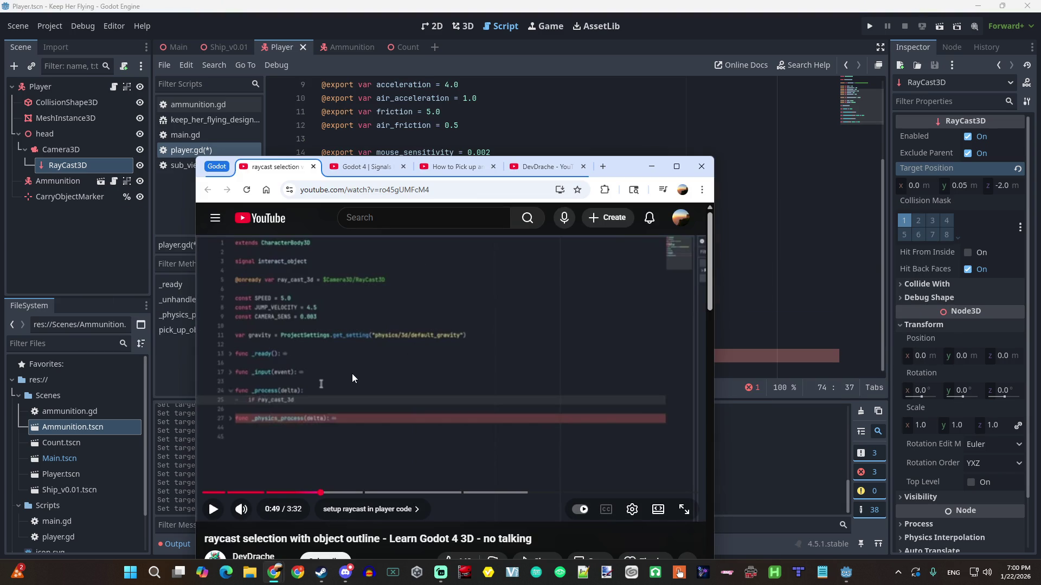
pyautogui.hotkey('alt', 'Tab')
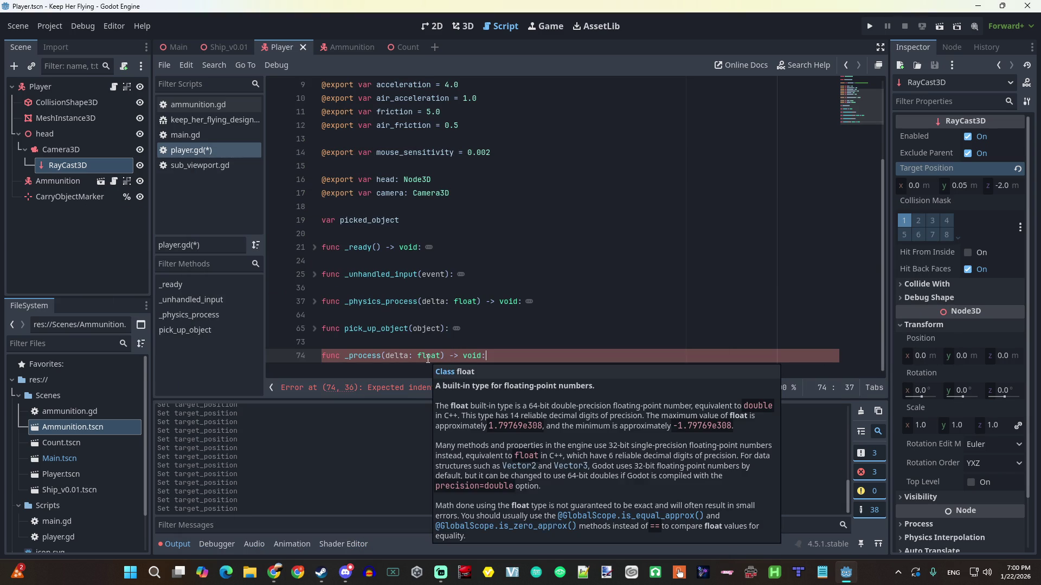
pyautogui.press('Return')
pyautogui.write('ray')
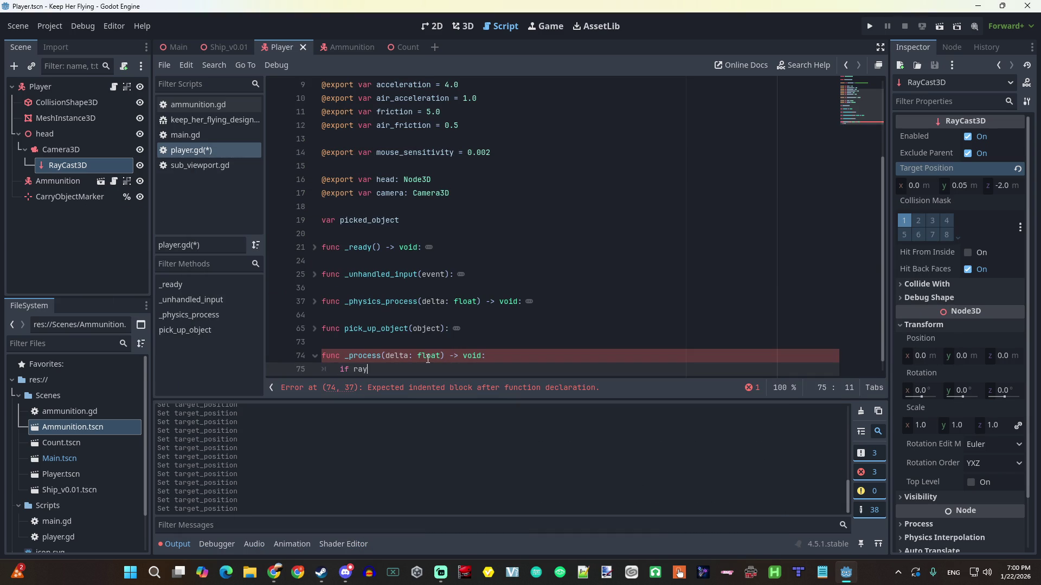
pyautogui.press('Return')
# - After checking the tutorial, complete the condition with is_colliding()
pyautogui.hotkey('alt', 'Tab')
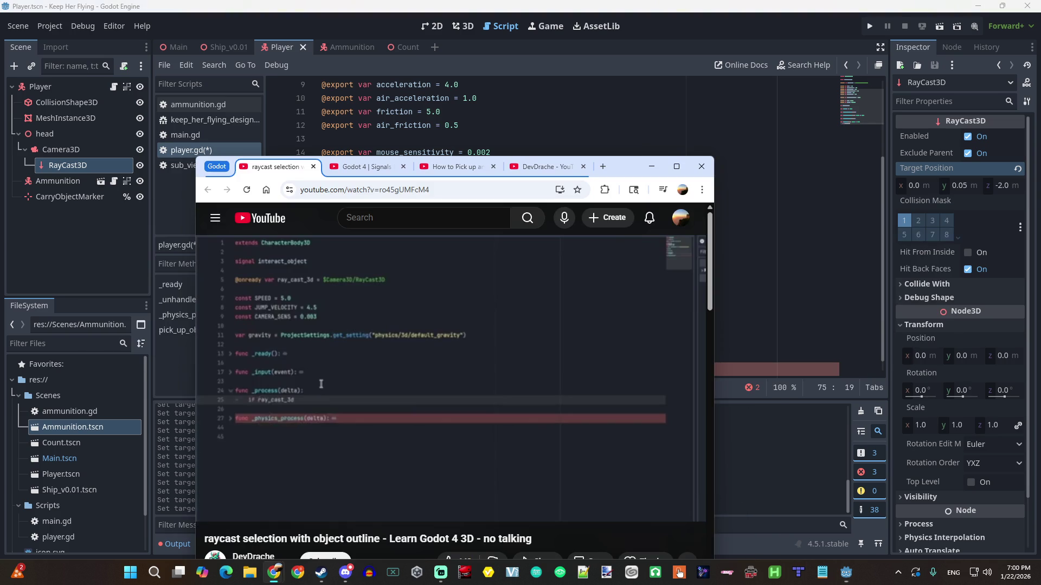
pyautogui.click(418, 389)
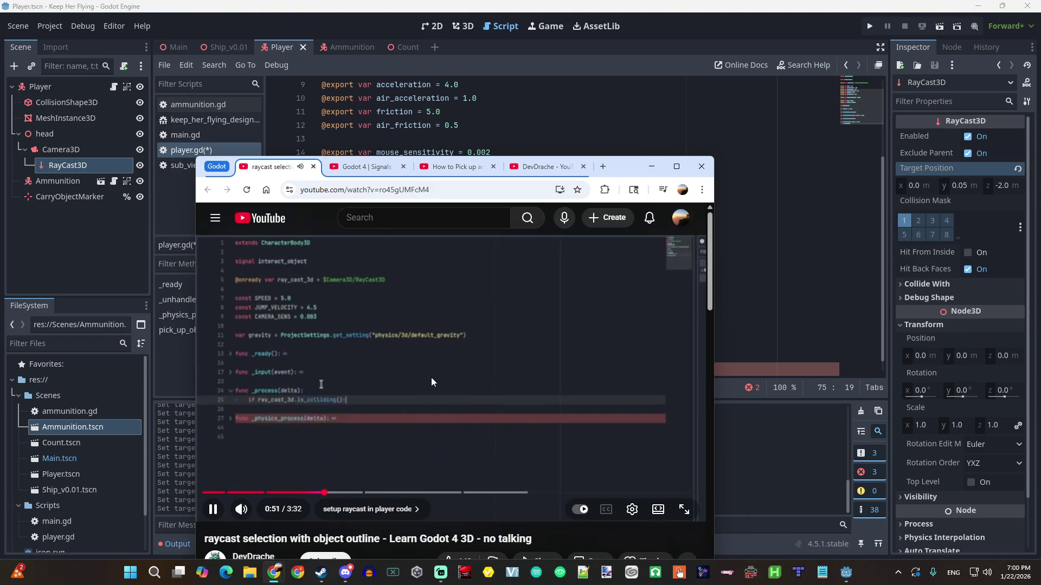
pyautogui.click(442, 369)
pyautogui.hotkey('alt', 'Tab')
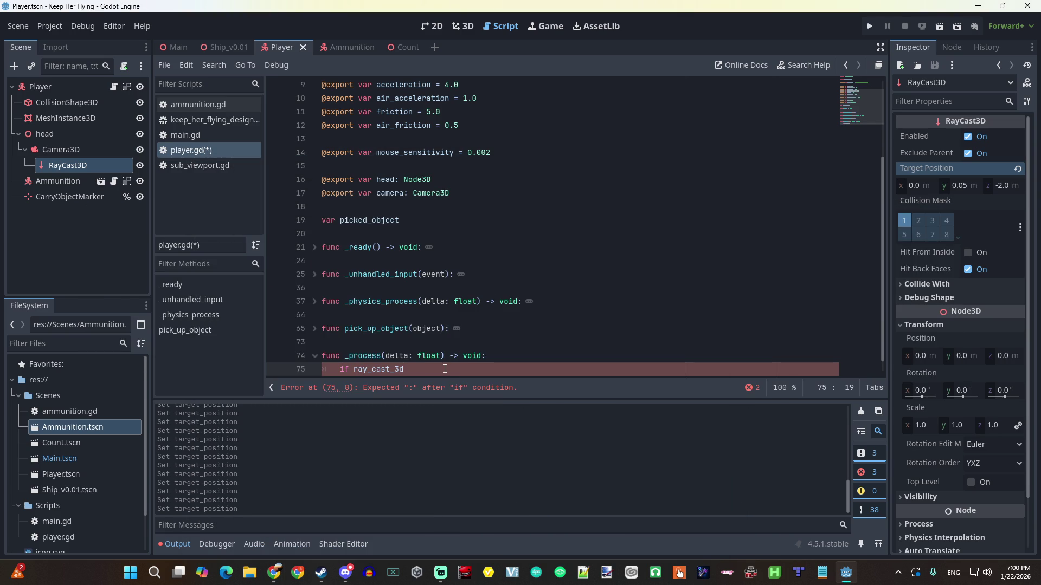
pyautogui.hotkey('alt', 'Tab')
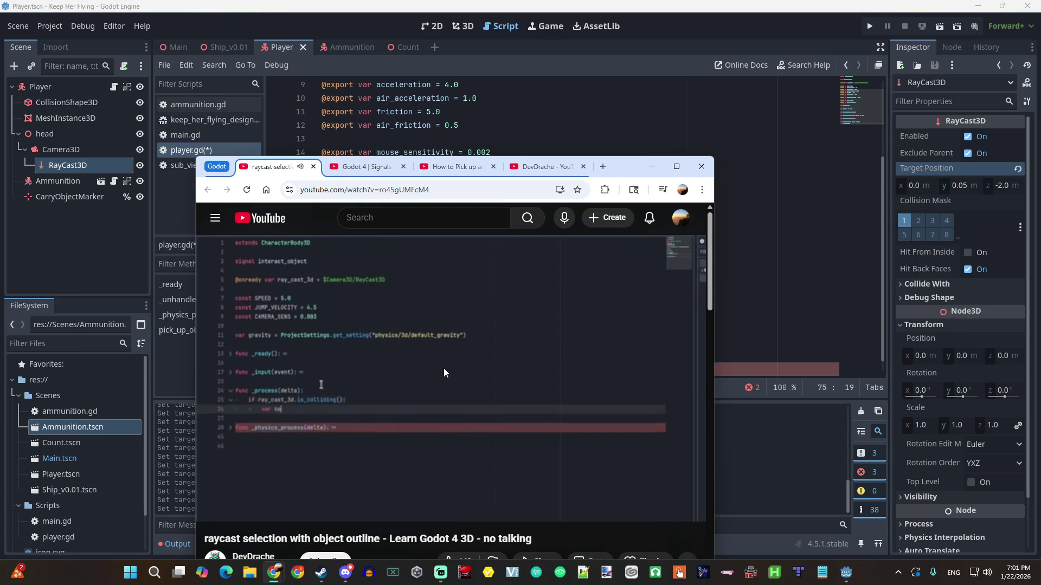
pyautogui.hotkey('alt', 'Tab')
pyautogui.write('.is_')
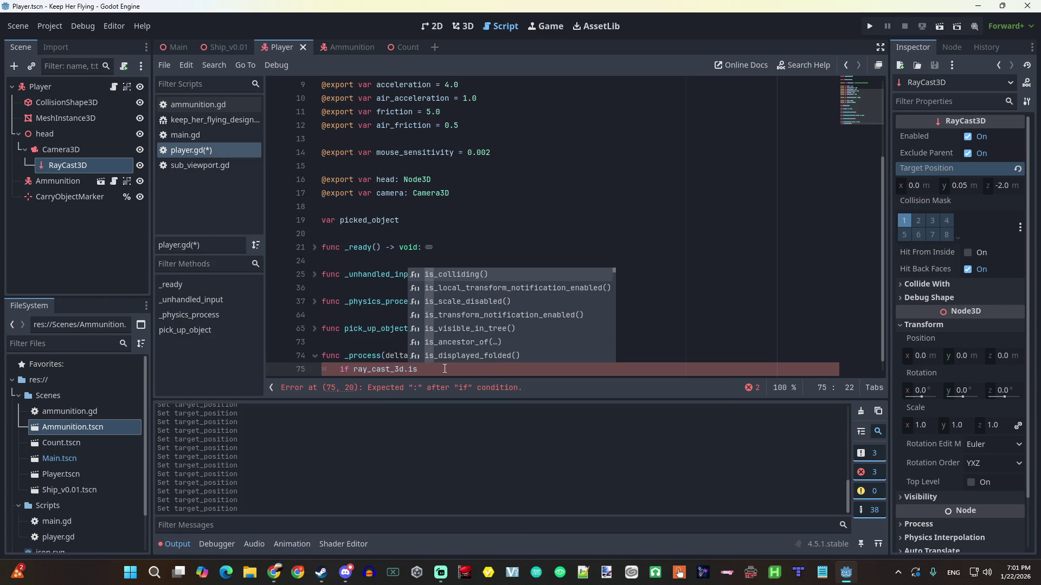
pyautogui.press('Return')
pyautogui.write(':')
pyautogui.press('Return')
pyautogui.hotkey('alt', 'Tab')
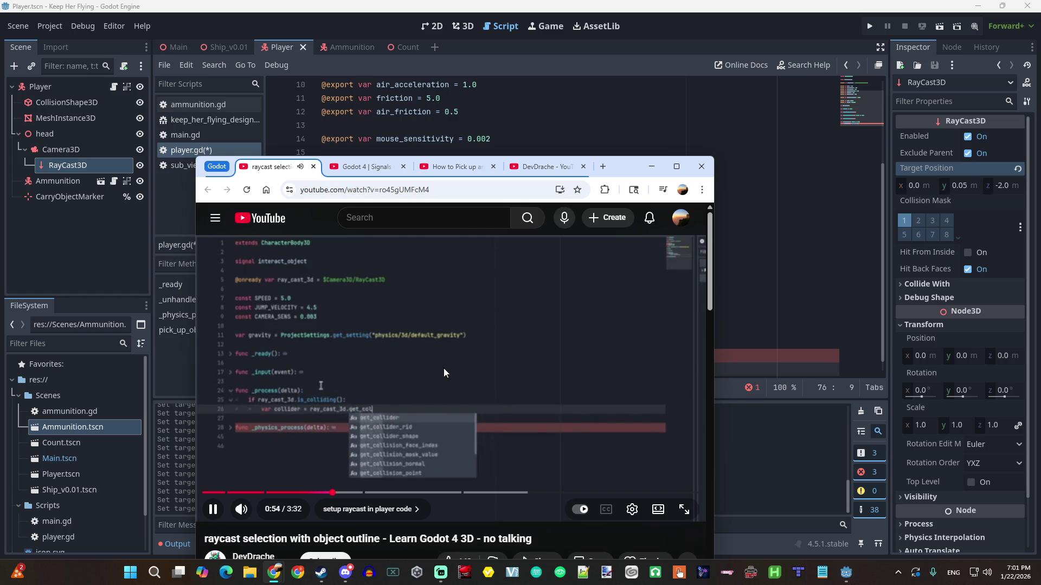
pyautogui.click(444, 369)
pyautogui.hotkey('alt', 'Tab')
pyautogui.write('va')
pyautogui.write('er')
pyautogui.hotkey('alt', 'Tab')
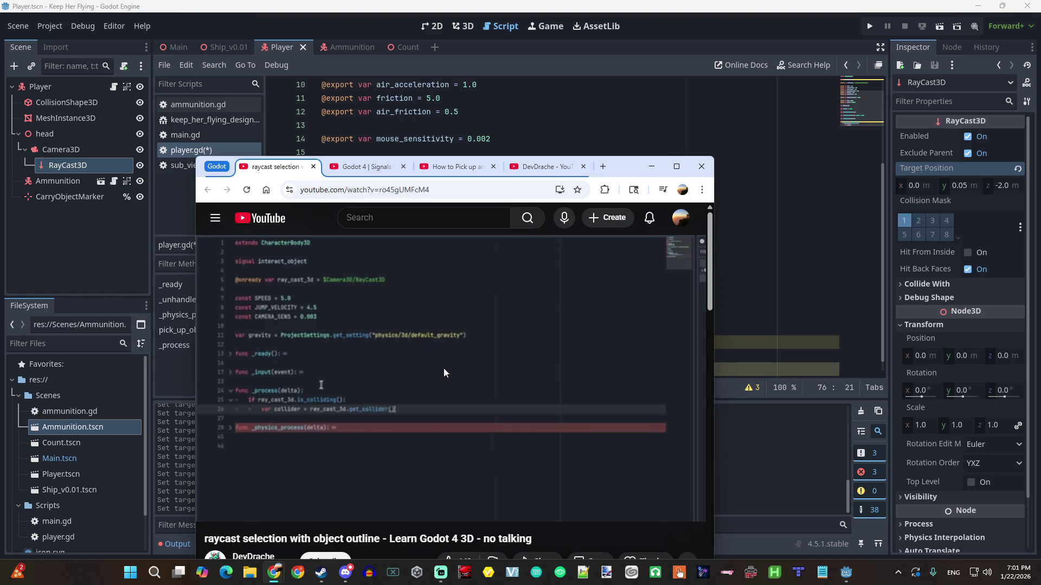
pyautogui.hotkey('alt', 'Tab')
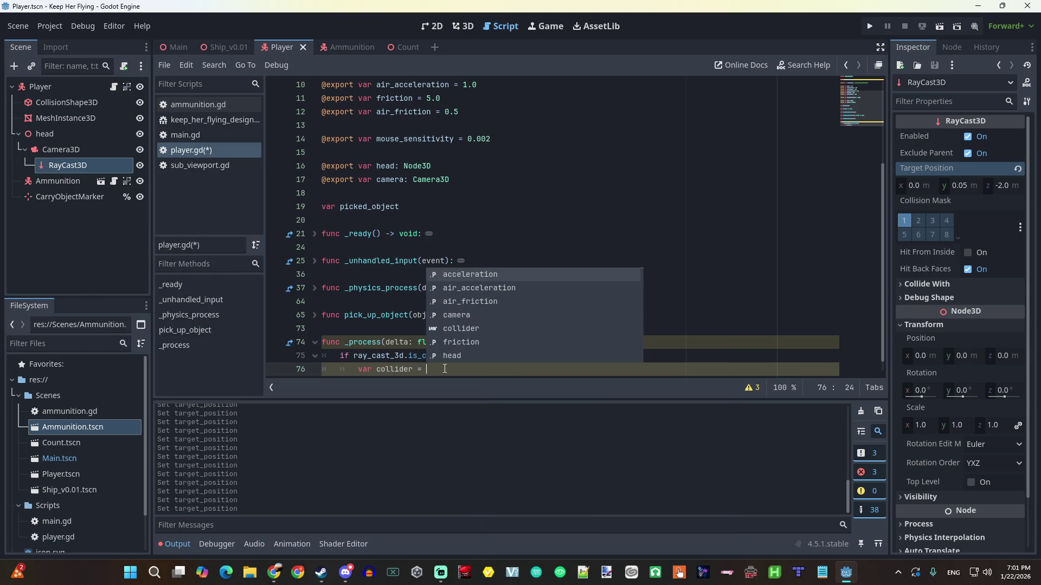
pyautogui.hotkey('alt', 'Tab')
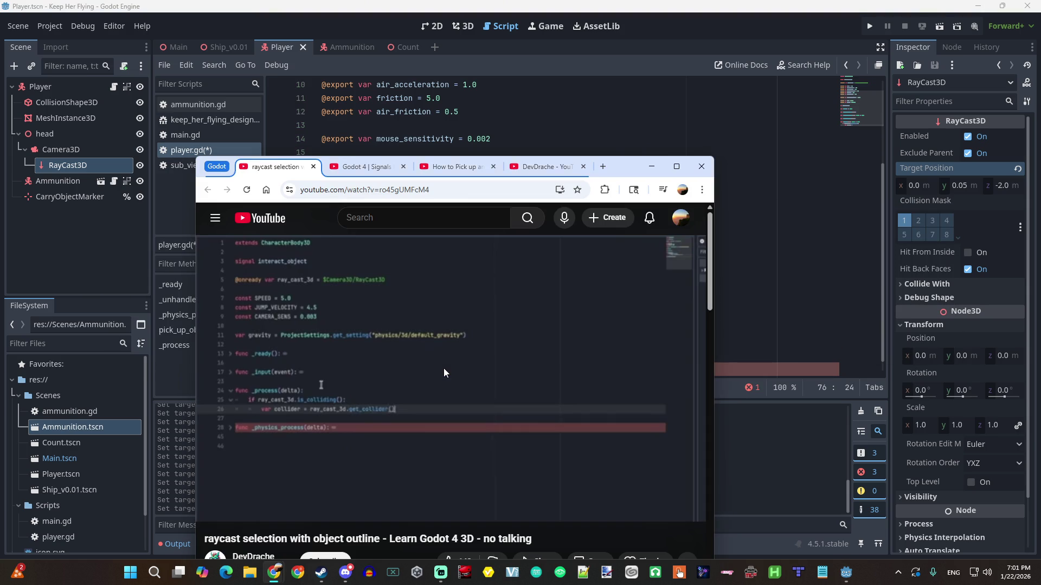
pyautogui.hotkey('alt', 'Tab')
pyautogui.write('ray')
pyautogui.press('Return')
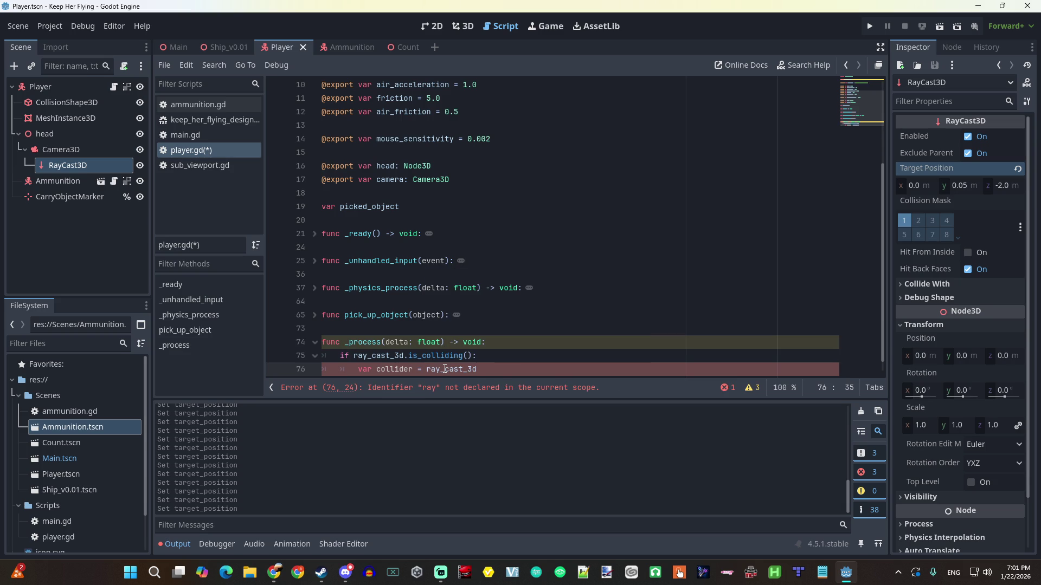
pyautogui.write('get_coll')
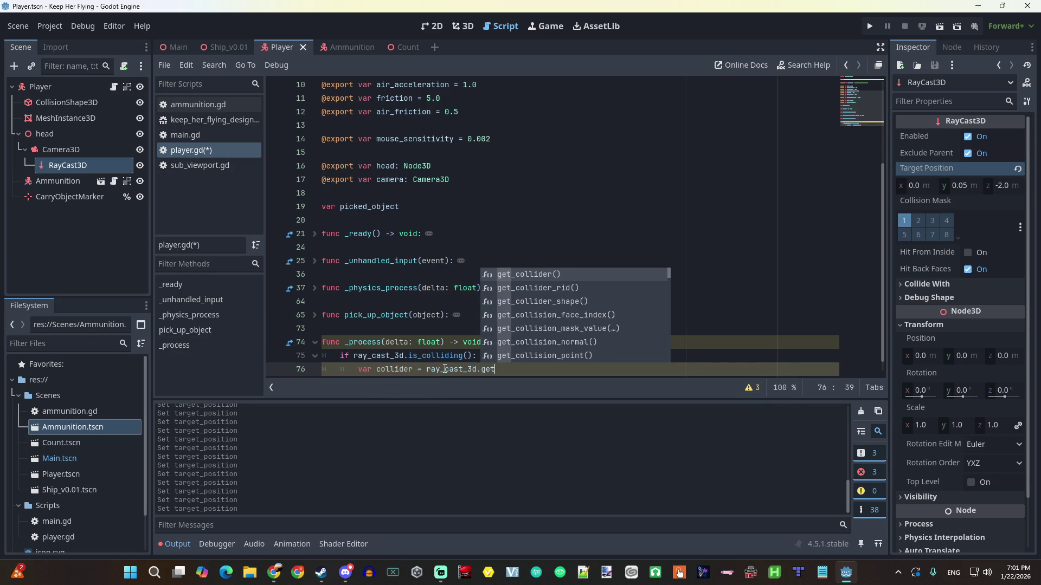
pyautogui.press('Return')
pyautogui.hotkey('alt', 'Tab')
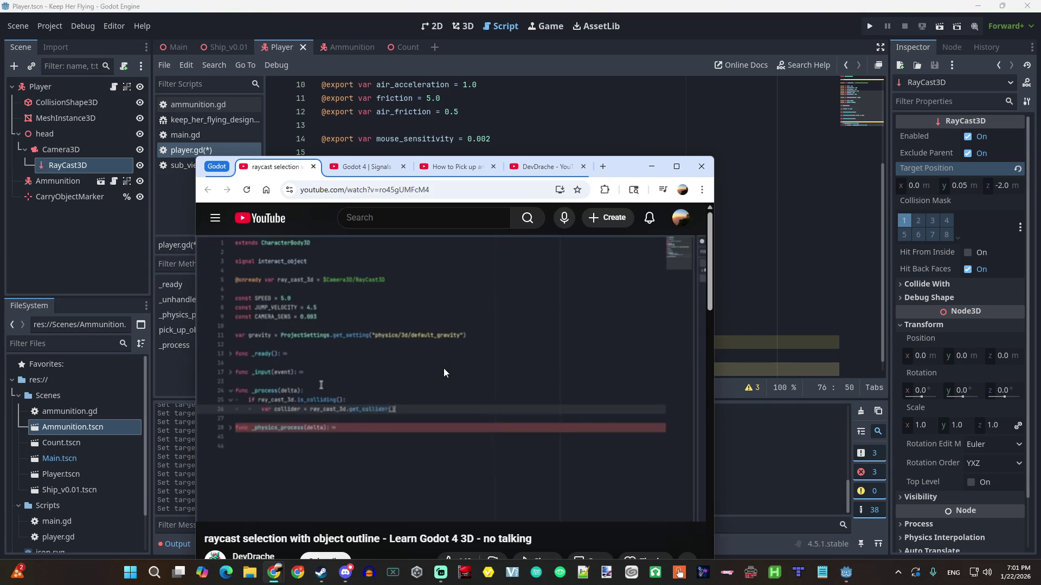
pyautogui.click(443, 368)
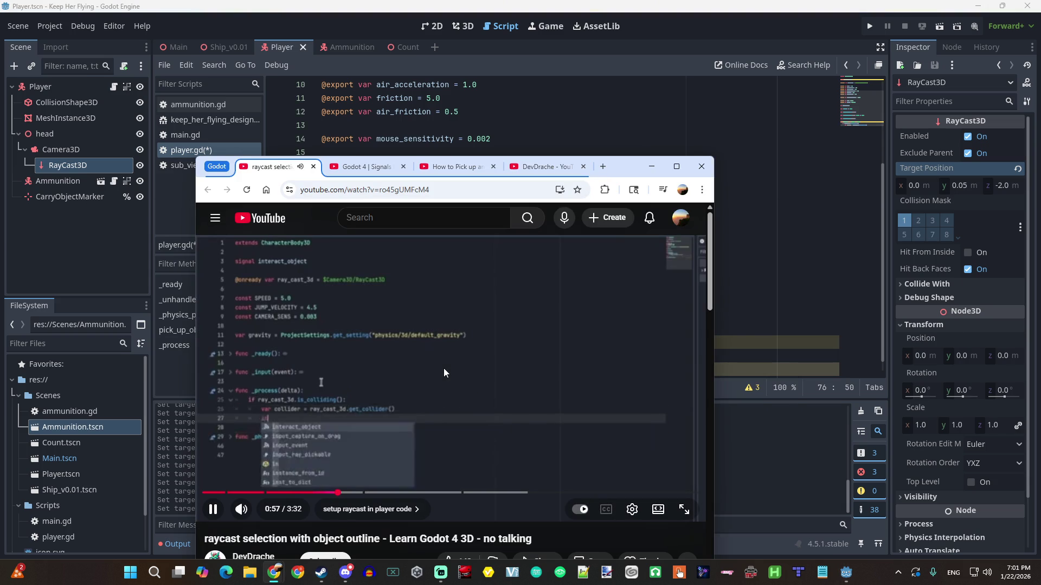
pyautogui.click(444, 368)
pyautogui.click(443, 369)
pyautogui.click(444, 370)
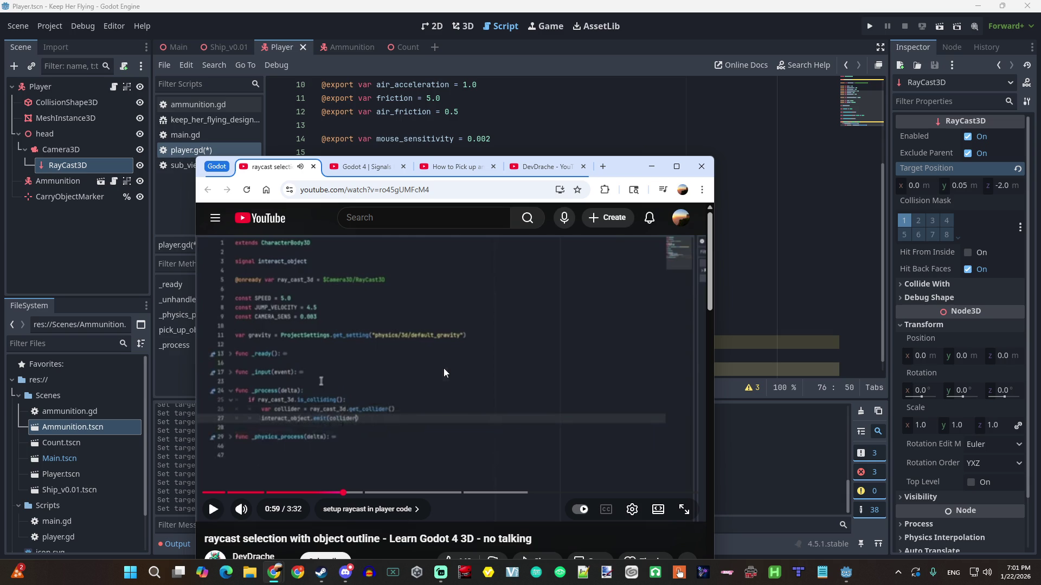
pyautogui.hotkey('alt', 'Tab')
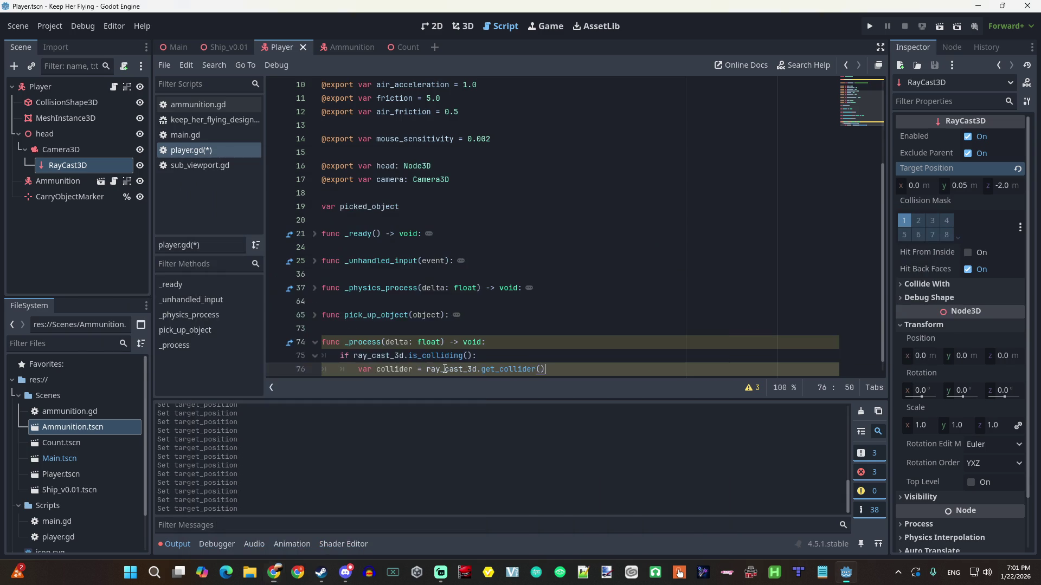
# - Write interact_object.emit(collider) on a new line below get_collider()
pyautogui.press('Return')
pyautogui.write('intera')
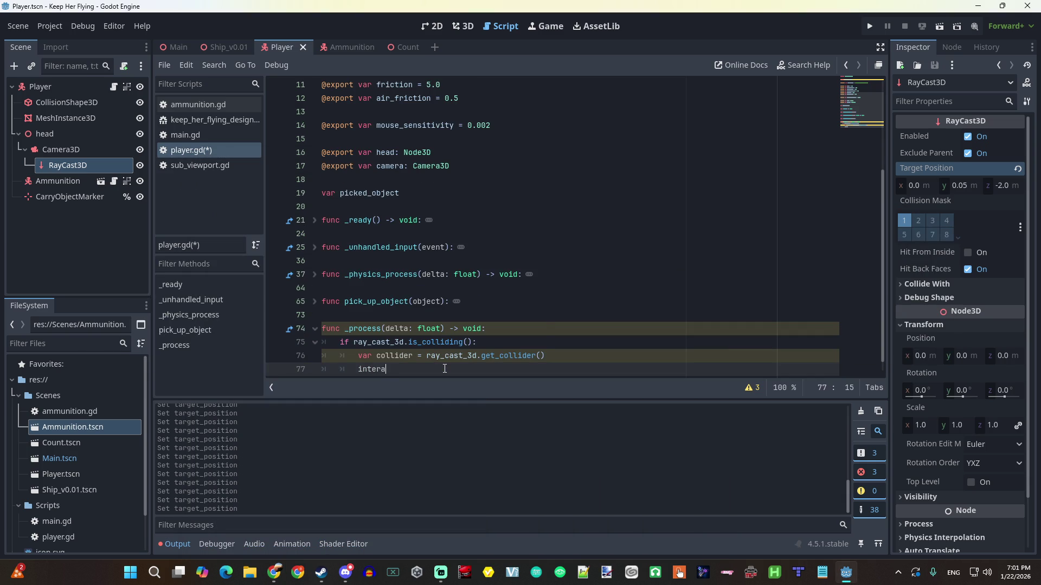
pyautogui.write('ct')
pyautogui.press('Return')
pyautogui.hotkey('alt', 'Tab')
pyautogui.hotkey('alt', 'Tab')
pyautogui.write('.emi')
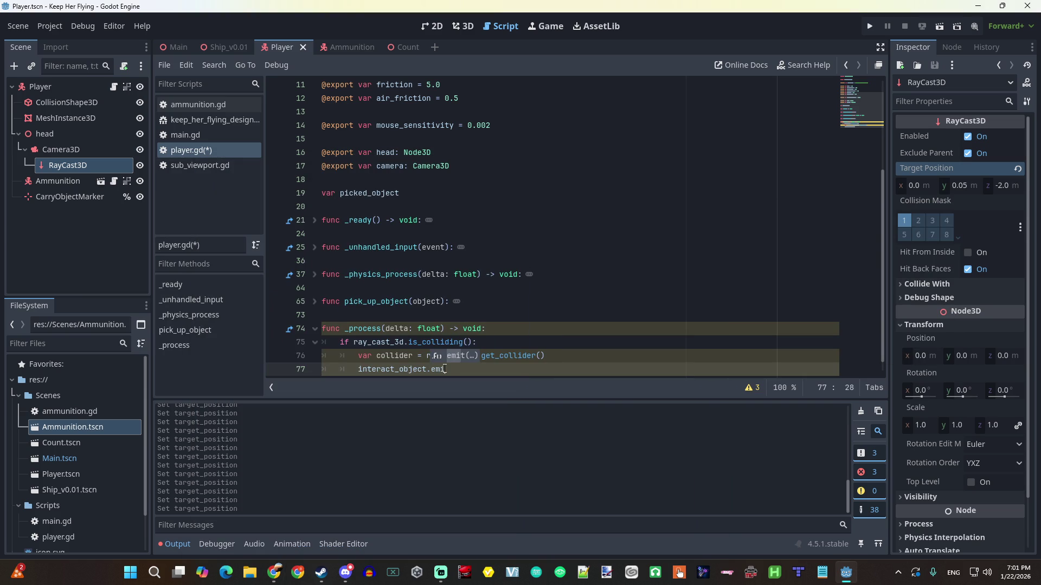
pyautogui.press('Return')
pyautogui.hotkey('alt', 'Tab')
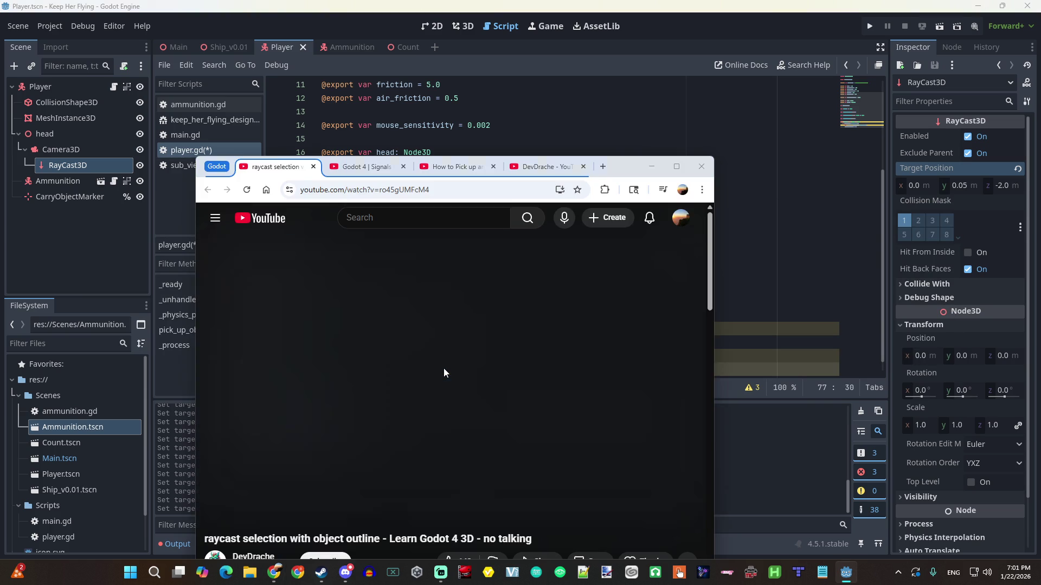
pyautogui.hotkey('alt', 'Tab')
pyautogui.write('collider')
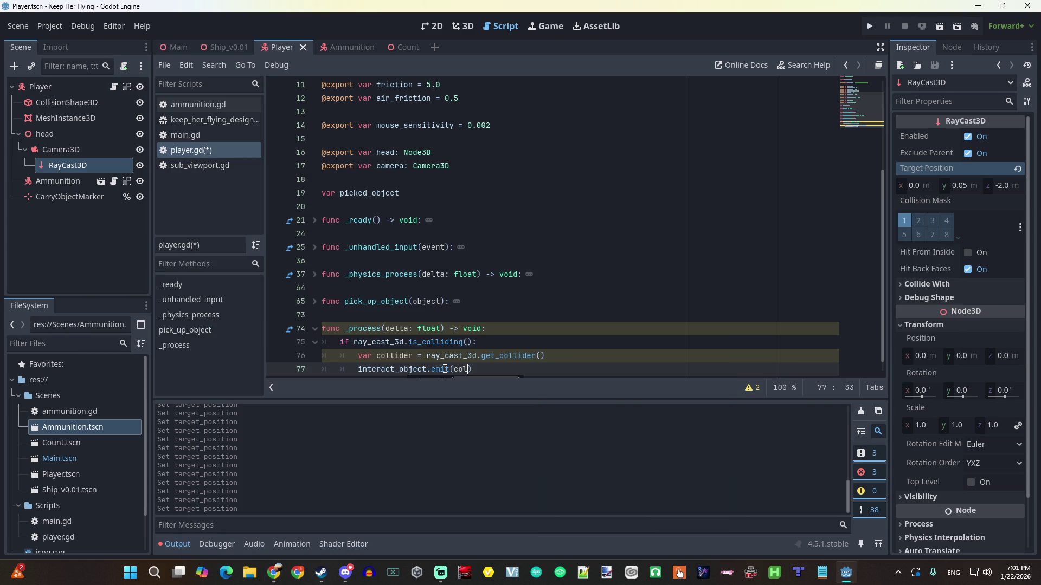
pyautogui.hotkey('alt', 'Tab')
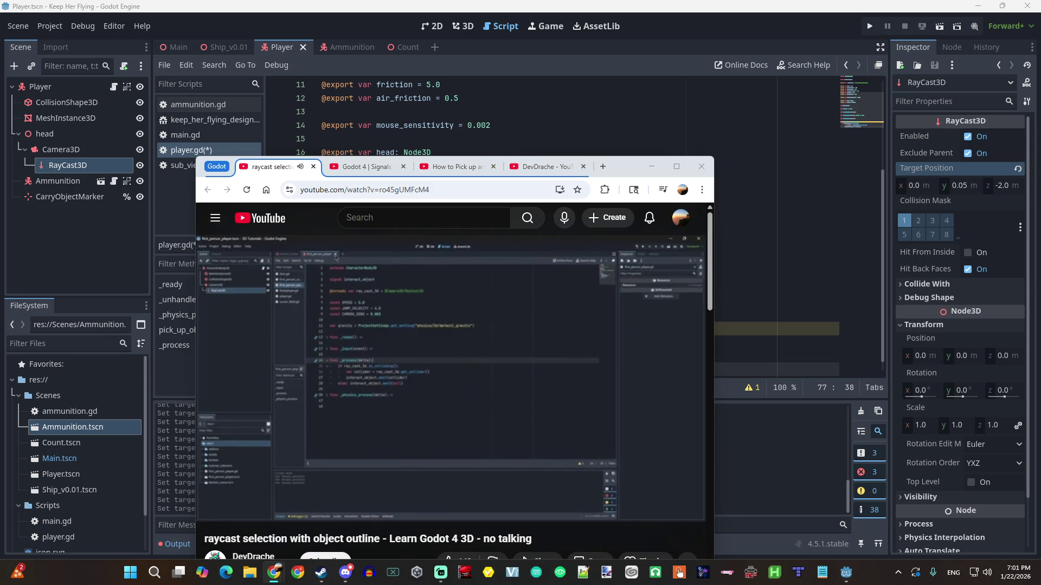
# - Rewind and pause the tutorial, then dismiss completions and start a line after the emit
pyautogui.press('Left')
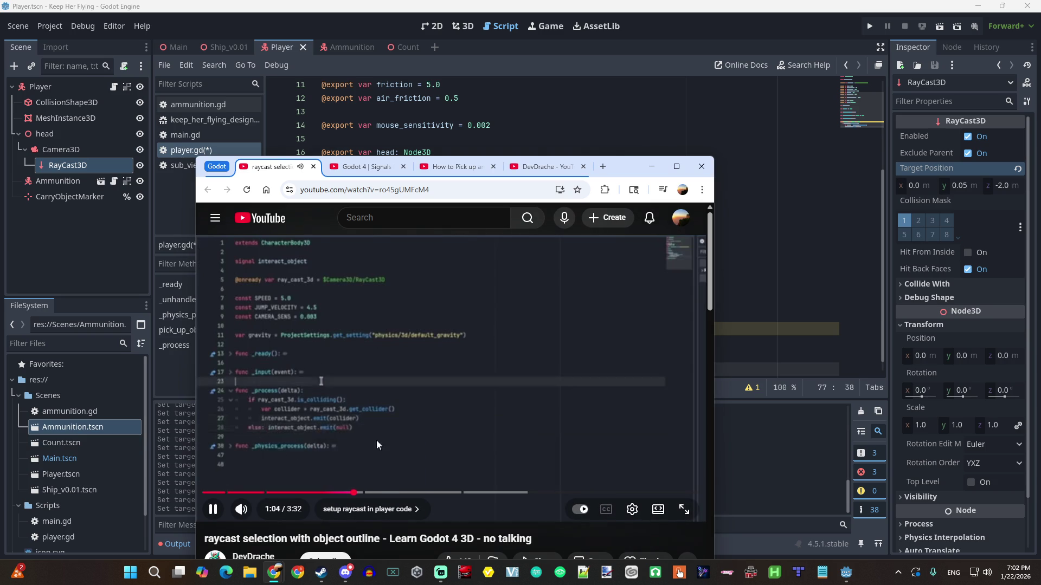
pyautogui.press('space')
pyautogui.hotkey('alt', 'Tab')
pyautogui.press('Escape')
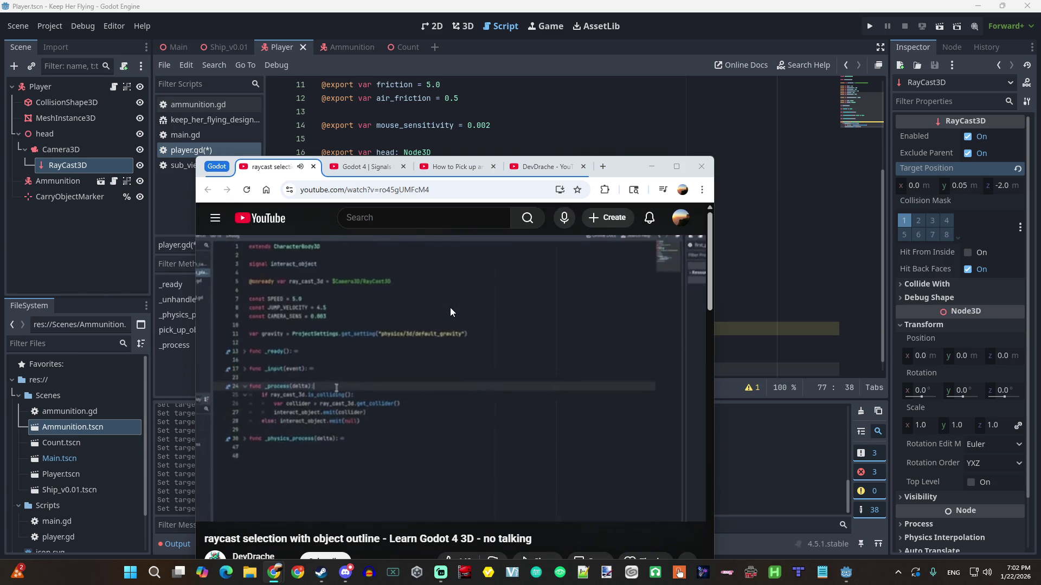
pyautogui.hotkey('alt', 'Tab')
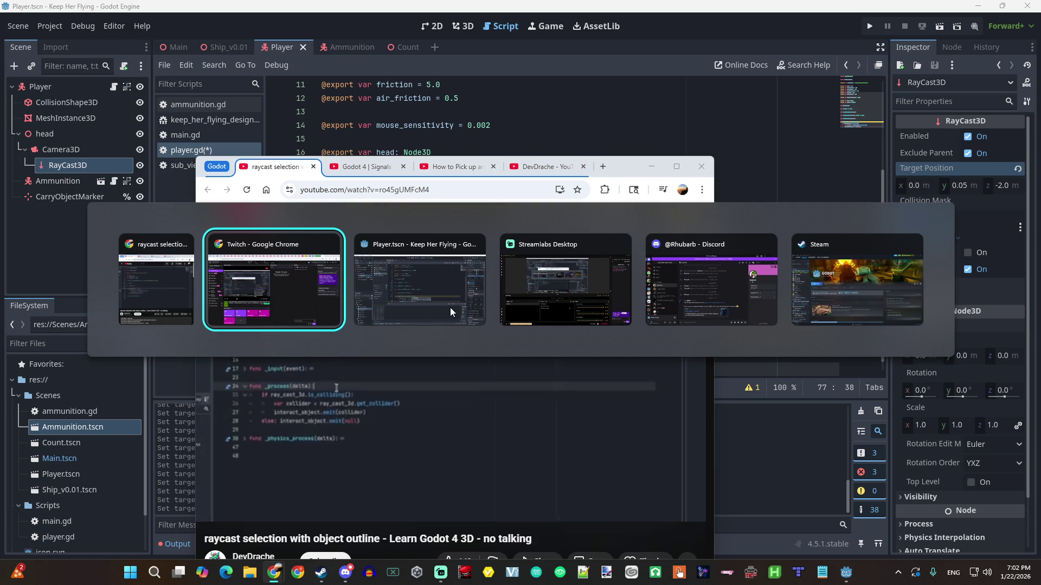
pyautogui.press('Tab')
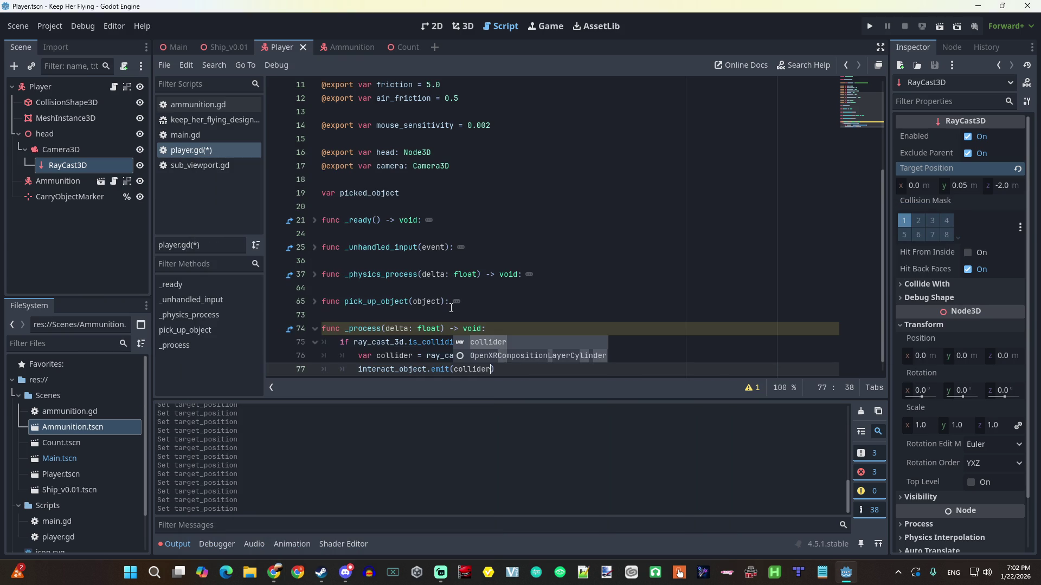
pyautogui.press('Escape')
pyautogui.press('Return')
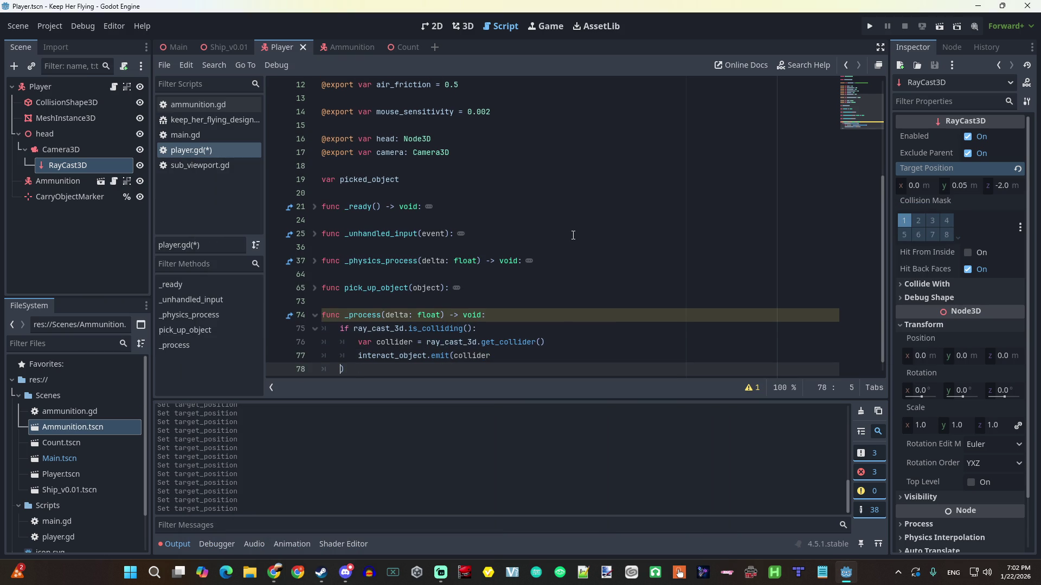
# - Add an else branch emitting interact_object with null, adding the missing colon after else
pyautogui.press('BackSpace')
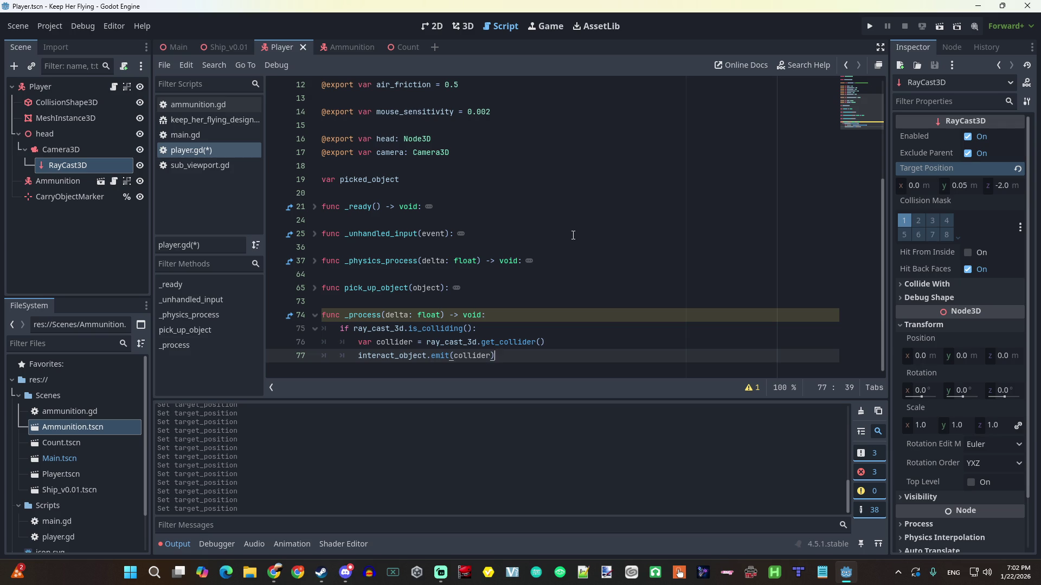
pyautogui.press('Return')
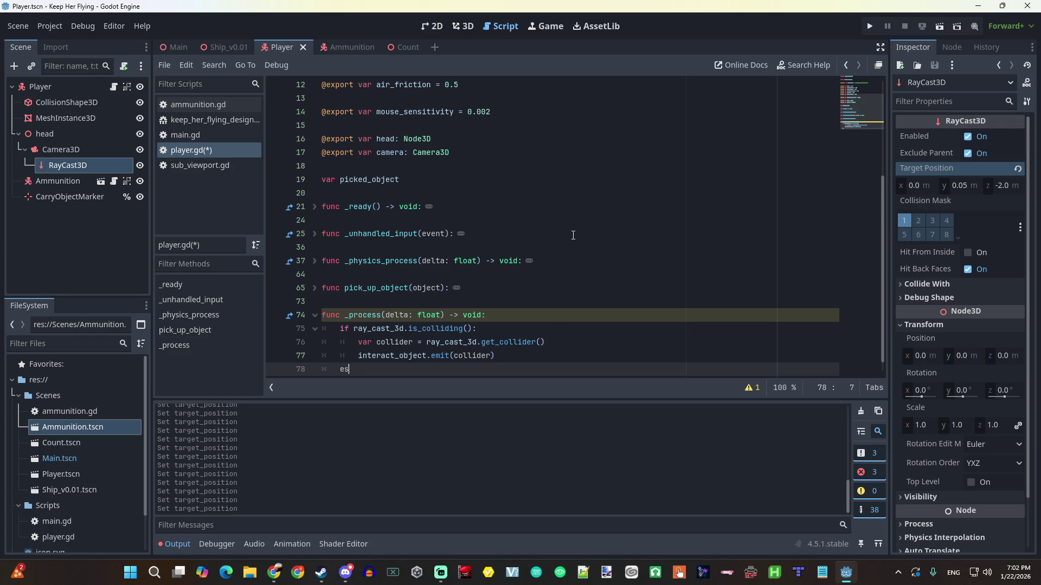
pyautogui.write('lse intera')
pyautogui.press('Return')
pyautogui.write('.emit')
pyautogui.write('(null')
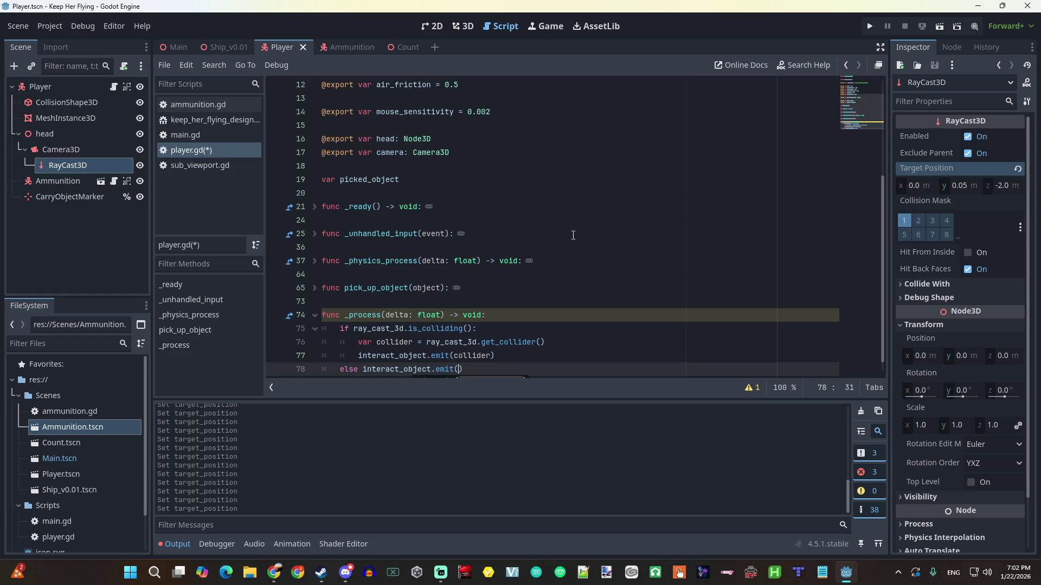
pyautogui.press('Up')
pyautogui.press('Up')
pyautogui.click(511, 355)
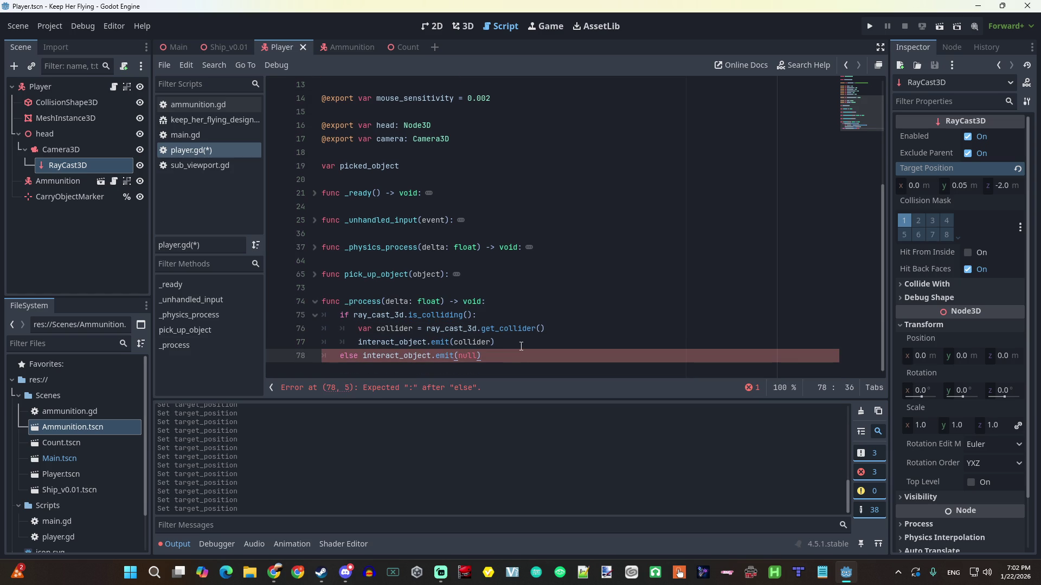
pyautogui.click(354, 356)
pyautogui.write(':')
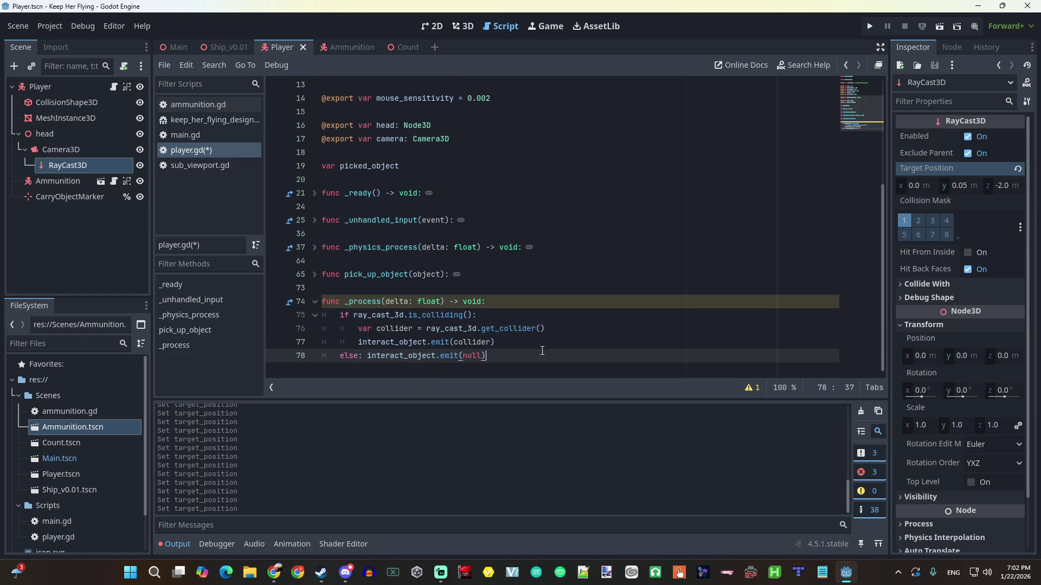
# - Review the unused delta parameter warning and compare with the tutorial video
pyautogui.click(423, 303)
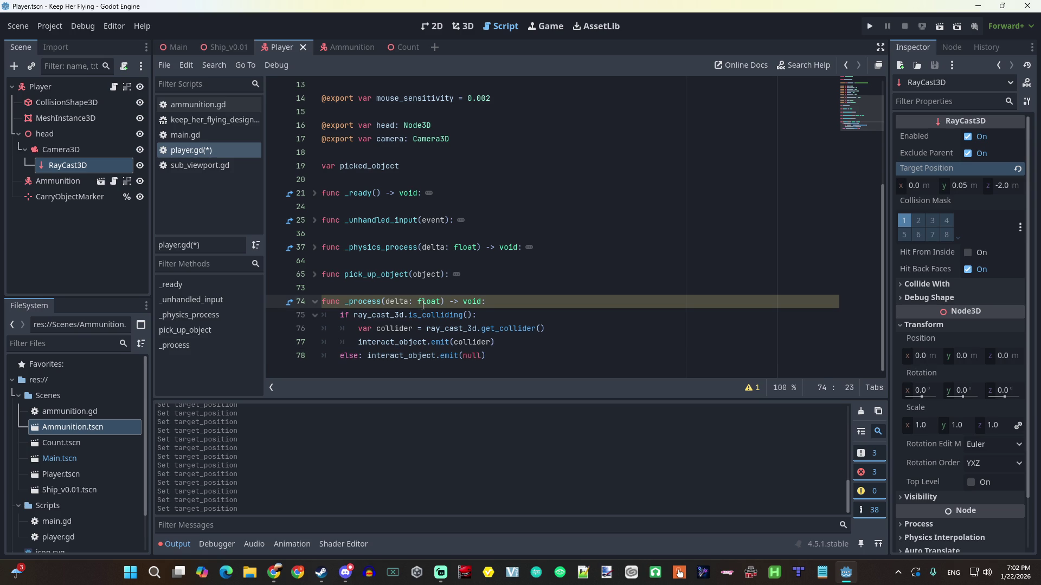
pyautogui.click(751, 388)
pyautogui.moveTo(421, 350); pyautogui.dragTo(618, 353)
pyautogui.hotkey('alt', 'Tab')
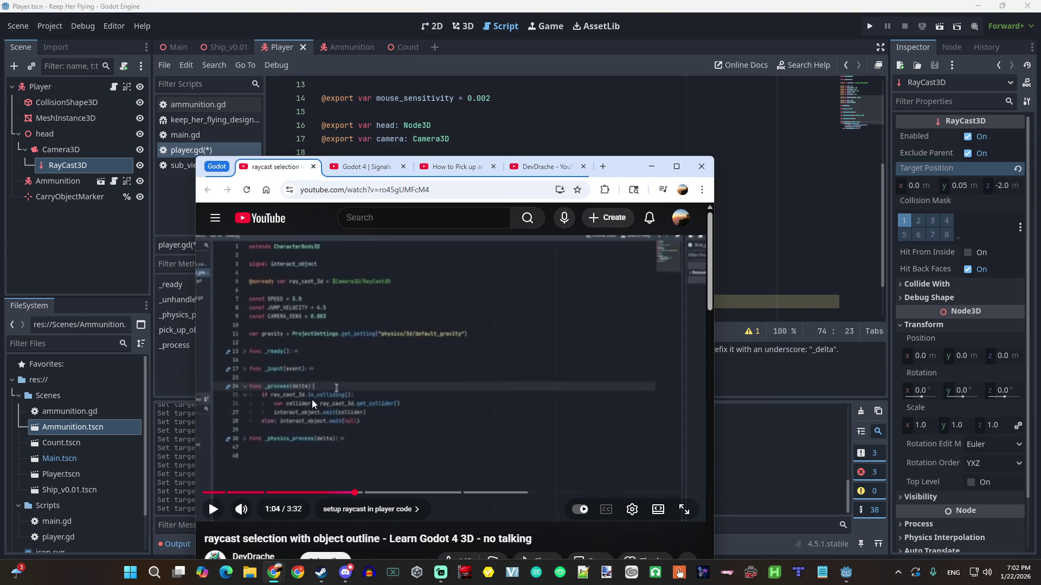
pyautogui.click(298, 395)
pyautogui.click(419, 408)
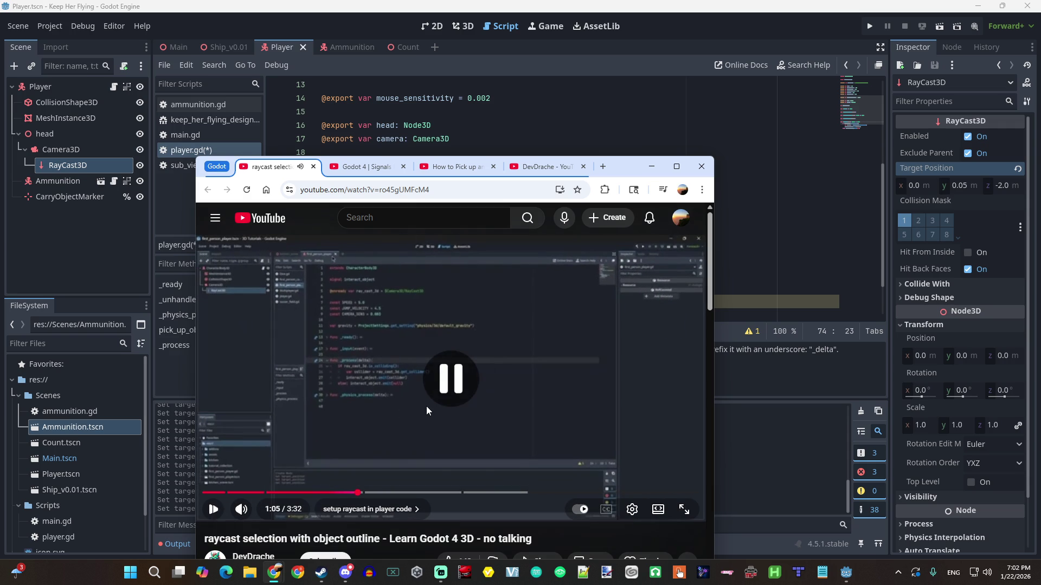
pyautogui.click(410, 400)
pyautogui.click(403, 399)
pyautogui.press('Left')
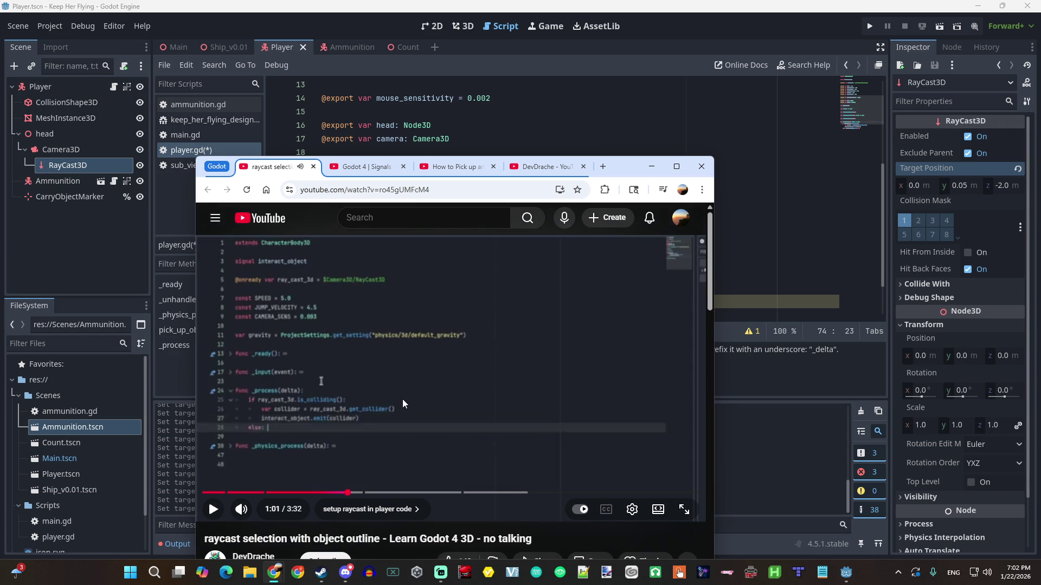
# - Undo the last change in player.gd, then resume the tutorial video
pyautogui.hotkey('alt', 'Tab')
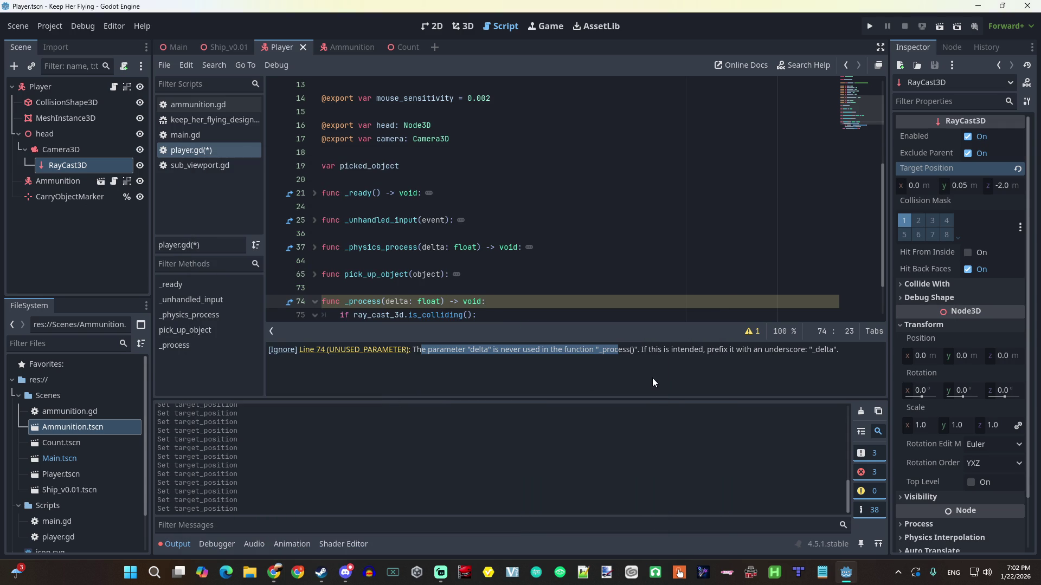
pyautogui.hotkey('ctrl', 'z')
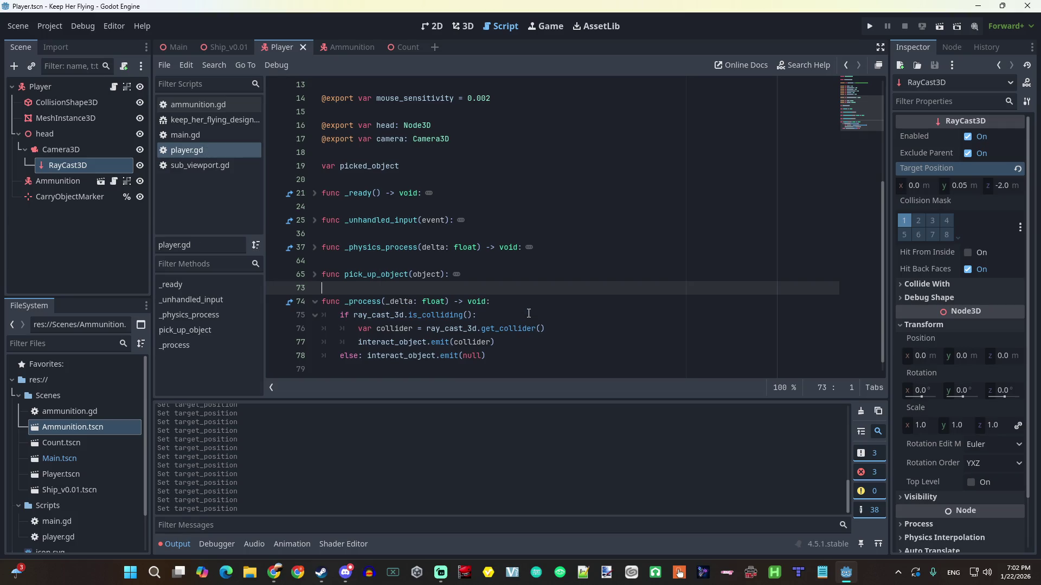
pyautogui.hotkey('alt', 'Tab')
pyautogui.click(437, 322)
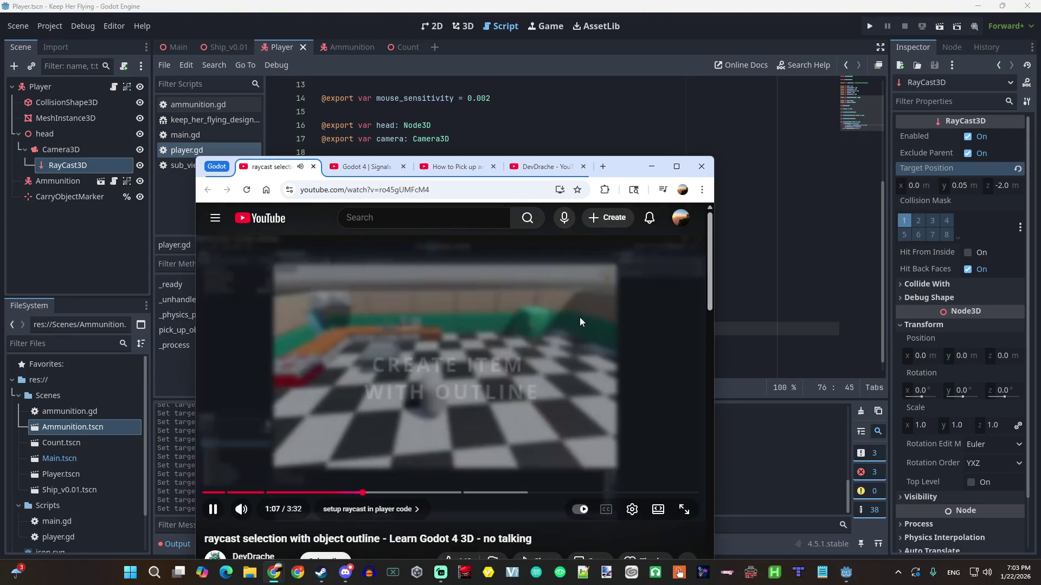
# - Watch the tutorial fullscreen and pause it at the outline mesh step
pyautogui.moveTo(491, 417)
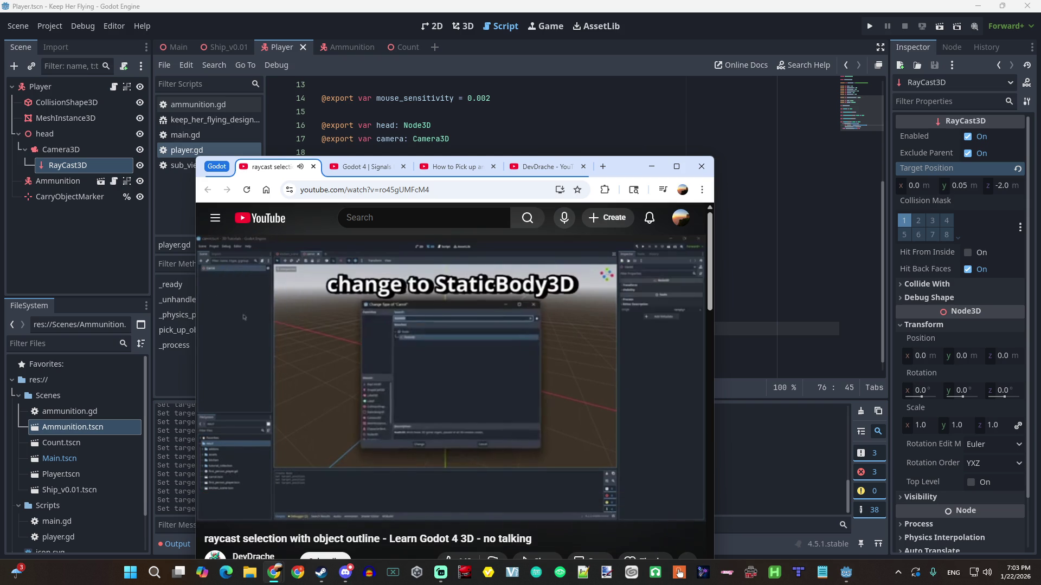
pyautogui.press('Left')
pyautogui.press('Left')
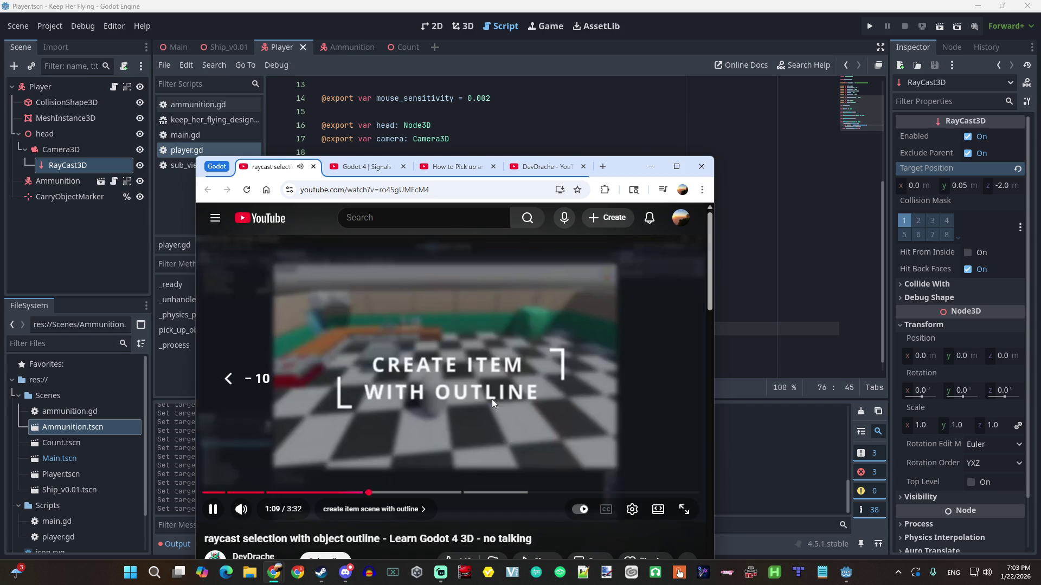
pyautogui.press('f')
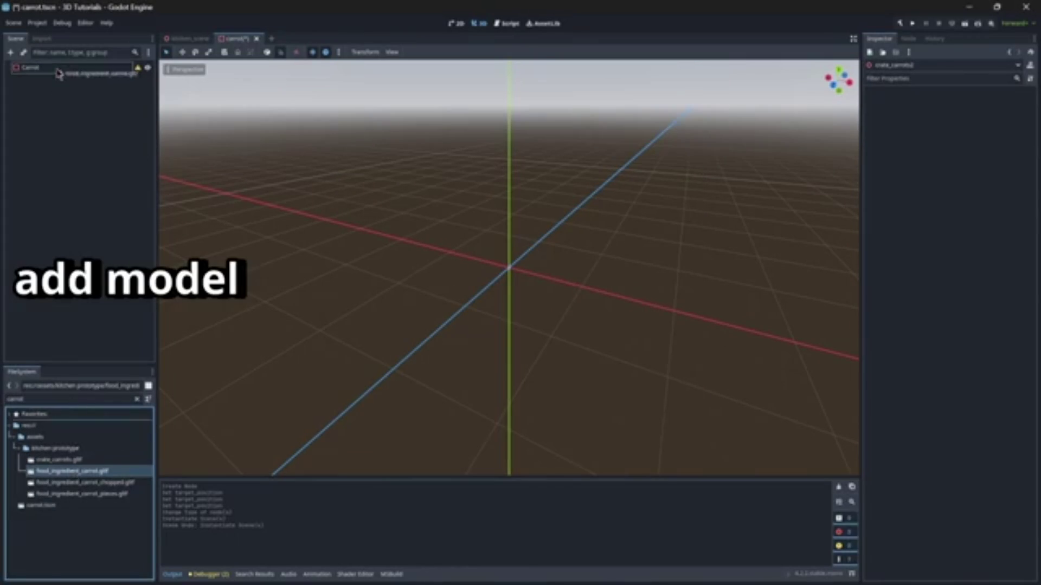
pyautogui.press('Right')
pyautogui.press('Right')
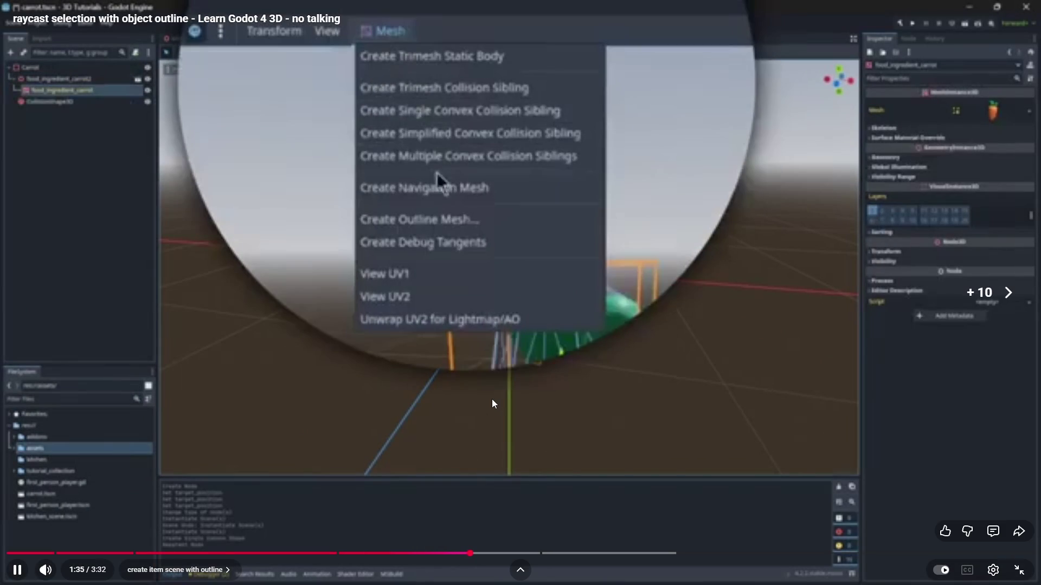
pyautogui.press('Left')
pyautogui.press('Left')
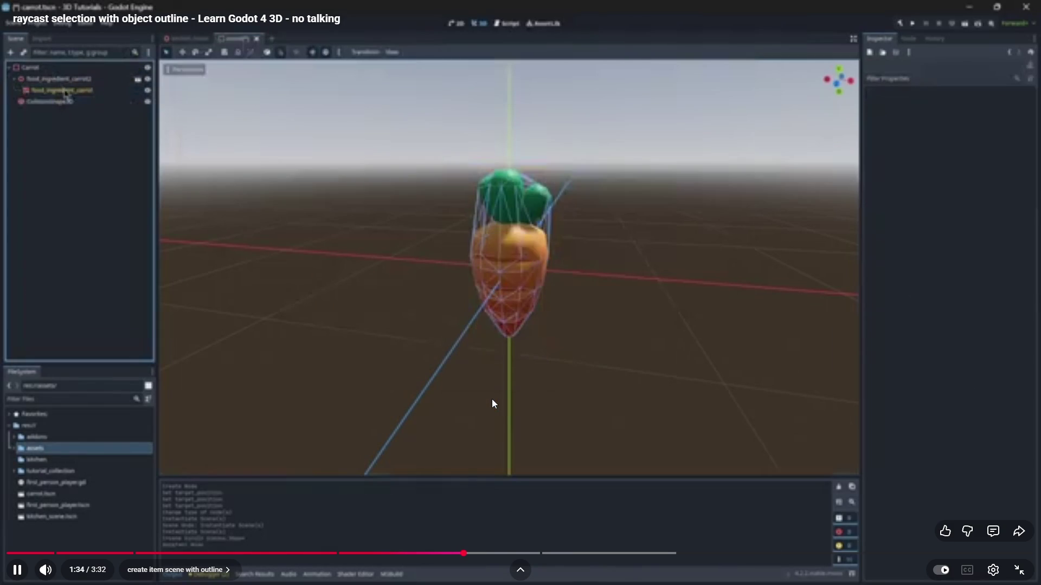
pyautogui.press('space')
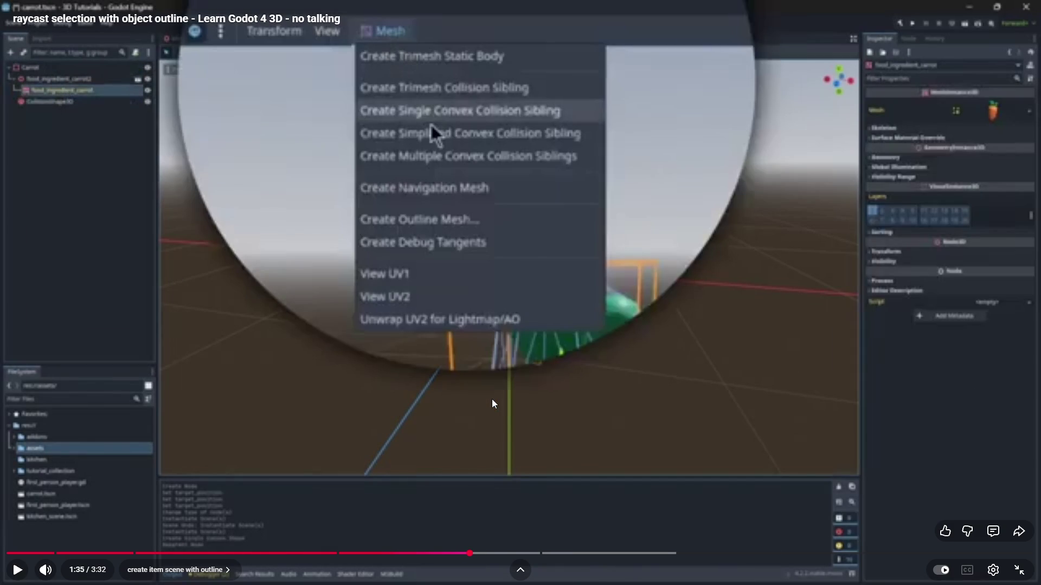
# - Exit fullscreen, click into Godot's script editor, then move the browser window back up
pyautogui.moveTo(347, 356)
pyautogui.click(300, 336)
pyautogui.click(297, 329)
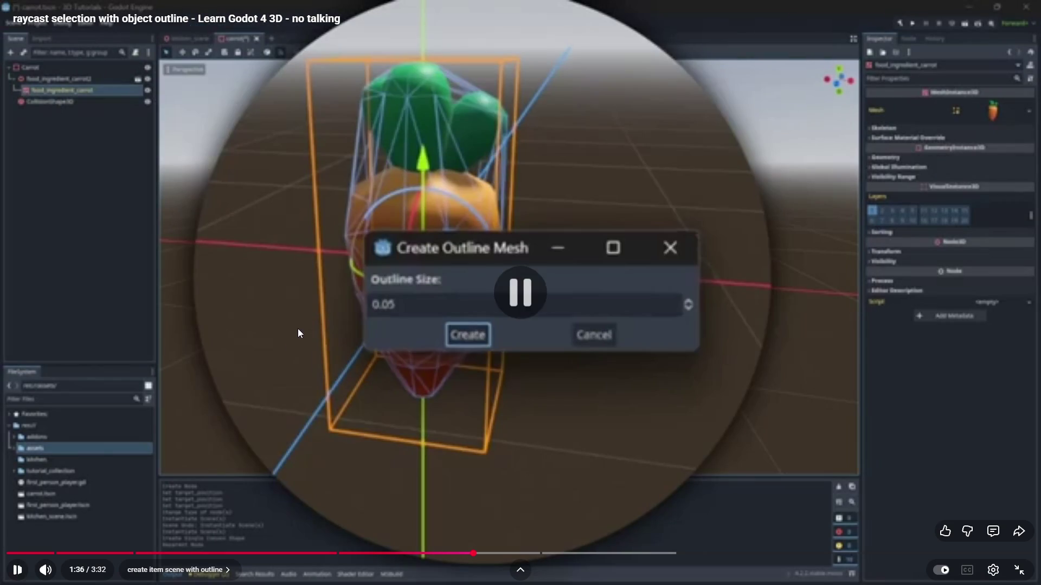
pyautogui.press('Escape')
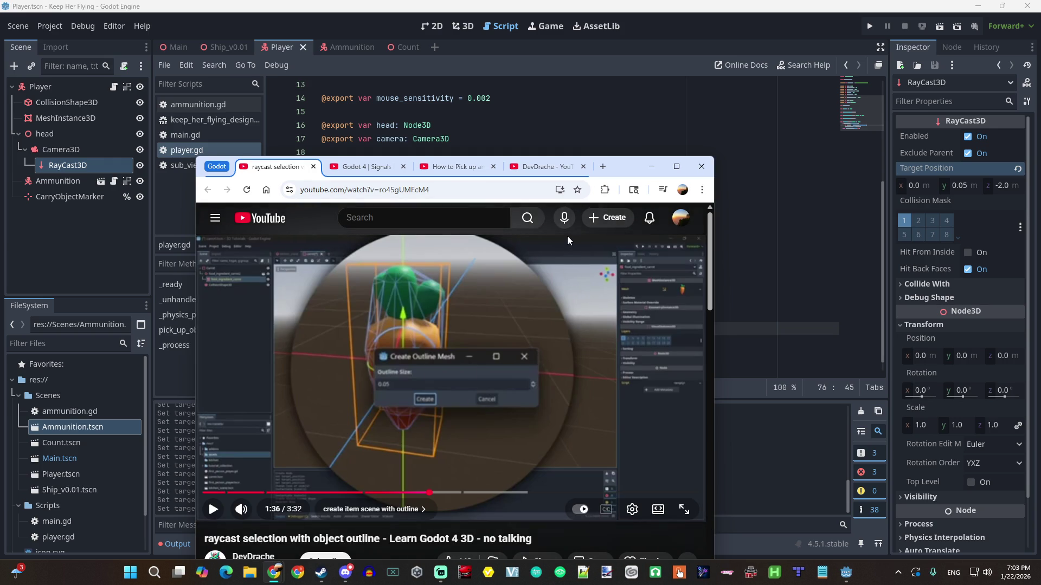
pyautogui.click(597, 112)
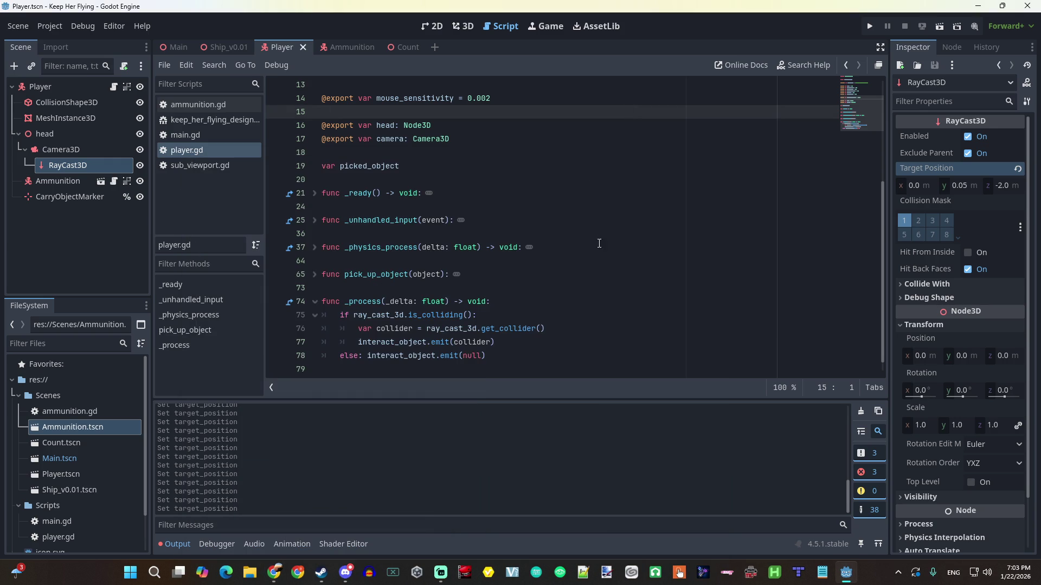
pyautogui.click(556, 247)
pyautogui.scroll(-1, 557, 246)
pyautogui.hotkey('alt', 'Tab')
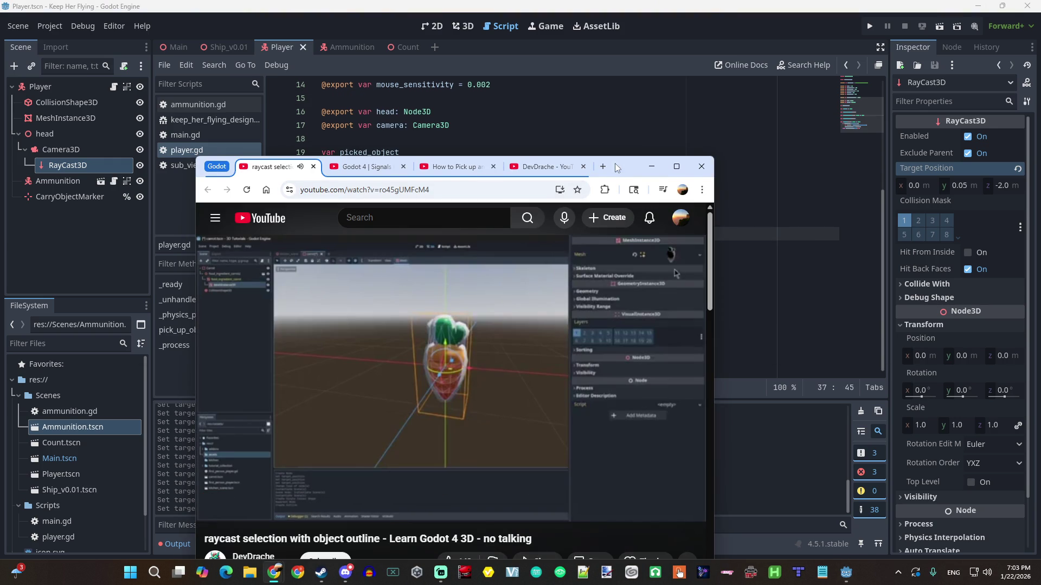
pyautogui.moveTo(614, 167)
pyautogui.mouseDown()
pyautogui.moveTo(573, 52)
pyautogui.moveTo(565, 167)
pyautogui.moveTo(607, 98)
pyautogui.moveTo(576, 112)
pyautogui.moveTo(483, 86)
pyautogui.moveTo(517, 58)
pyautogui.moveTo(461, 47)
pyautogui.moveTo(499, 1)
pyautogui.mouseUp()
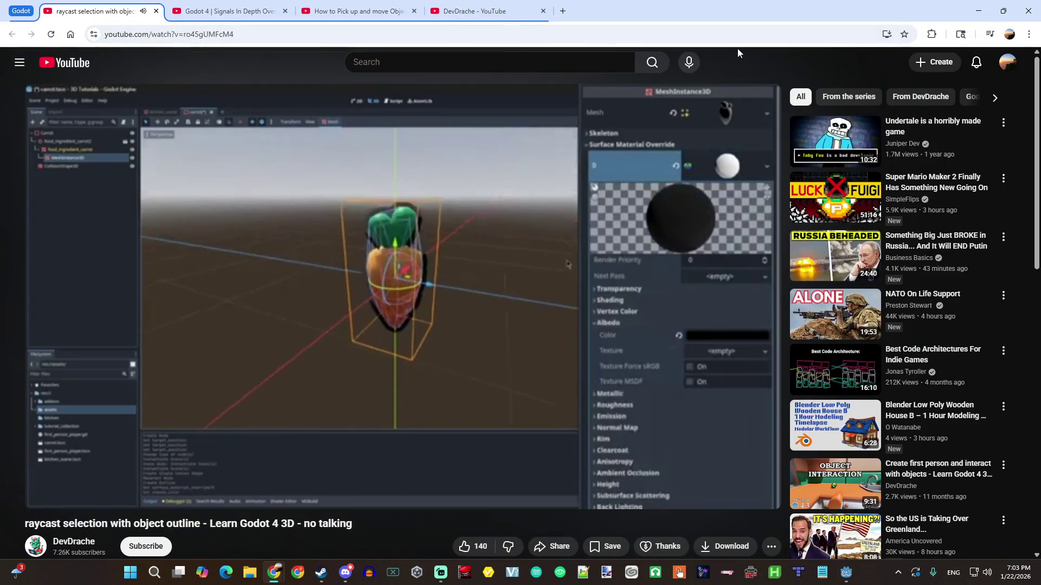
# - Put the tutorial in theater mode and rewind it to about 1:27
pyautogui.press('t')
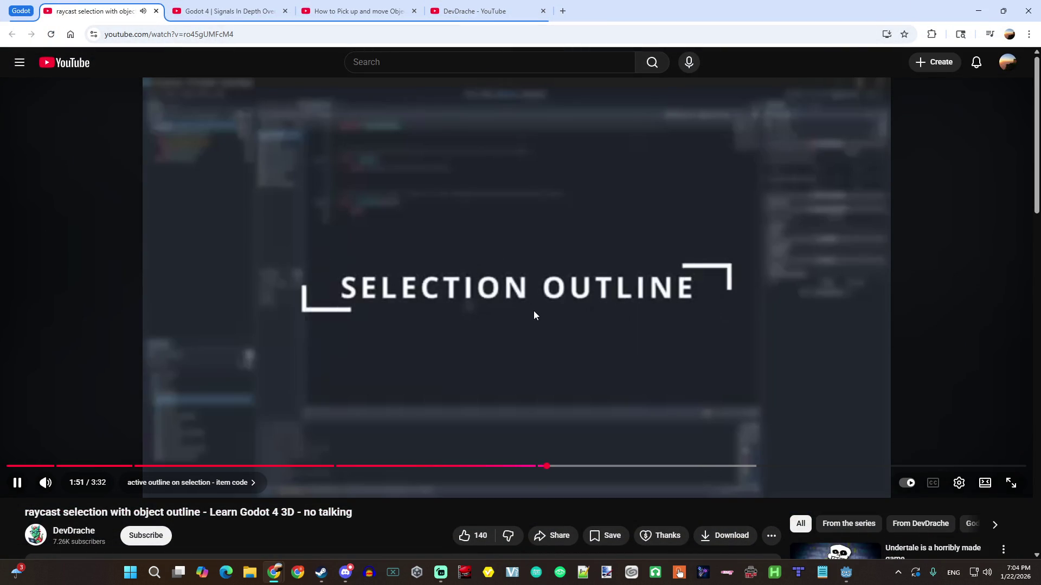
pyautogui.click(467, 468)
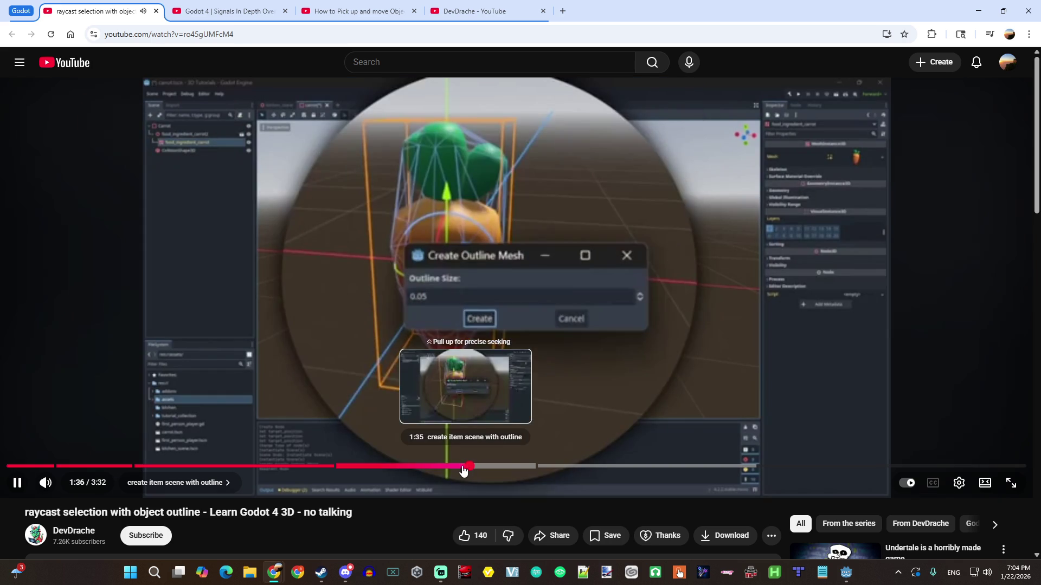
pyautogui.moveTo(467, 471); pyautogui.dragTo(431, 467)
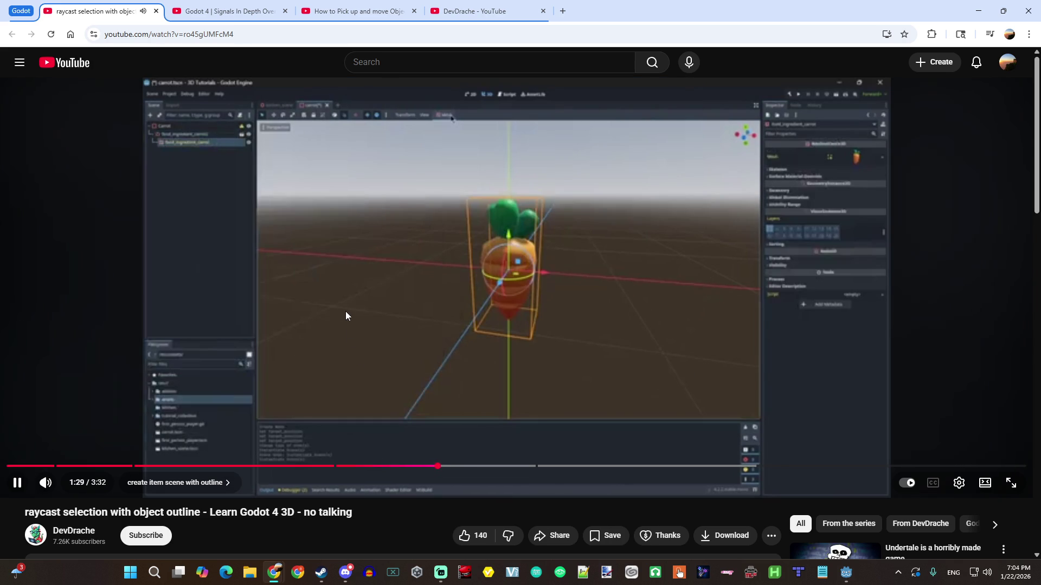
pyautogui.click(699, 383)
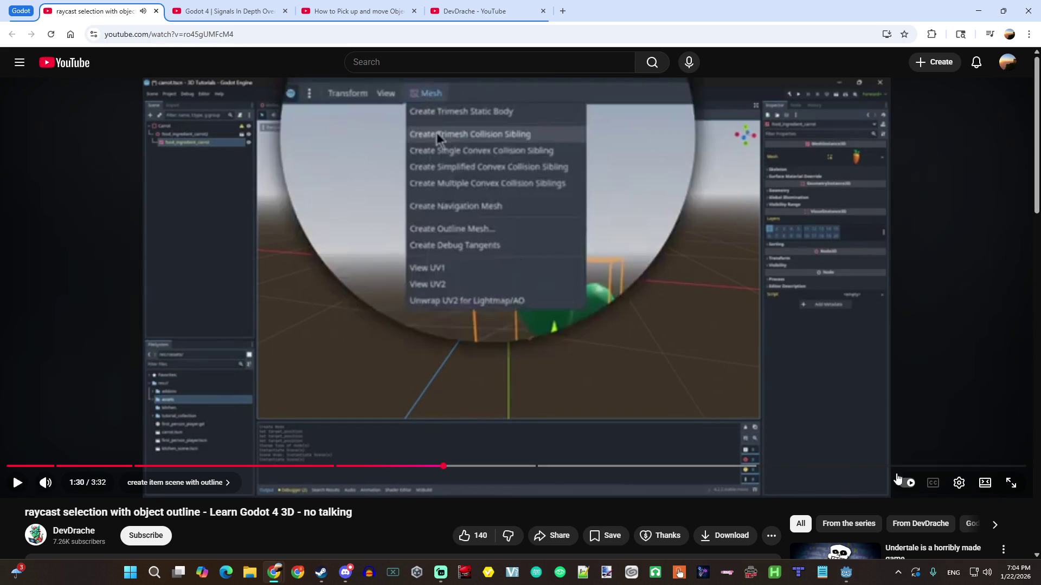
# - Set the tutorial's playback quality to 720p60
pyautogui.click(959, 483)
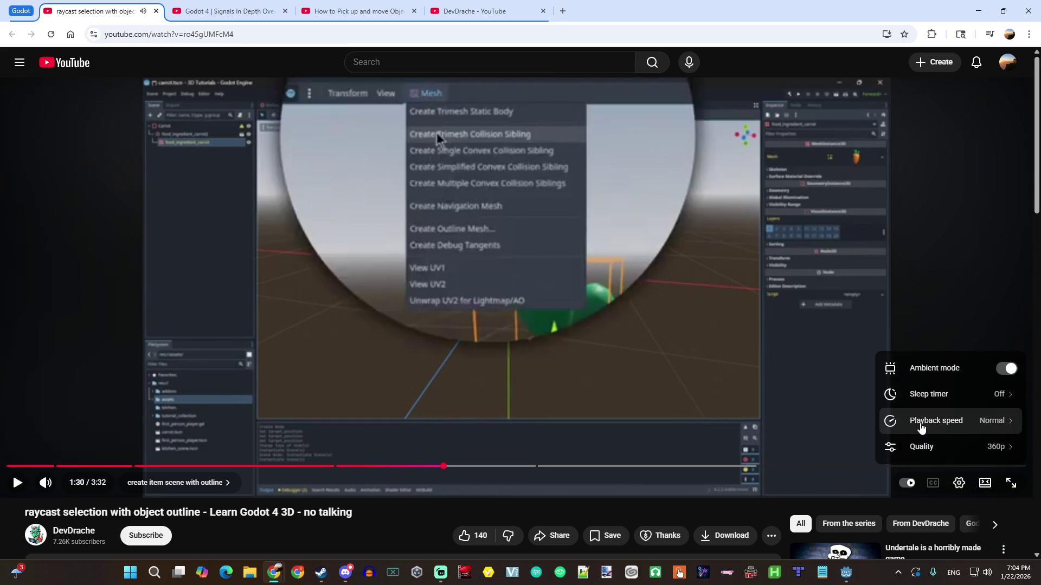
pyautogui.click(922, 447)
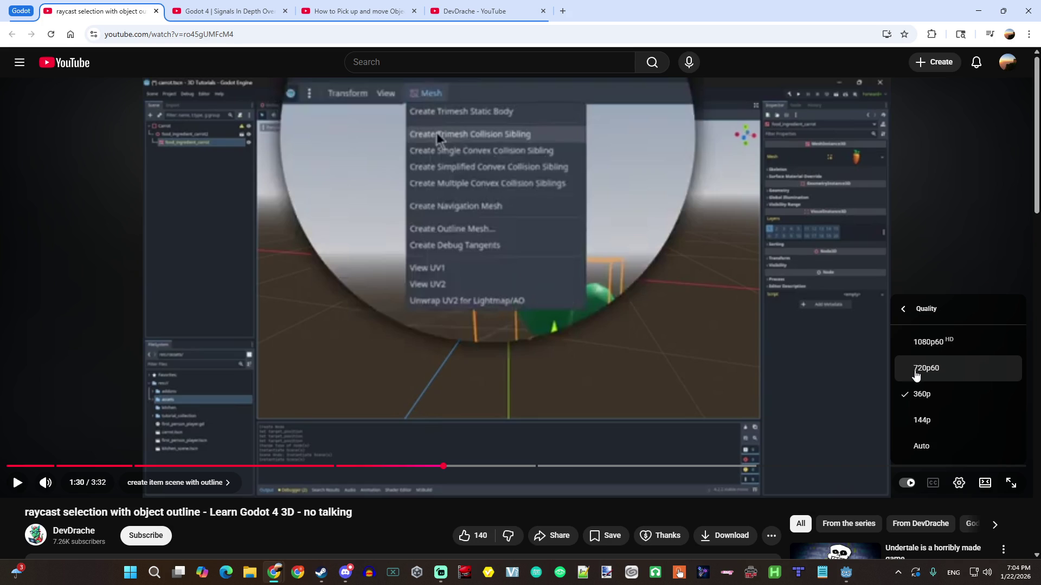
pyautogui.click(915, 373)
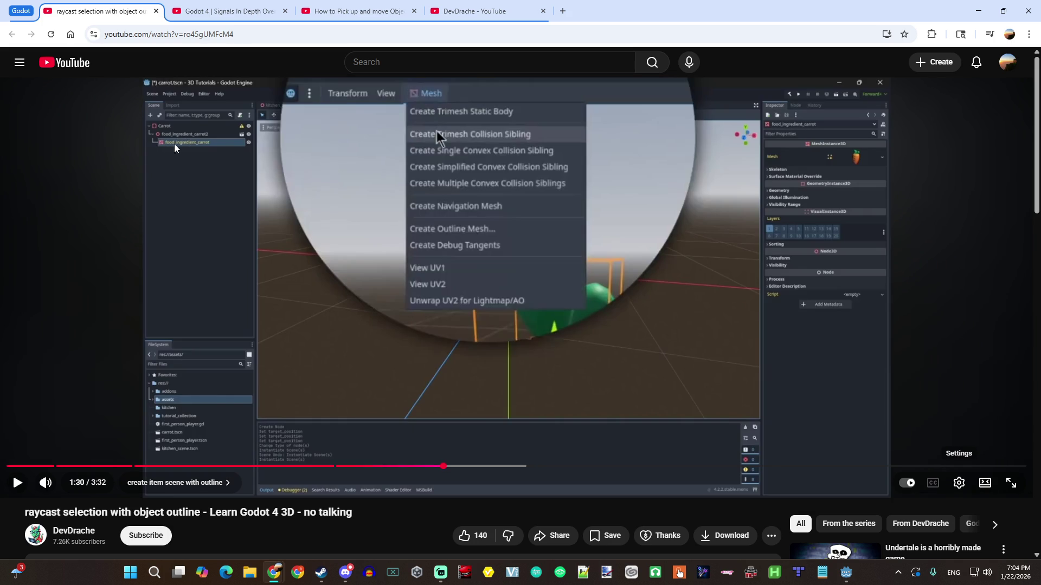
# - Replay the tutorial from about 1:36, nudging back a few seconds
pyautogui.click(220, 178)
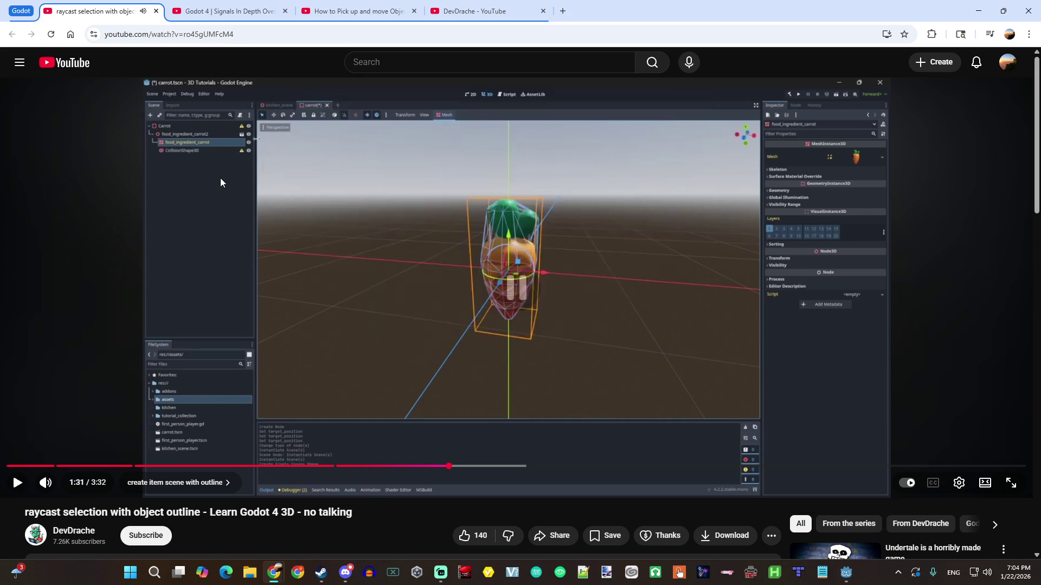
pyautogui.click(196, 177)
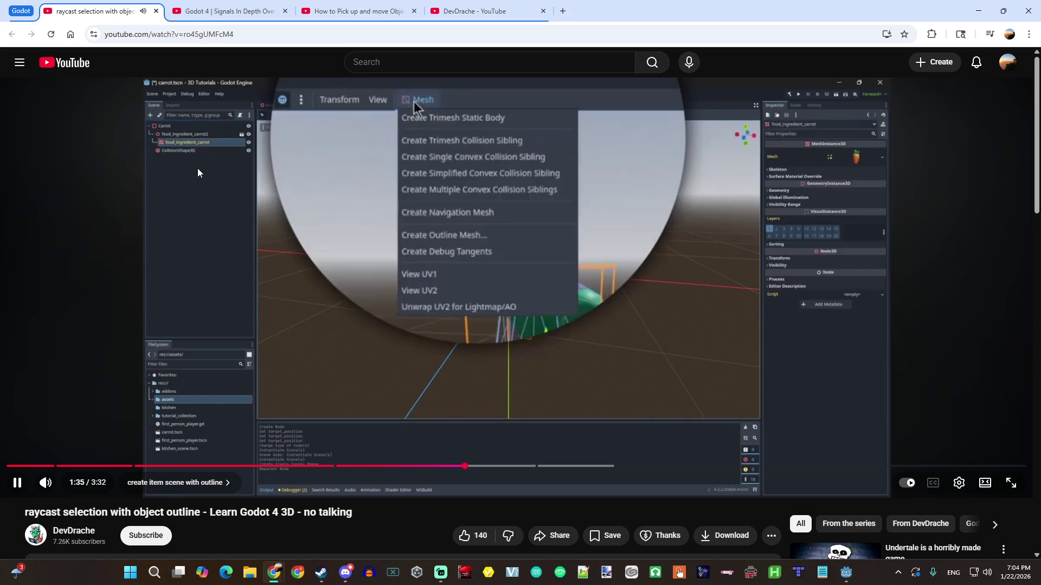
pyautogui.click(393, 250)
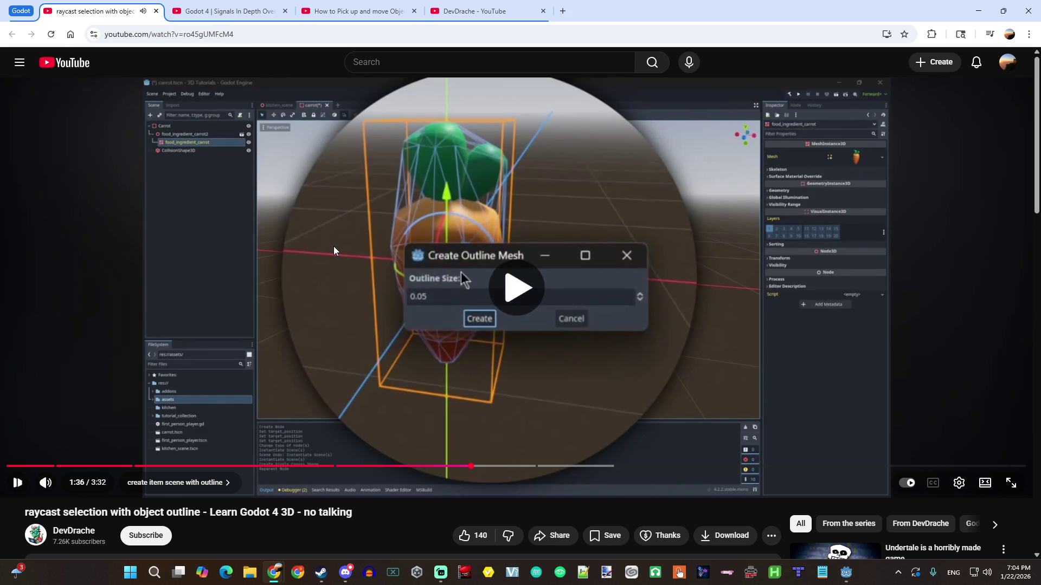
pyautogui.press('j')
pyautogui.press('j')
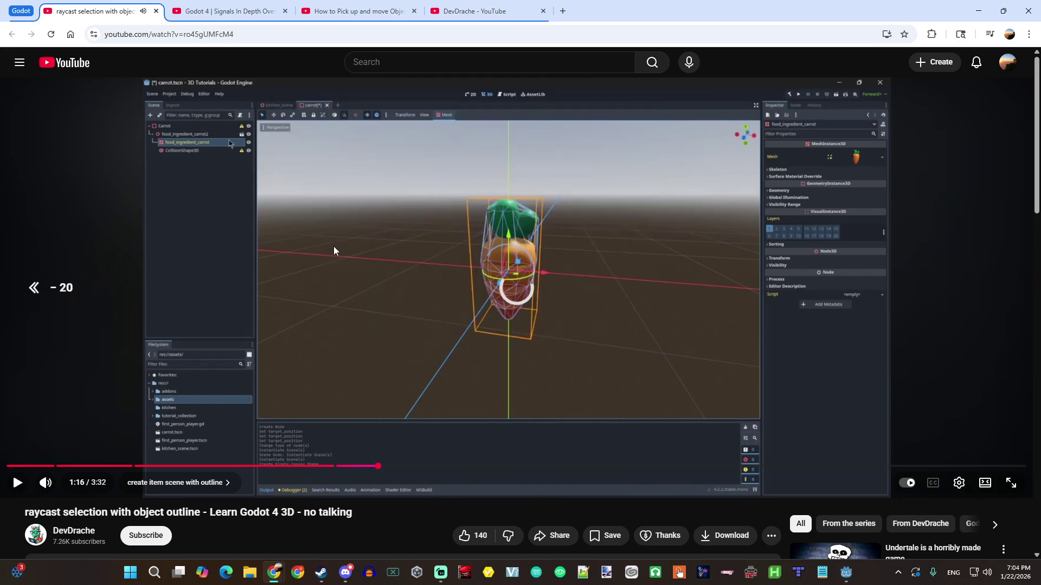
pyautogui.press('Left')
pyautogui.press('Right')
pyautogui.press('k')
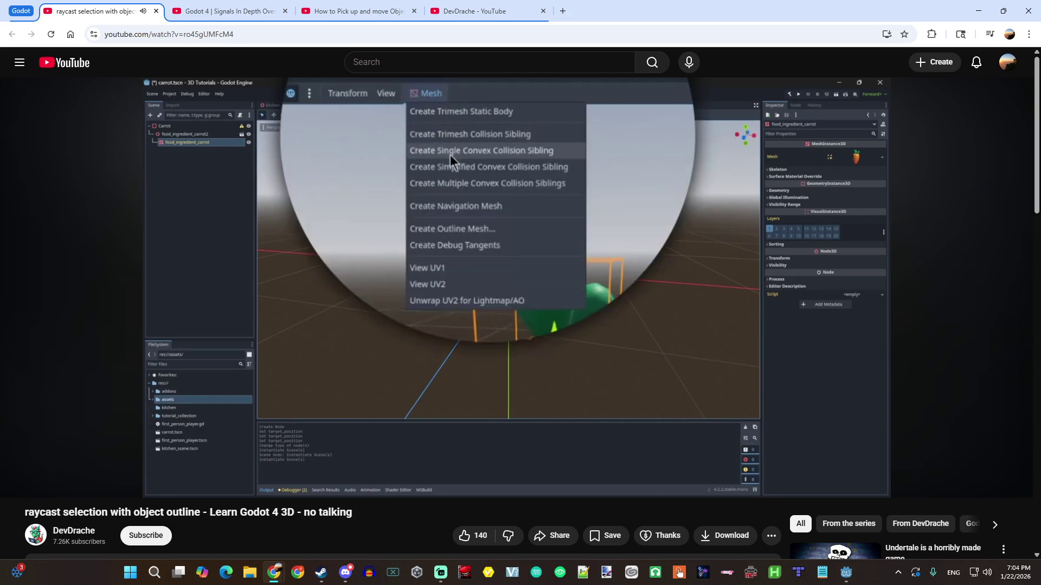
# - Pause the tutorial at its Create Outline Mesh dialog around 1:35, then return to Godot
pyautogui.click(431, 226)
pyautogui.click(431, 226)
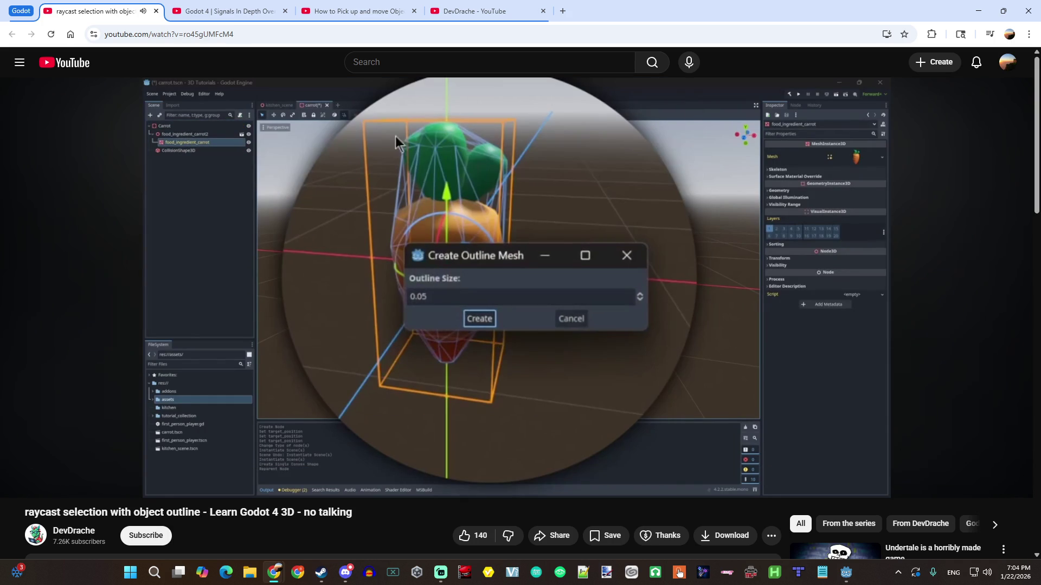
pyautogui.click(424, 220)
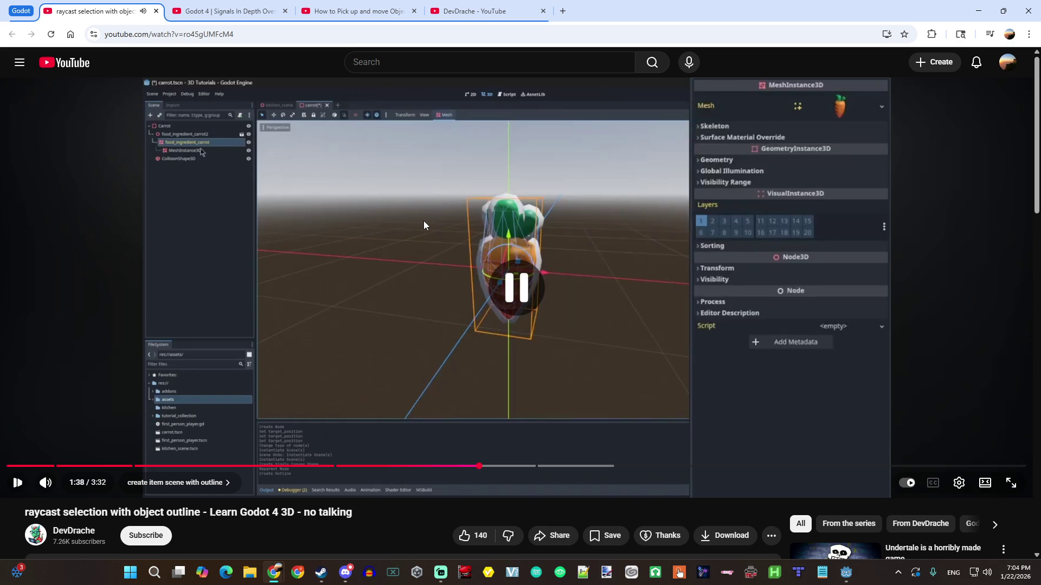
pyautogui.click(423, 220)
pyautogui.press('Left')
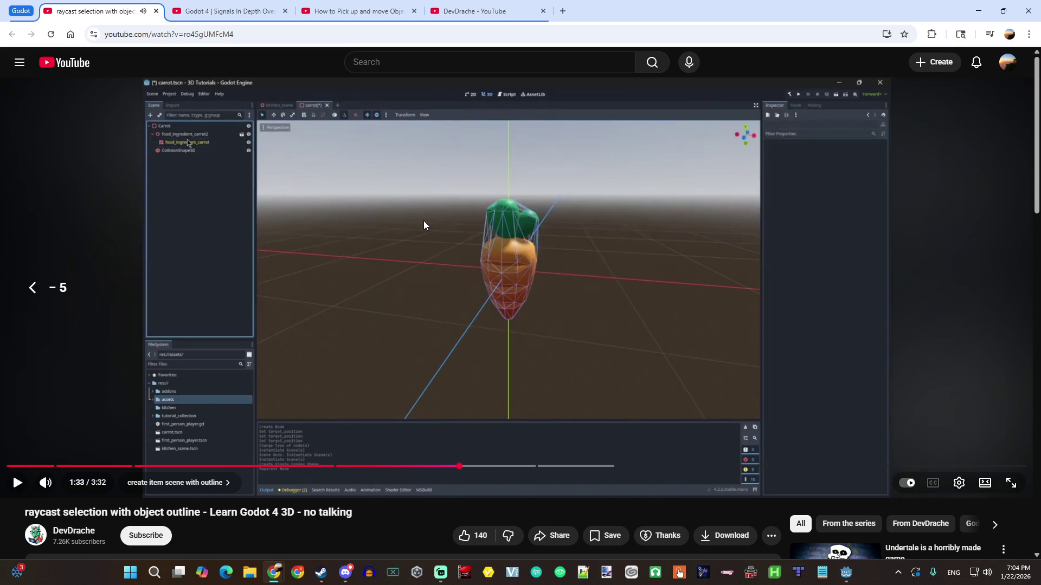
pyautogui.click(424, 220)
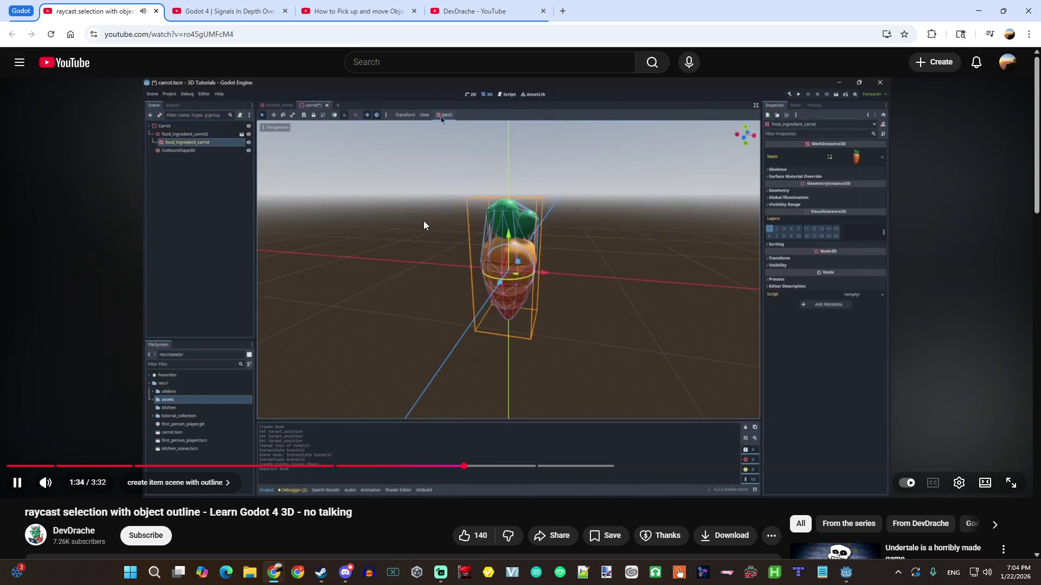
pyautogui.click(424, 221)
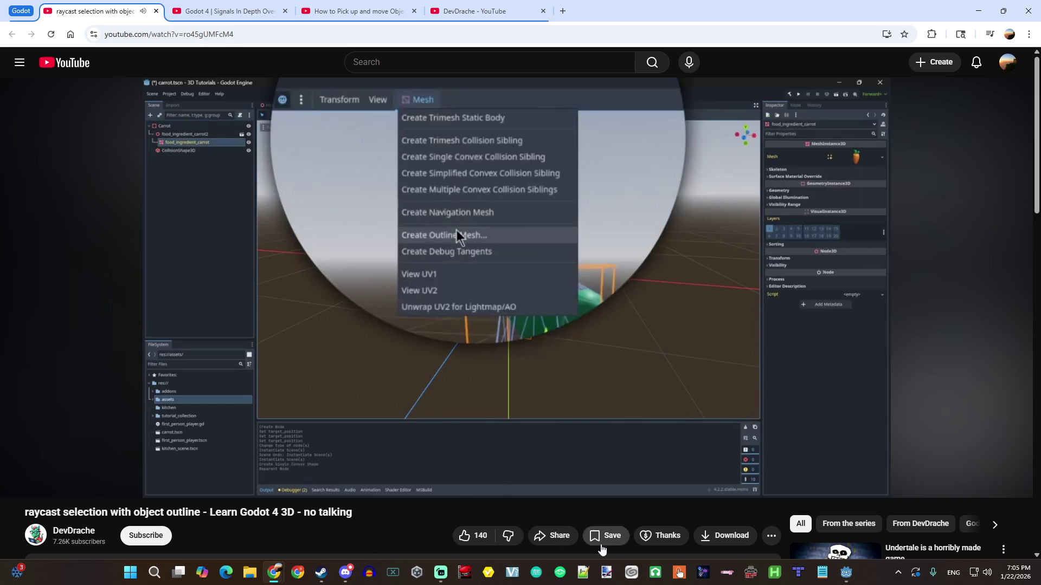
pyautogui.click(847, 573)
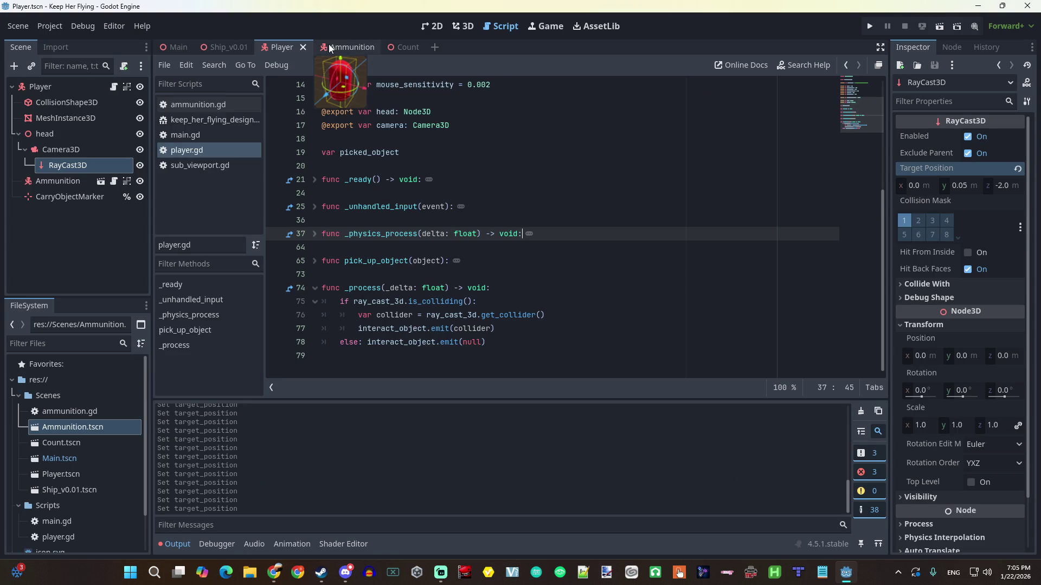
# - Create an outline mesh of size 0.05 for the capsule's MeshInstance3D
pyautogui.click(460, 31)
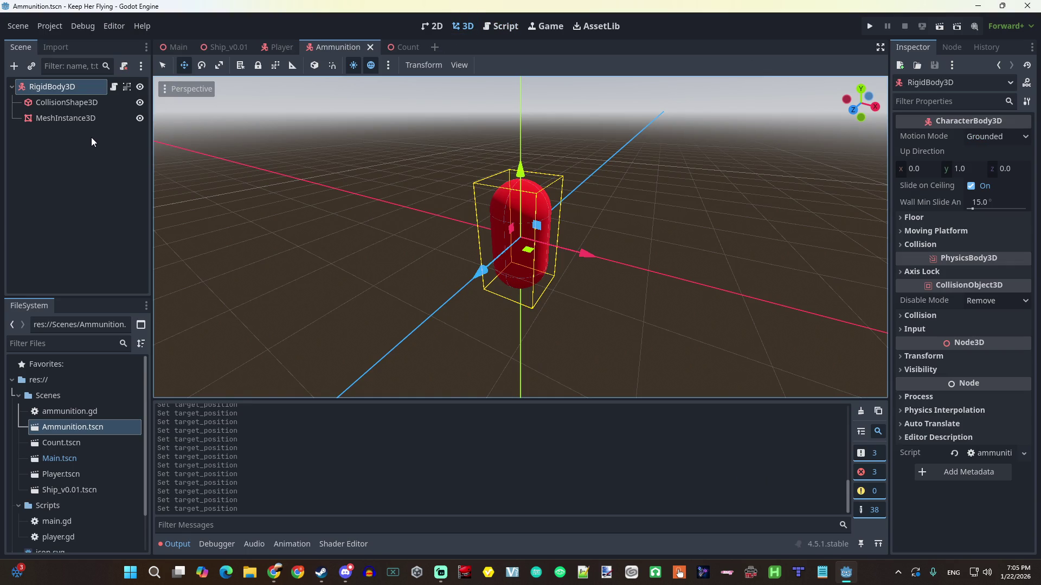
pyautogui.hotkey('alt', 'Tab')
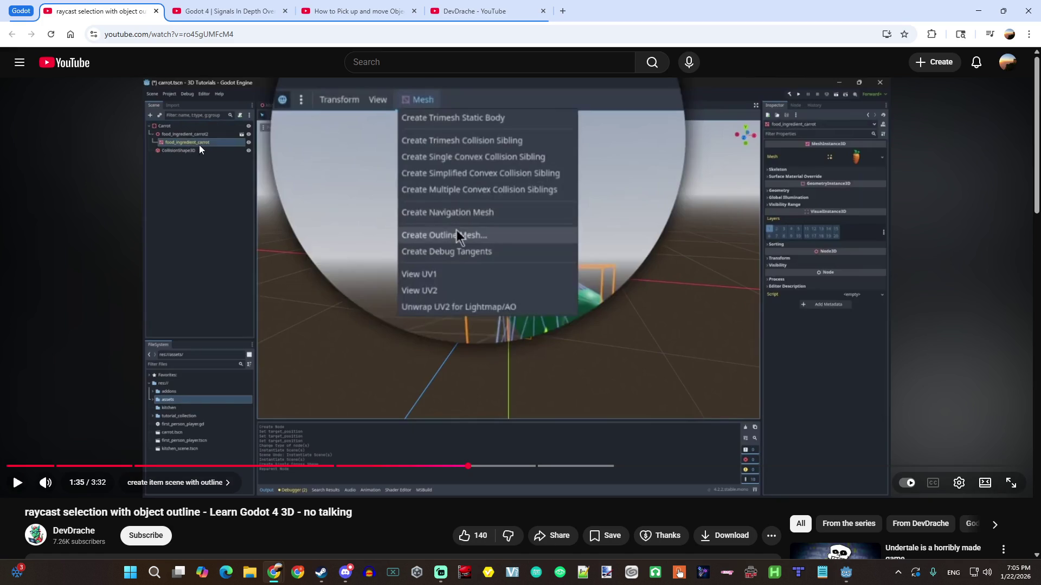
pyautogui.hotkey('alt', 'Tab')
pyautogui.click(74, 119)
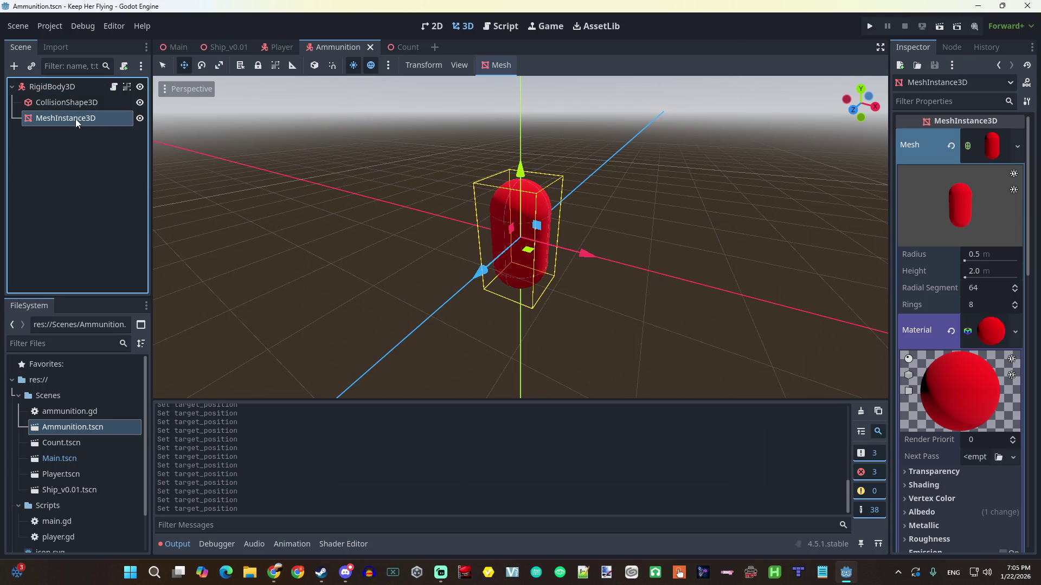
pyautogui.click(492, 64)
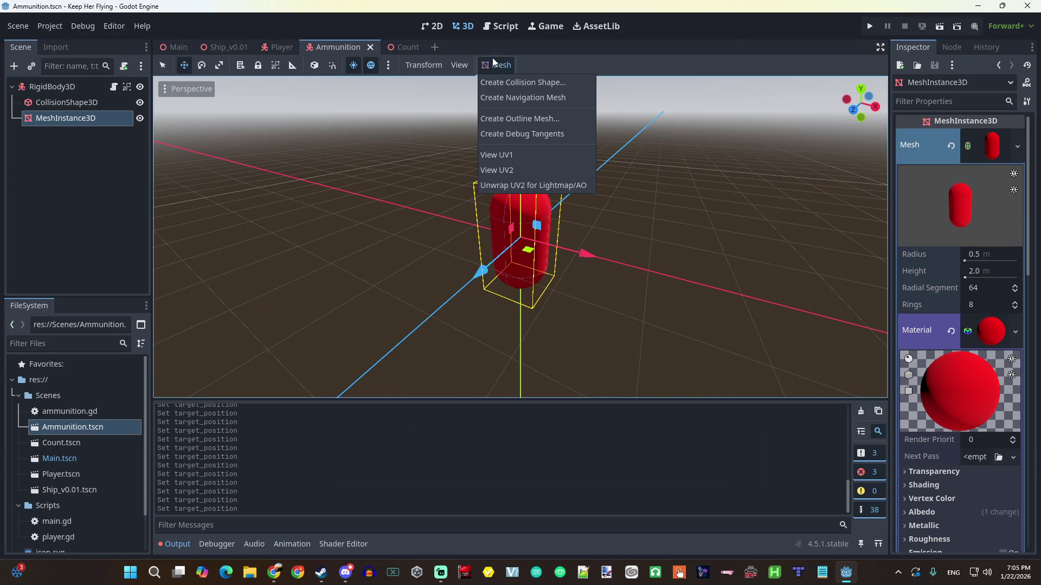
pyautogui.click(508, 119)
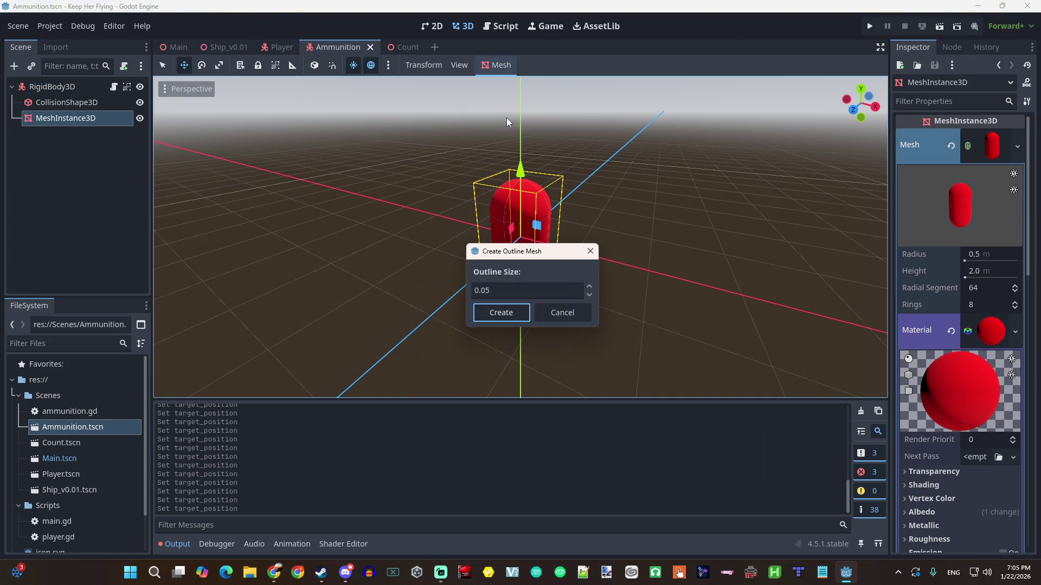
pyautogui.click(501, 313)
# - Fly around the capsule to inspect its outline rim, then switch to the Rotate tool
pyautogui.press('w')
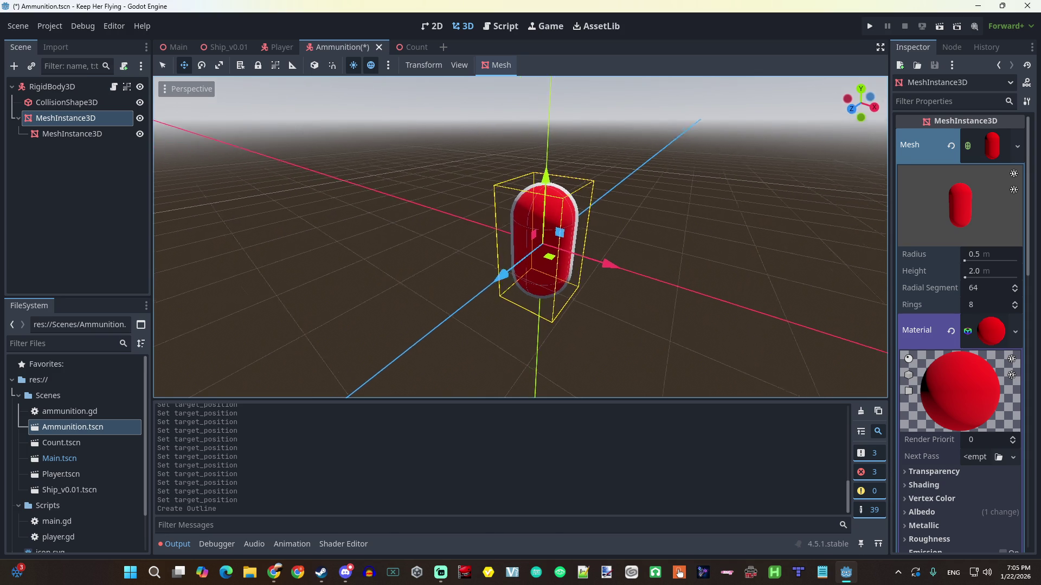
pyautogui.press('s')
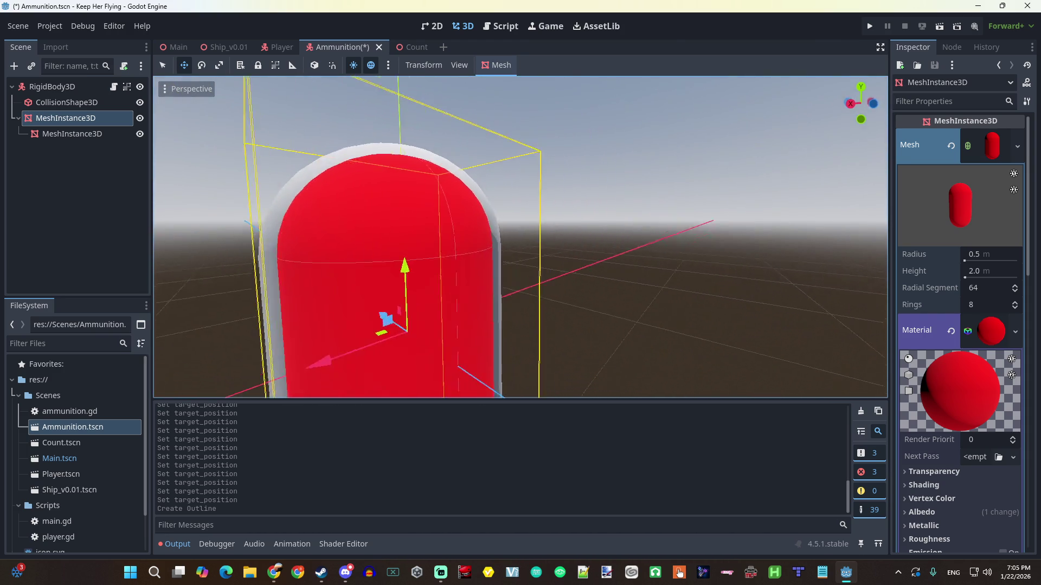
pyautogui.press('w')
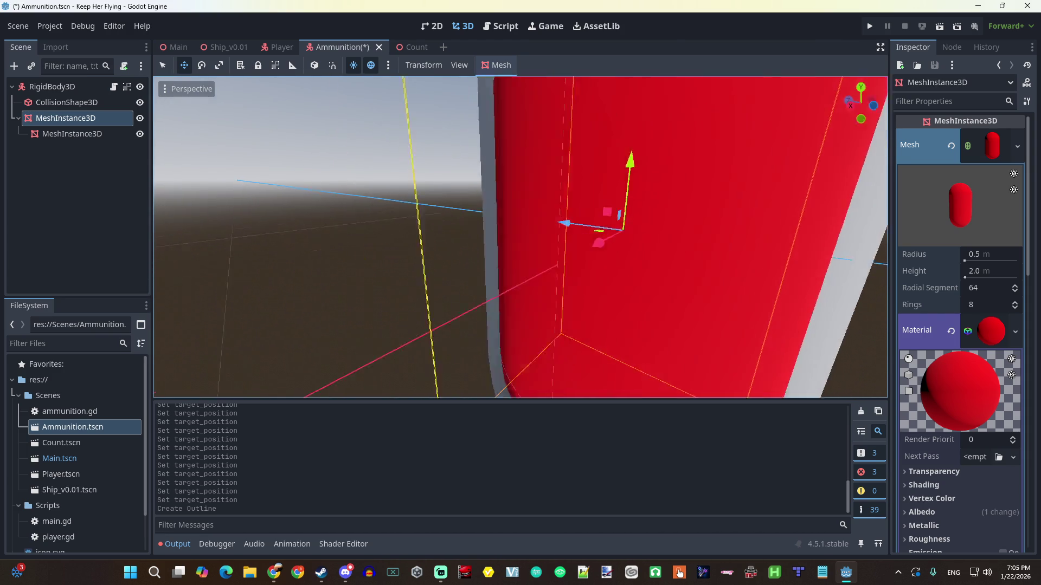
pyautogui.press('s')
pyautogui.press('w')
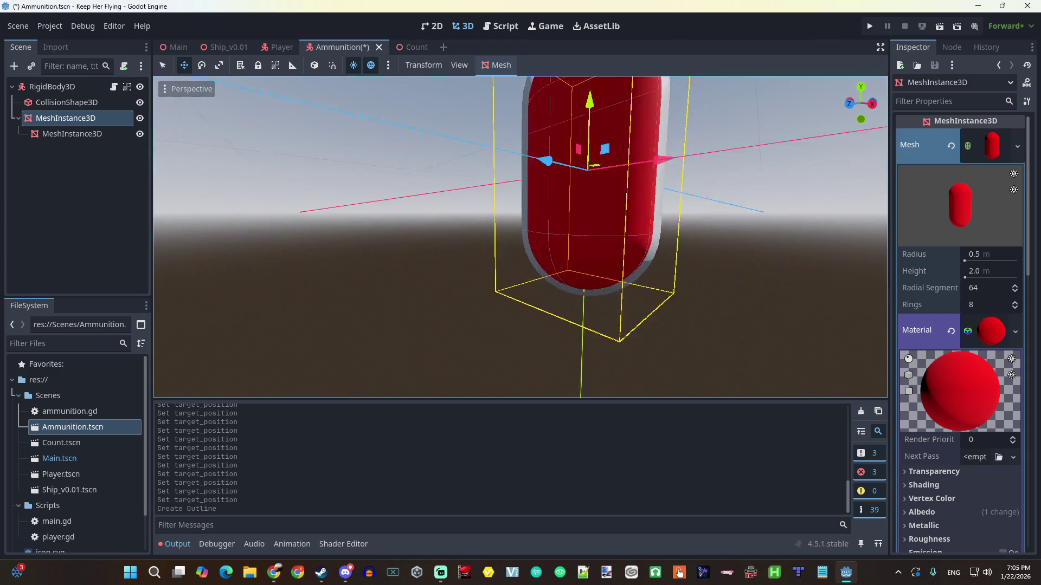
pyautogui.press('e')
pyautogui.press('s')
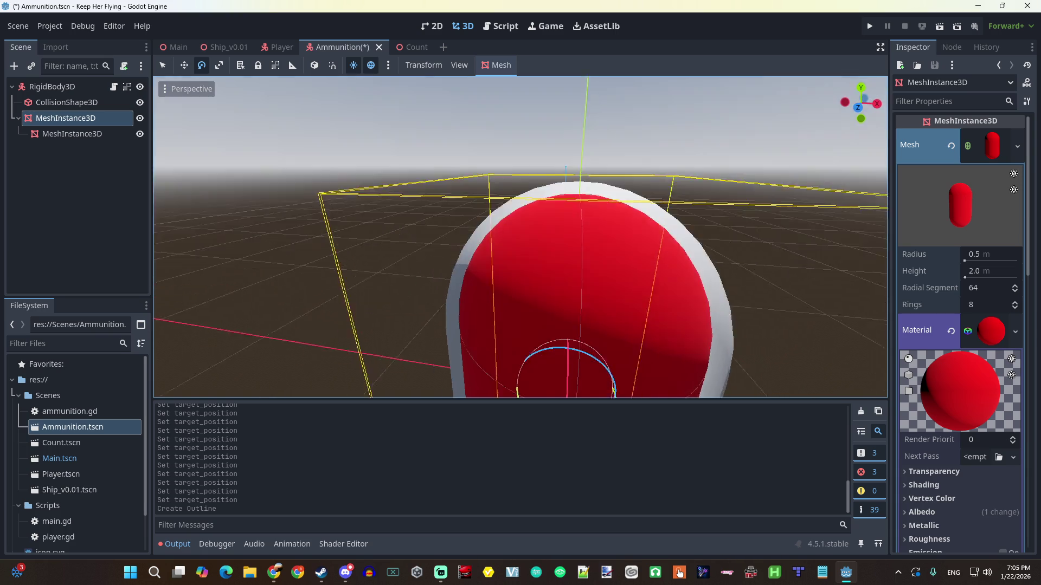
pyautogui.click(988, 334)
pyautogui.click(993, 341)
pyautogui.click(991, 340)
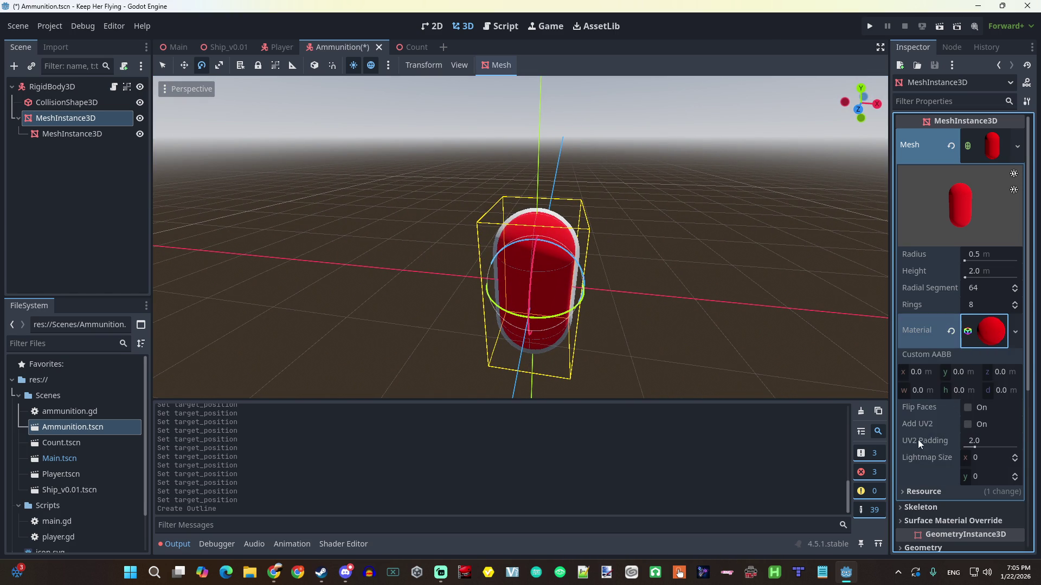
pyautogui.click(984, 326)
pyautogui.scroll(-4, 945, 407)
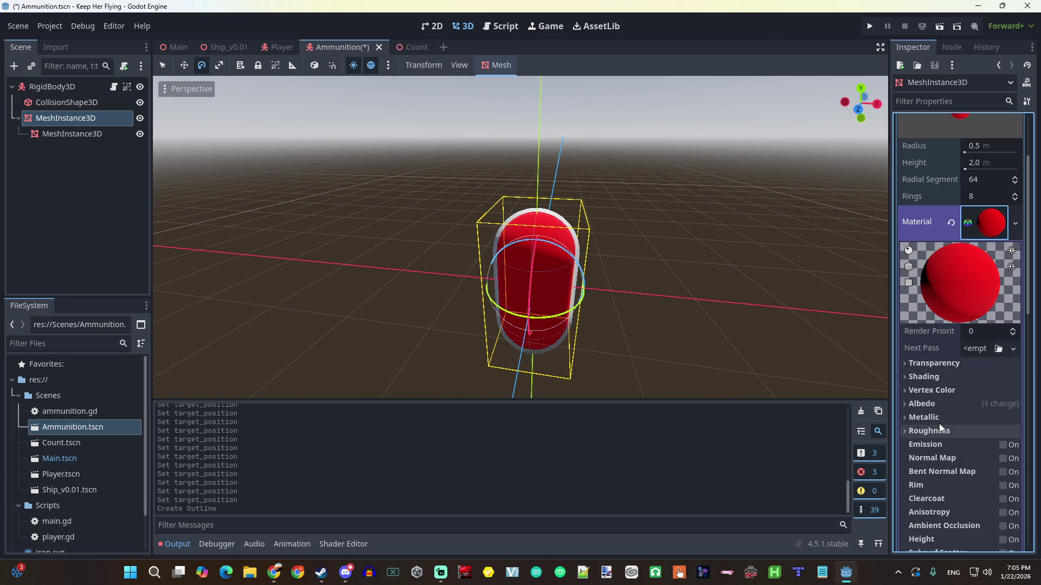
pyautogui.click(932, 404)
pyautogui.click(968, 420)
pyautogui.click(954, 418)
pyautogui.click(976, 422)
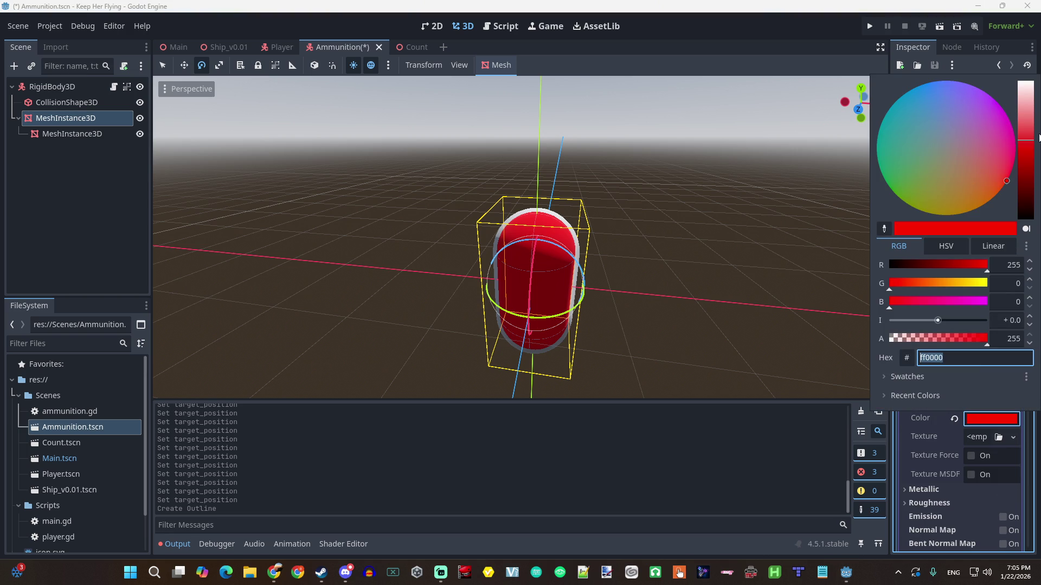
pyautogui.moveTo(941, 320)
pyautogui.mouseDown()
pyautogui.moveTo(989, 319)
pyautogui.moveTo(805, 319)
pyautogui.mouseUp()
pyautogui.moveTo(919, 319)
pyautogui.mouseDown()
pyautogui.moveTo(945, 320)
pyautogui.moveTo(802, 321)
pyautogui.moveTo(938, 320)
pyautogui.moveTo(890, 314)
pyautogui.mouseUp()
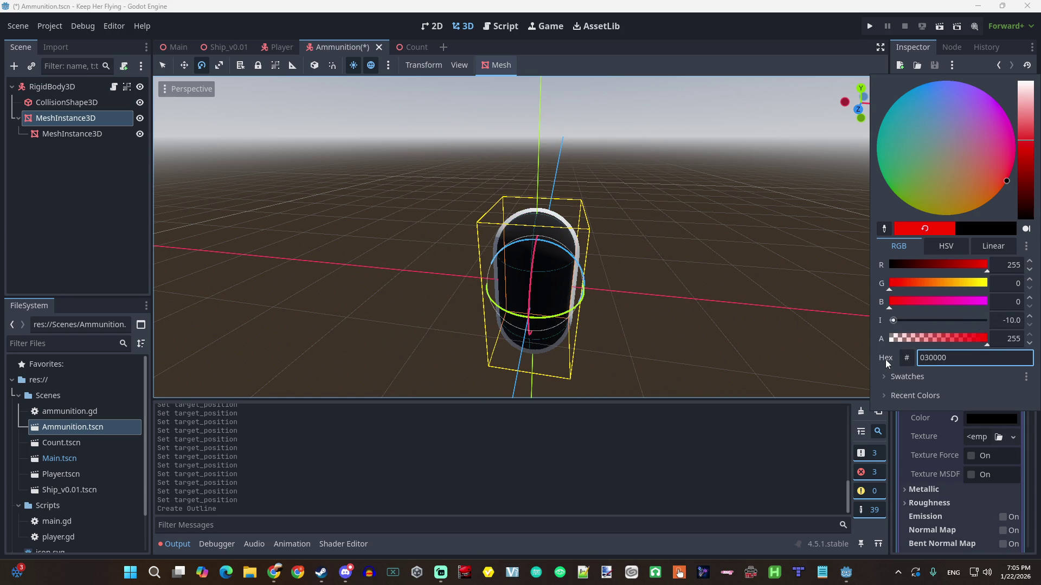
pyautogui.click(694, 346)
pyautogui.hotkey('ctrl', 'z')
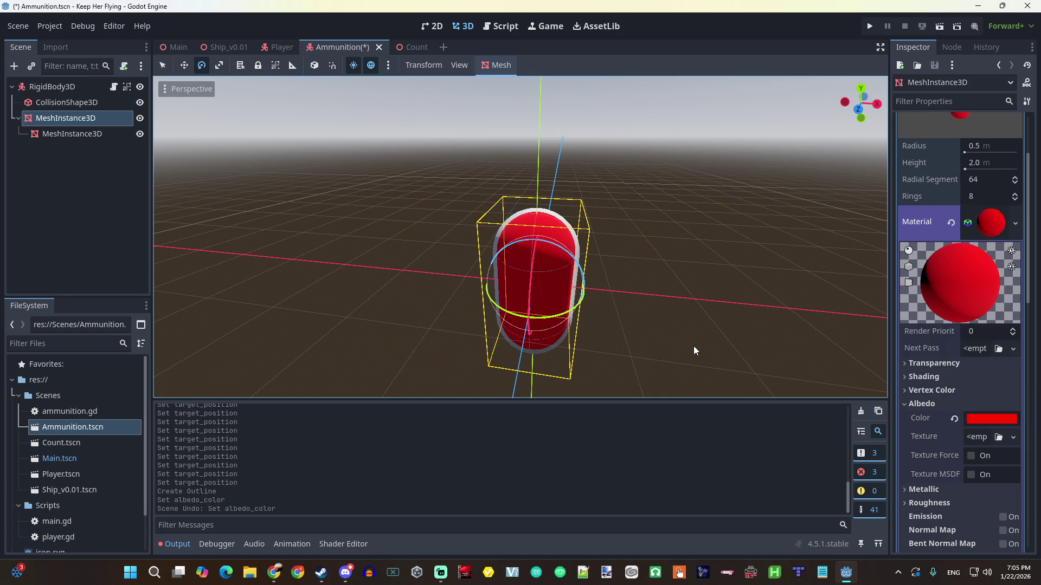
pyautogui.click(974, 419)
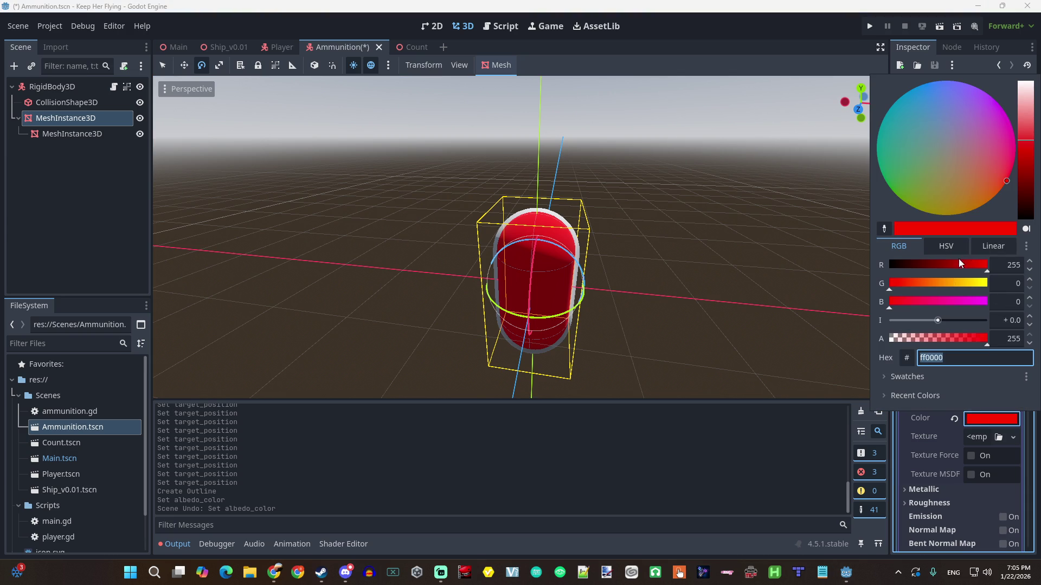
pyautogui.write('000000')
pyautogui.press('Return')
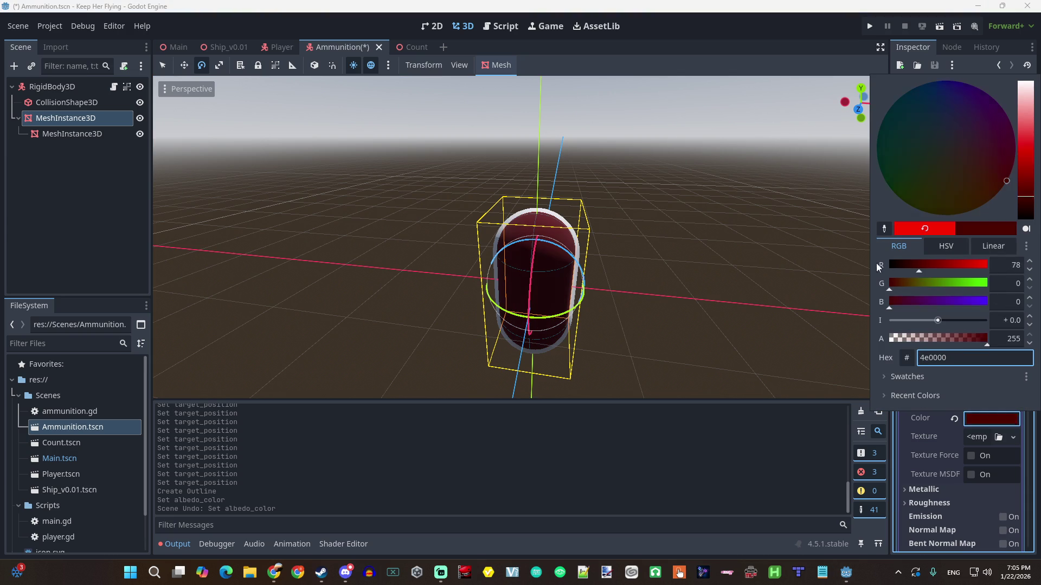
pyautogui.moveTo(918, 274); pyautogui.dragTo(987, 275)
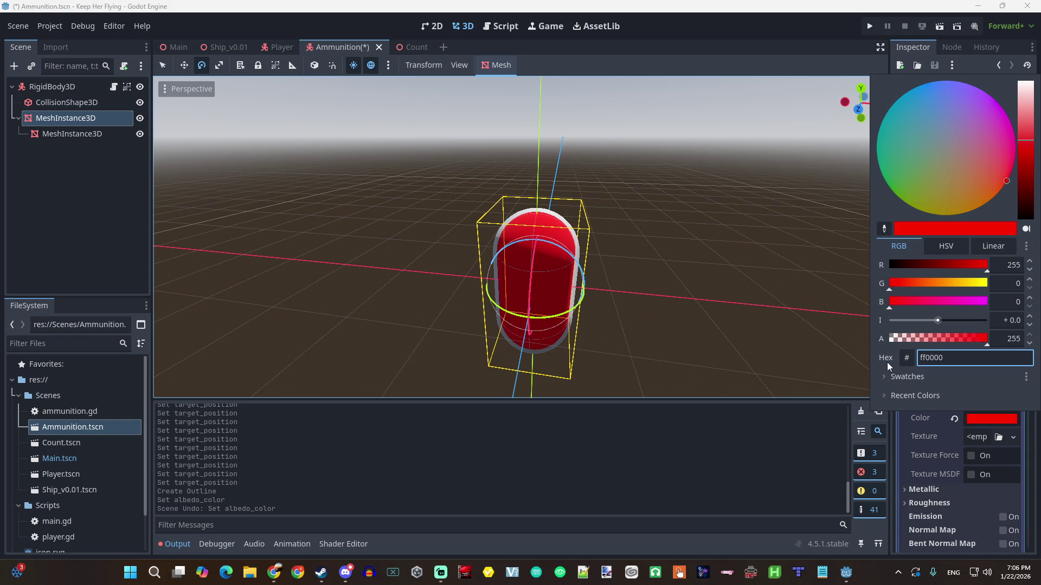
pyautogui.click(808, 353)
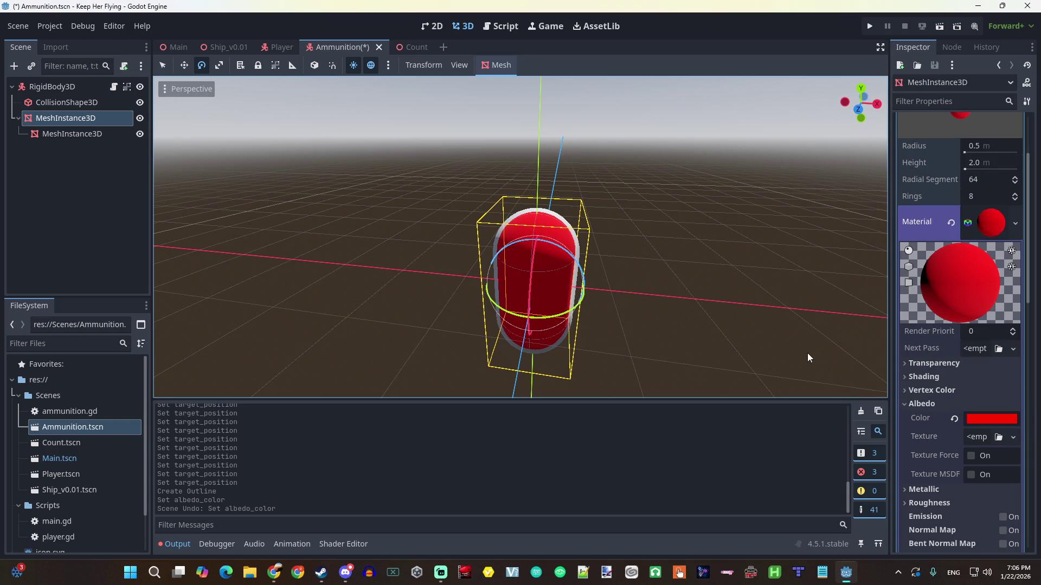
pyautogui.click(910, 406)
pyautogui.click(496, 65)
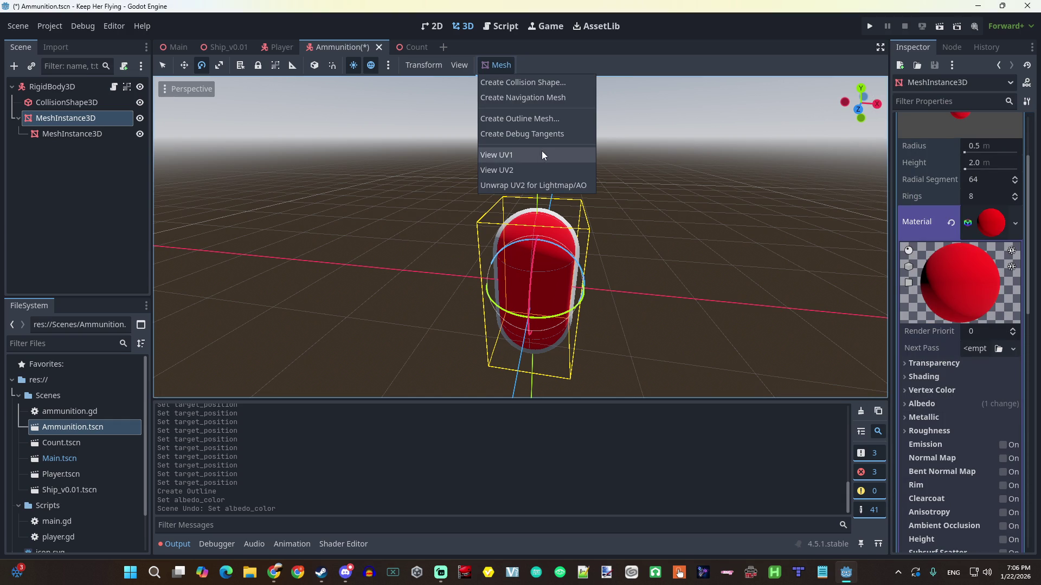
pyautogui.click(512, 119)
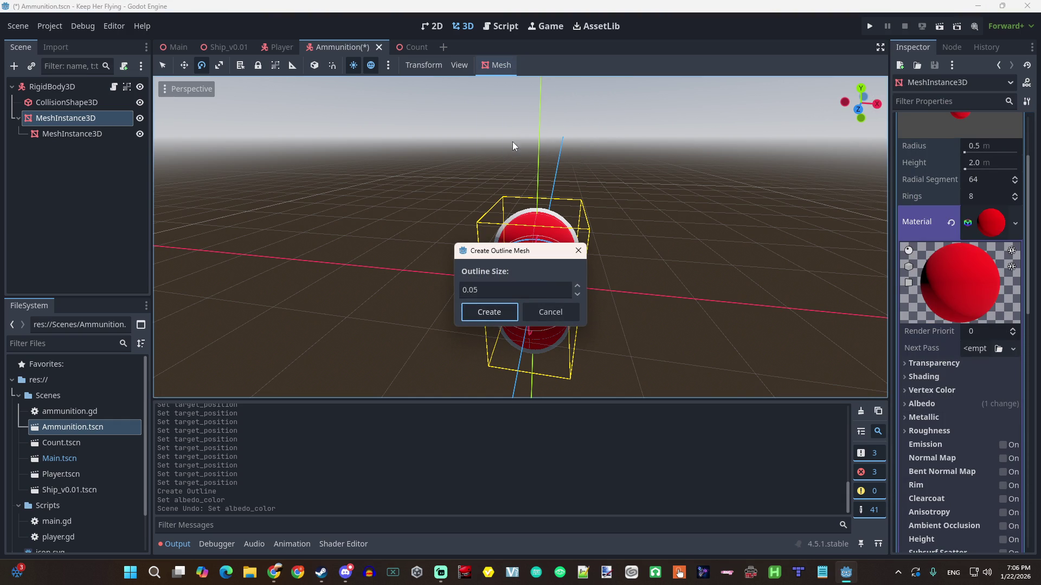
pyautogui.click(557, 312)
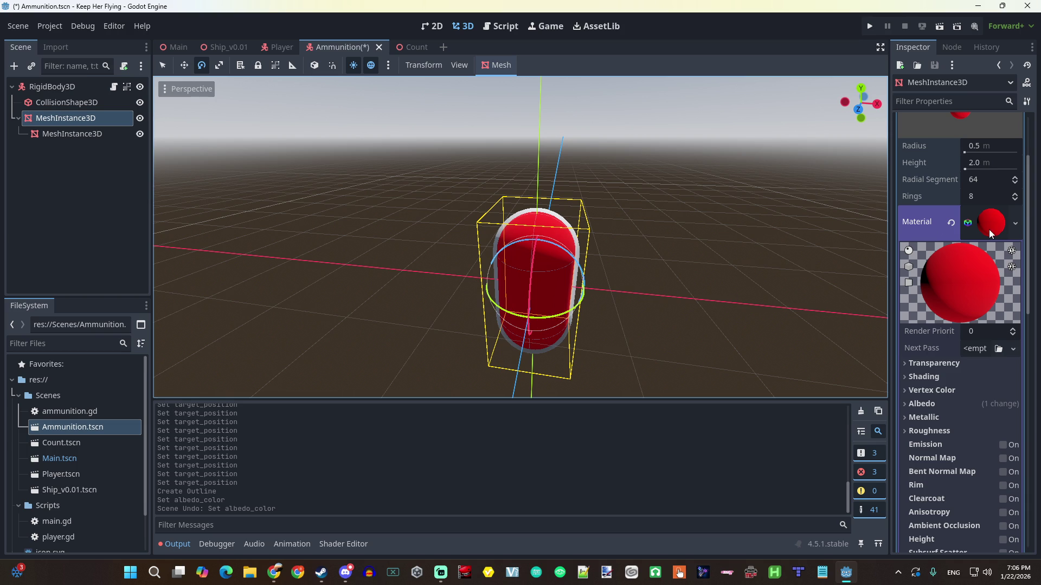
pyautogui.hotkey('alt', 'Tab')
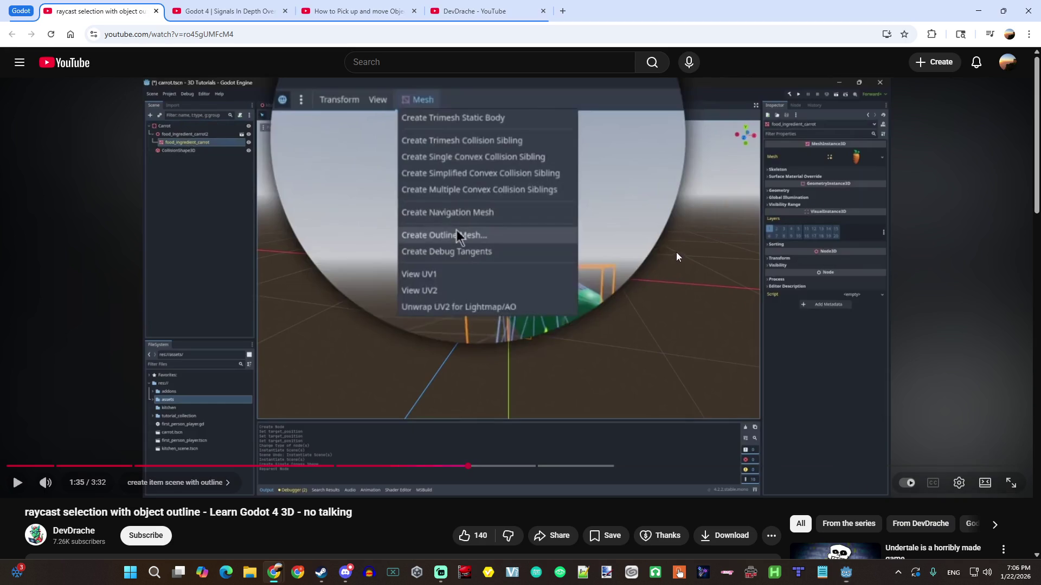
# - Play the tutorial to its albedo-colour step, pause at 1:44, and return to Godot
pyautogui.click(607, 300)
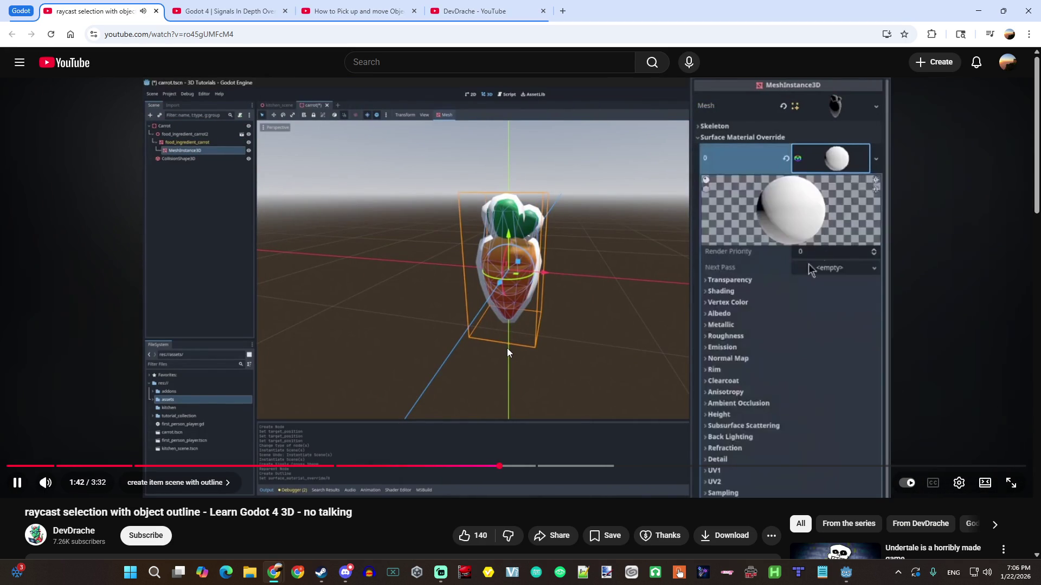
pyautogui.click(506, 349)
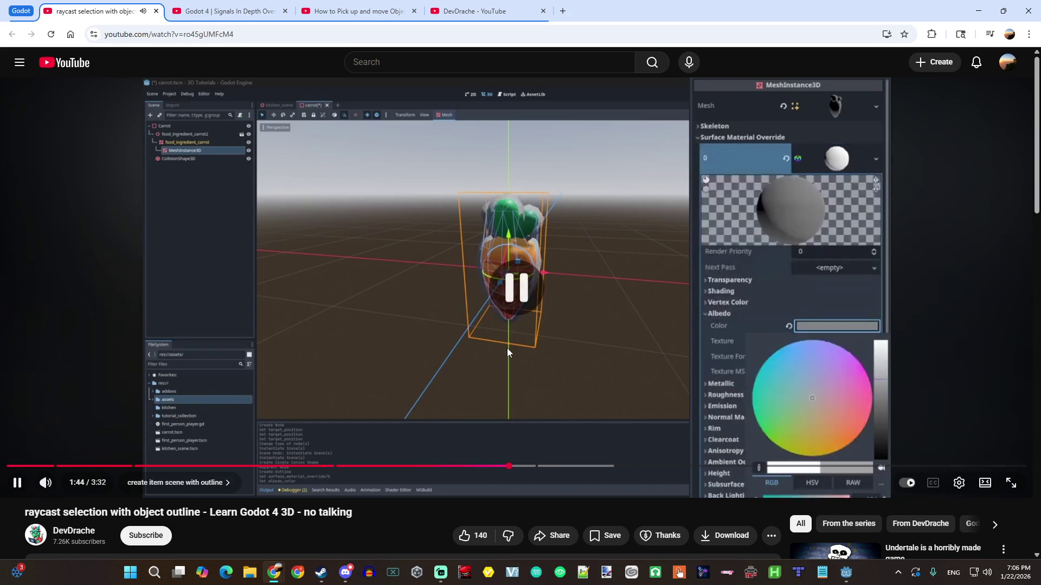
pyautogui.hotkey('alt', 'Tab')
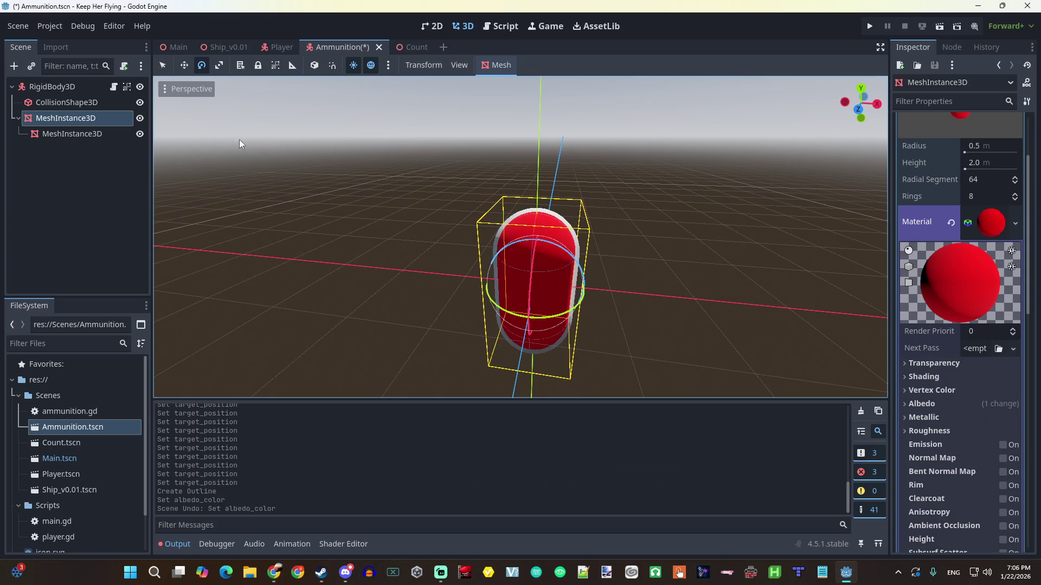
# - On the child outline mesh, open the Material choices for its ArrayMesh's Surface 0
pyautogui.click(79, 136)
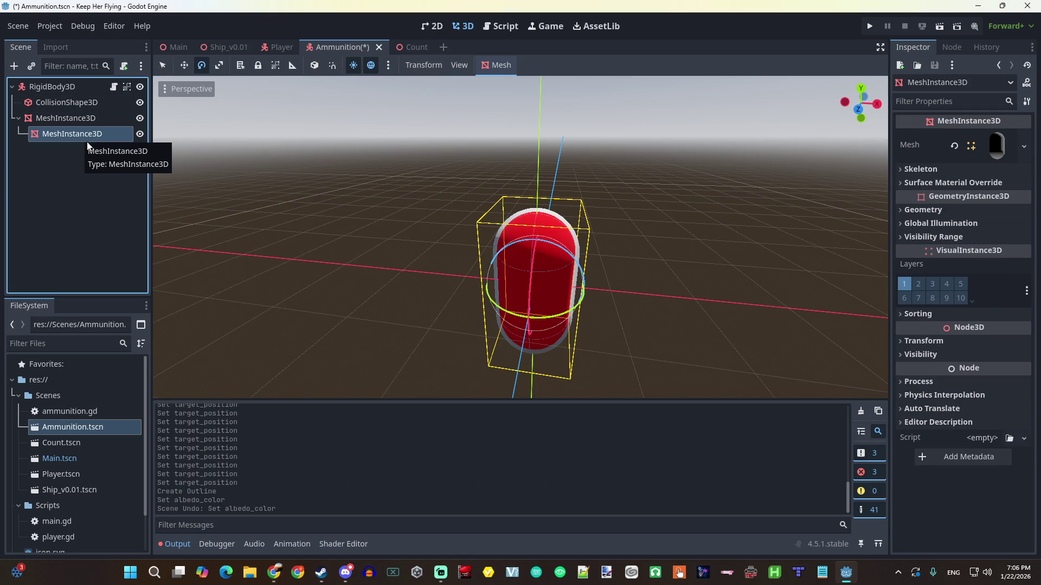
pyautogui.click(1000, 151)
pyautogui.click(1001, 151)
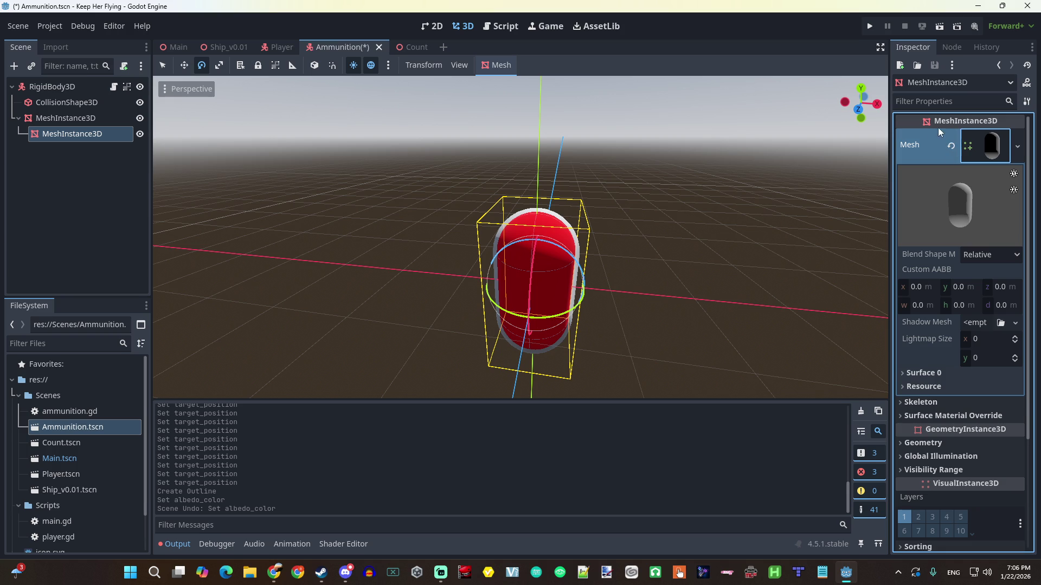
pyautogui.click(999, 141)
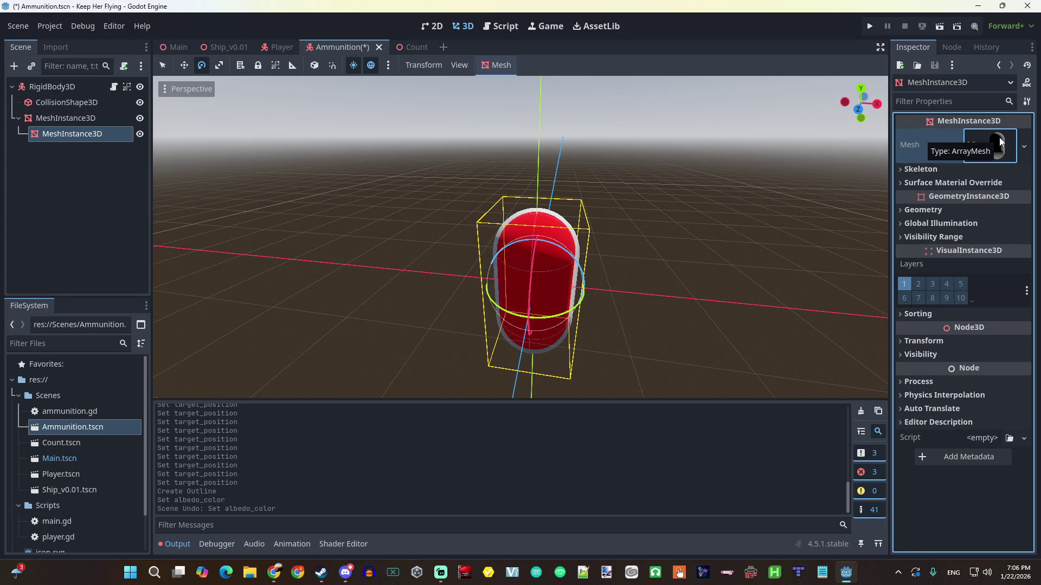
pyautogui.click(995, 145)
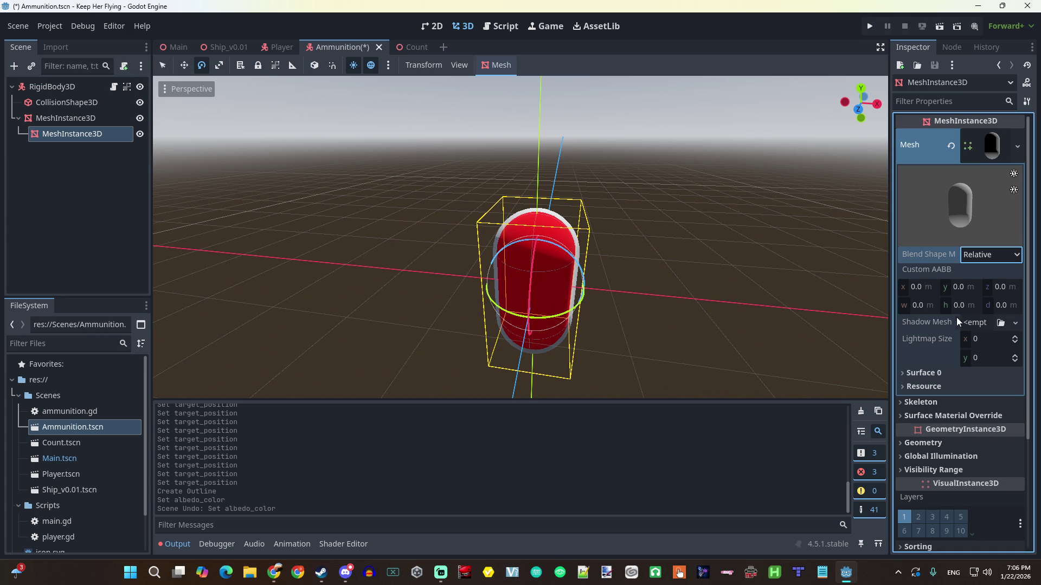
pyautogui.click(929, 369)
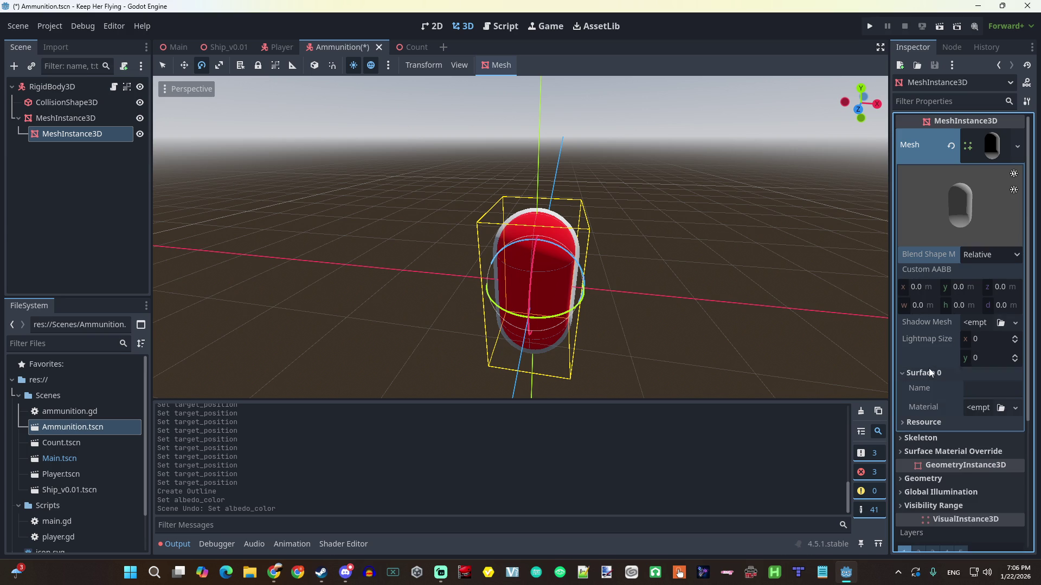
pyautogui.click(923, 372)
pyautogui.click(922, 387)
pyautogui.click(922, 387)
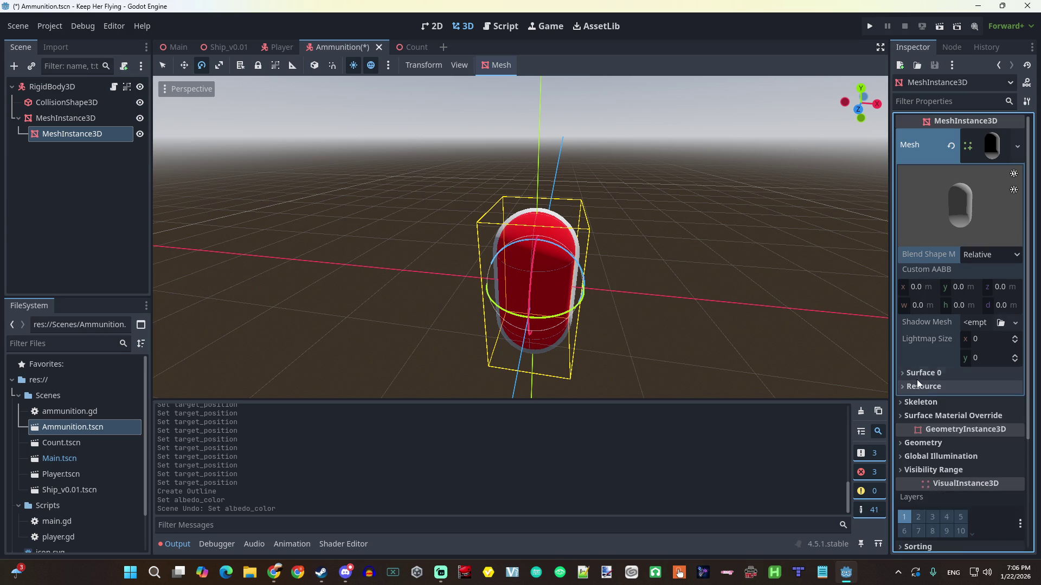
pyautogui.click(917, 376)
pyautogui.click(978, 407)
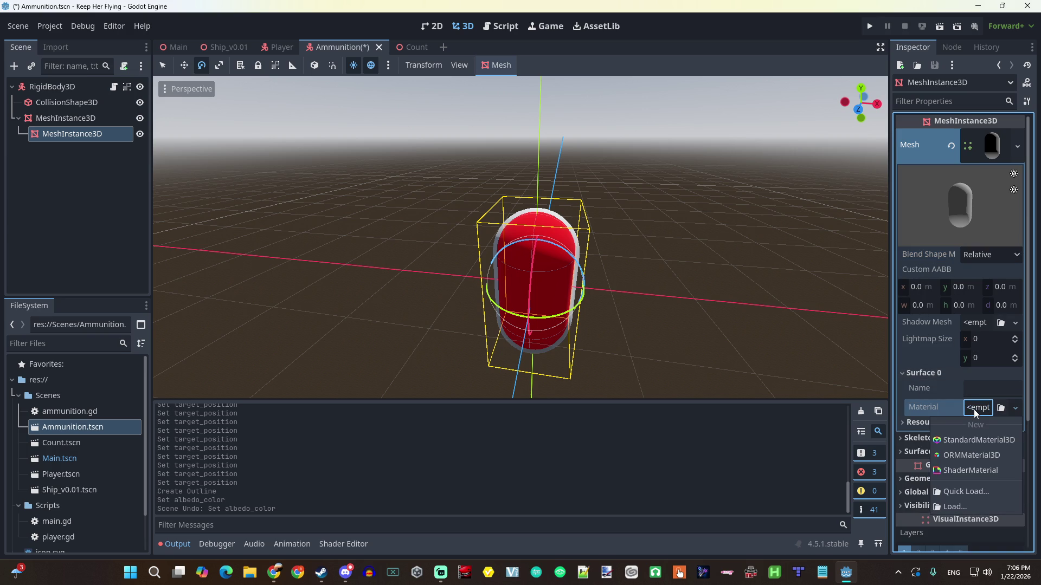
# - Give Surface 0 a new material with black (000000) albedo colour
pyautogui.click(967, 435)
pyautogui.click(991, 414)
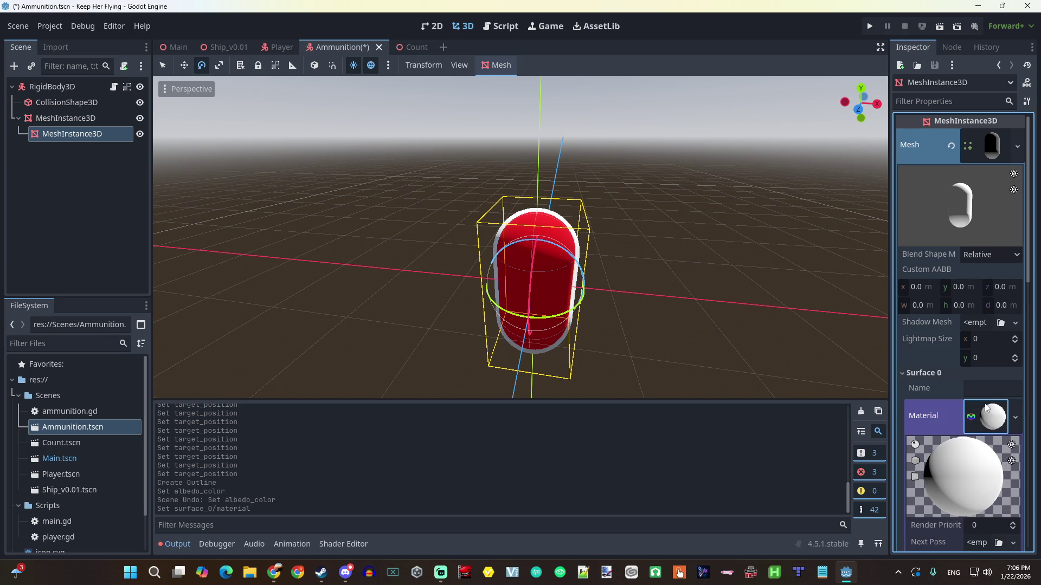
pyautogui.scroll(-5, 977, 368)
pyautogui.click(931, 327)
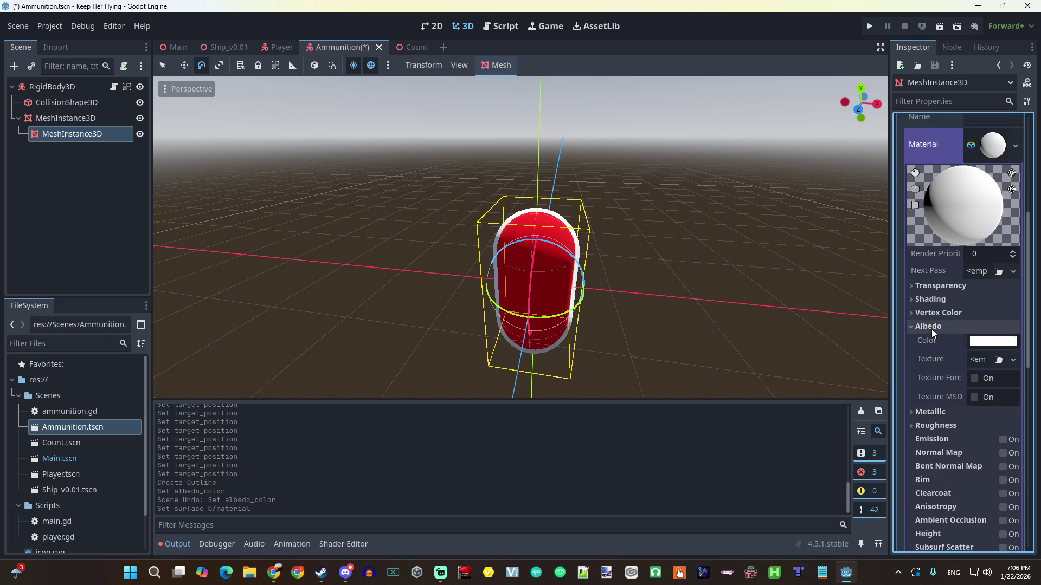
pyautogui.click(992, 342)
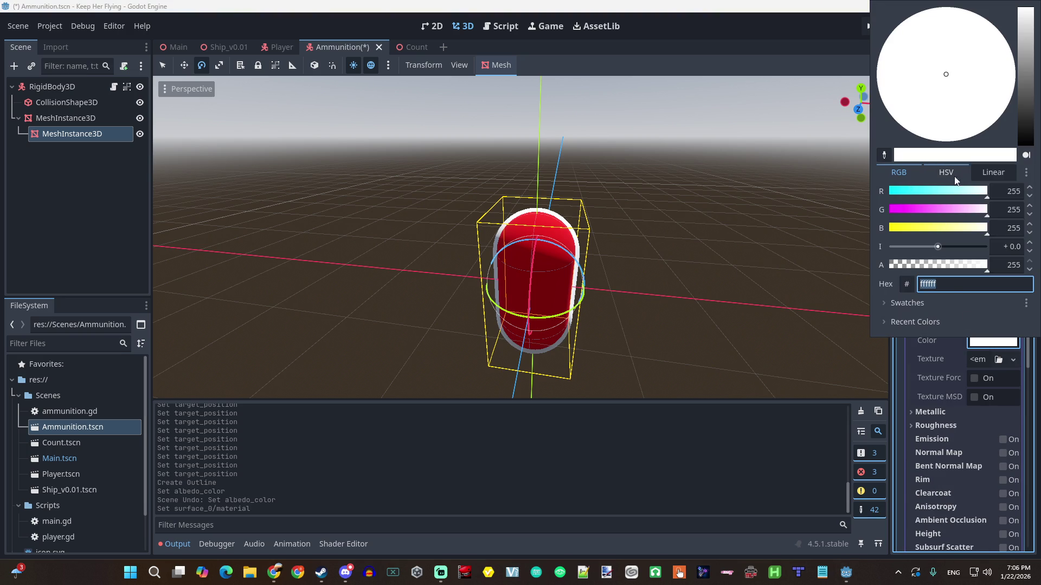
pyautogui.moveTo(1025, 137)
pyautogui.mouseDown()
pyautogui.moveTo(1025, 147)
pyautogui.moveTo(1025, 95)
pyautogui.moveTo(1030, 187)
pyautogui.moveTo(1035, 115)
pyautogui.moveTo(1029, 176)
pyautogui.mouseUp()
pyautogui.click(626, 289)
# - Orbit and zoom around the capsule to inspect the dark outline
pyautogui.moveTo(626, 289); pyautogui.dragTo(542, 304)
pyautogui.press('f')
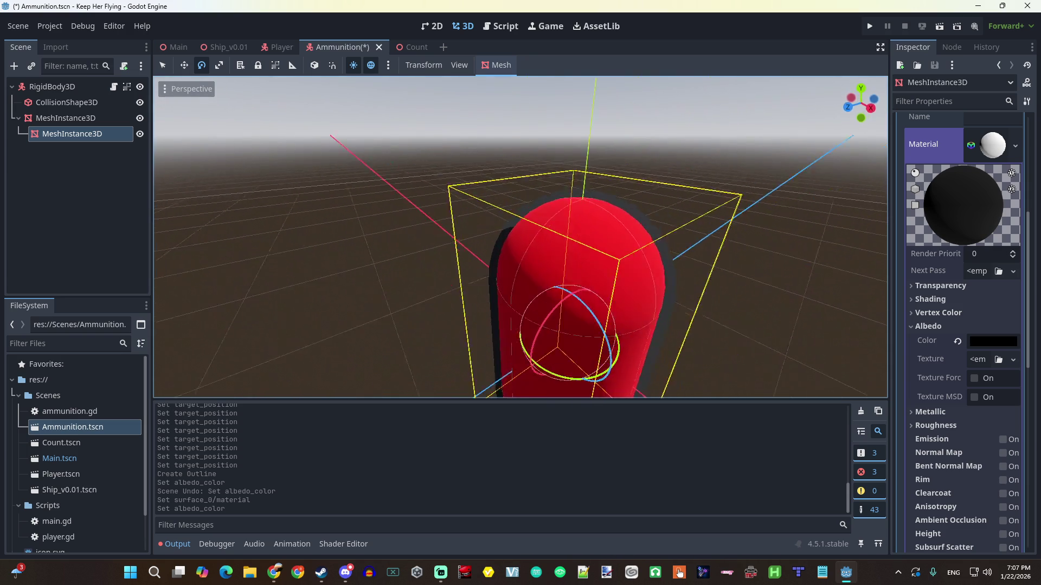
pyautogui.scroll(5, 521, 239)
pyautogui.scroll(-4, 520, 238)
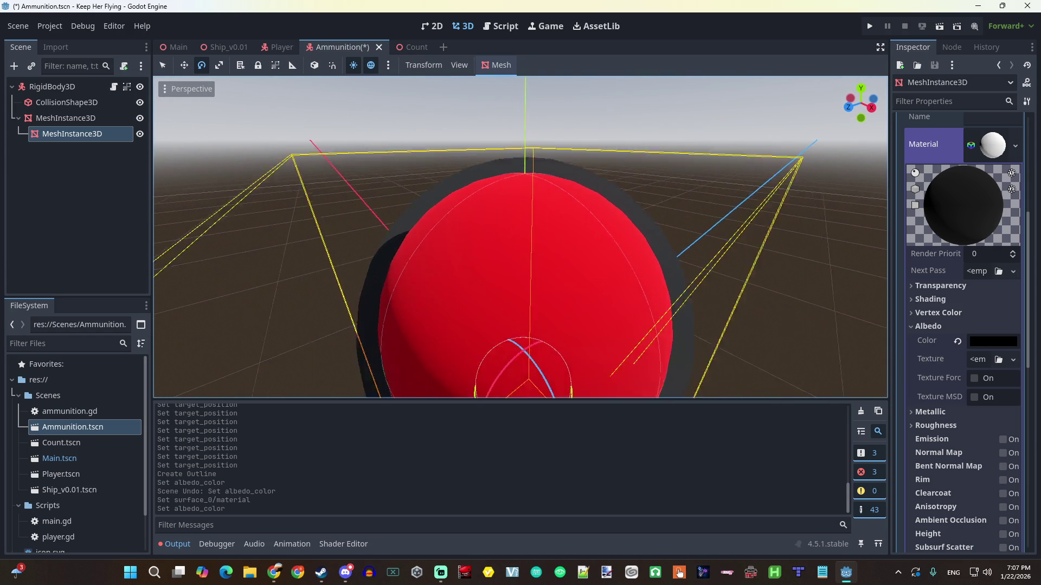
pyautogui.scroll(4, 520, 239)
pyautogui.moveTo(520, 239)
pyautogui.mouseDown()
pyautogui.moveTo(570, 250)
pyautogui.moveTo(542, 233)
pyautogui.moveTo(586, 223)
pyautogui.moveTo(521, 216)
pyautogui.moveTo(523, 195)
pyautogui.moveTo(526, 211)
pyautogui.mouseUp()
pyautogui.scroll(-3, 520, 238)
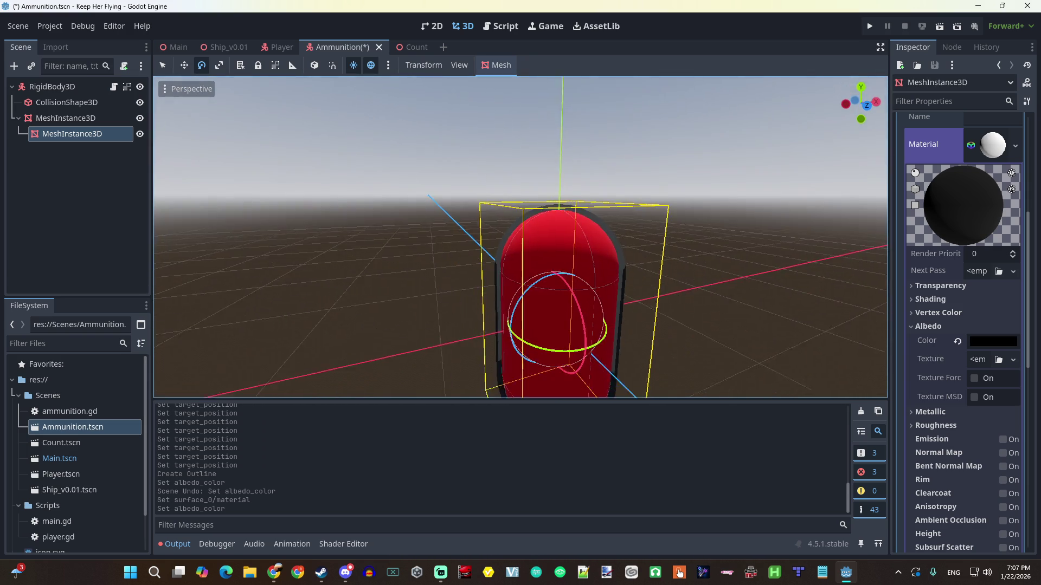
pyautogui.scroll(2, 634, 280)
pyautogui.moveTo(633, 293); pyautogui.dragTo(633, 279)
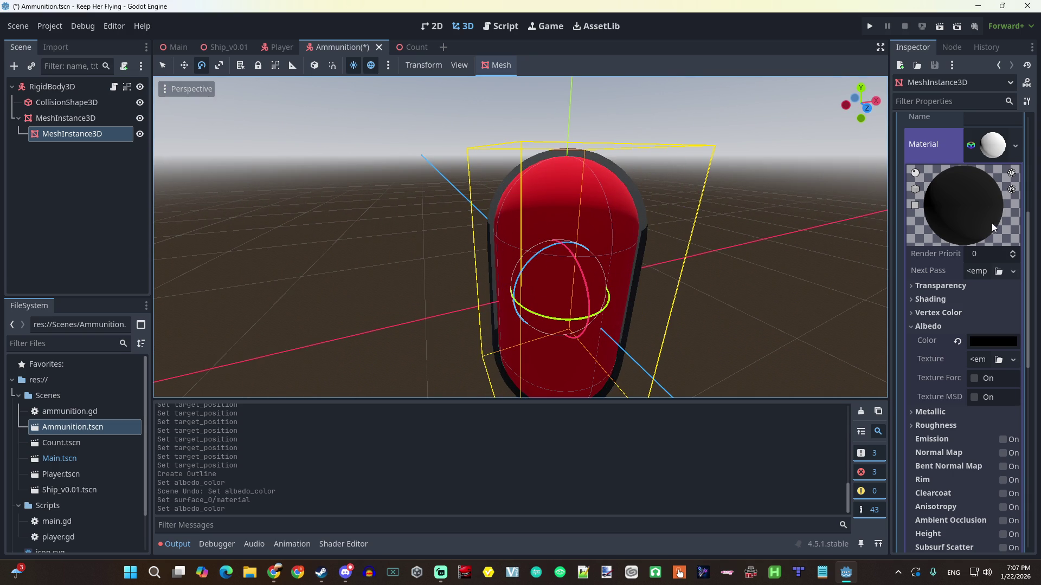
pyautogui.click(971, 361)
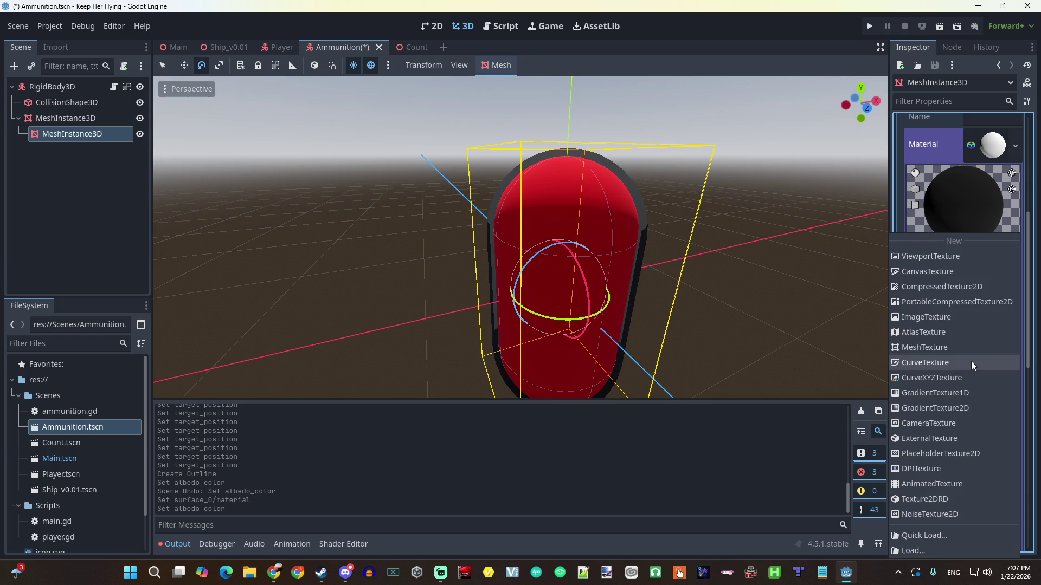
# - Leave the texture options off and revert the outline material's albedo colour to white
pyautogui.click(918, 222)
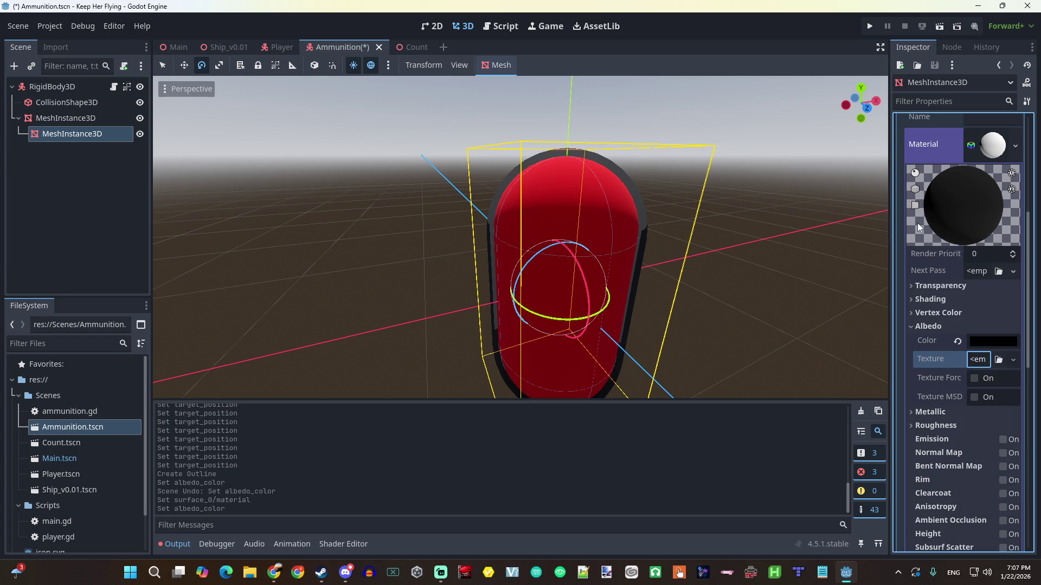
pyautogui.click(973, 381)
pyautogui.click(978, 397)
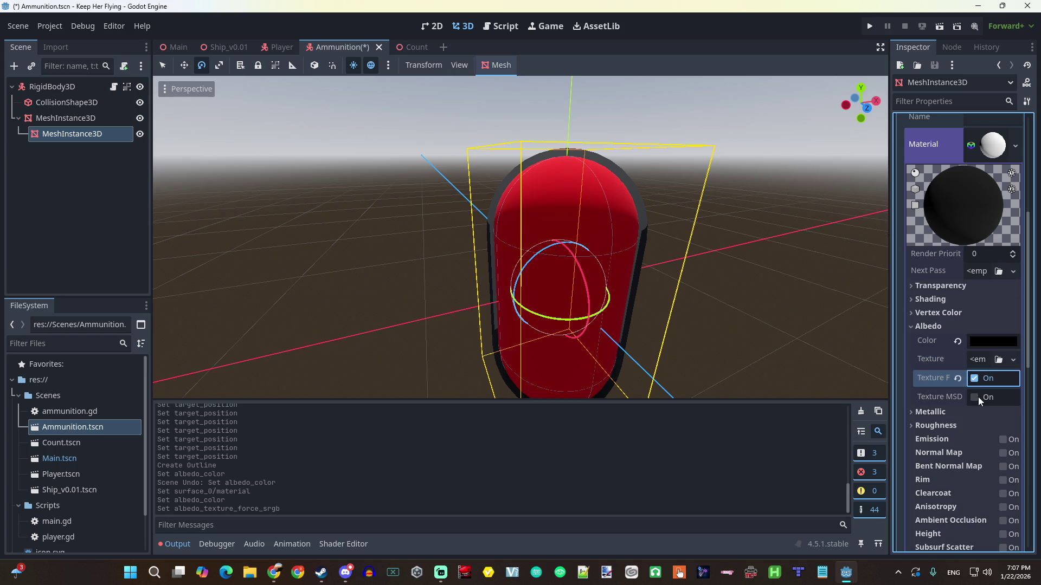
pyautogui.click(978, 397)
pyautogui.click(973, 382)
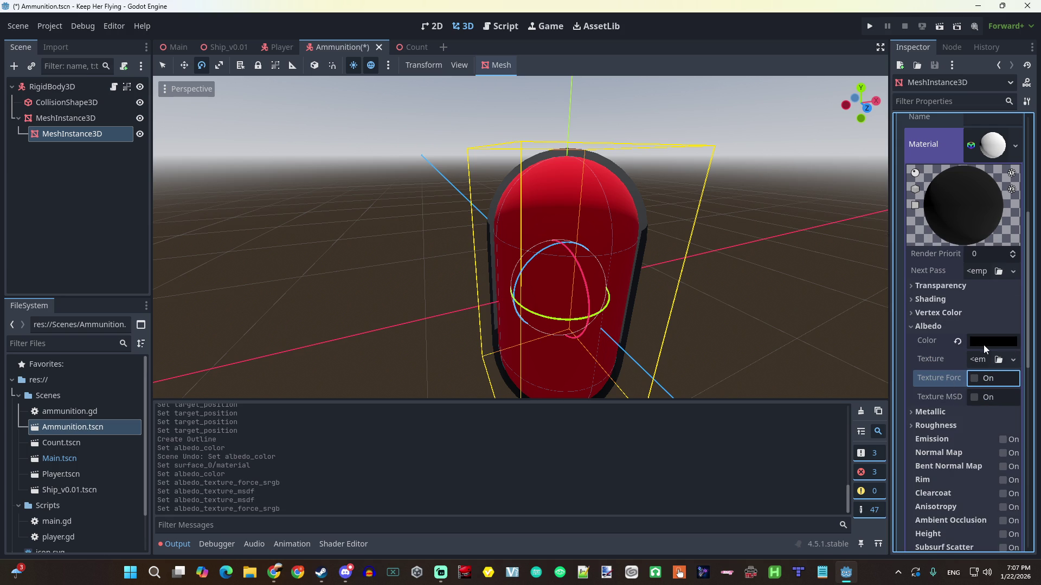
pyautogui.click(958, 342)
pyautogui.click(935, 327)
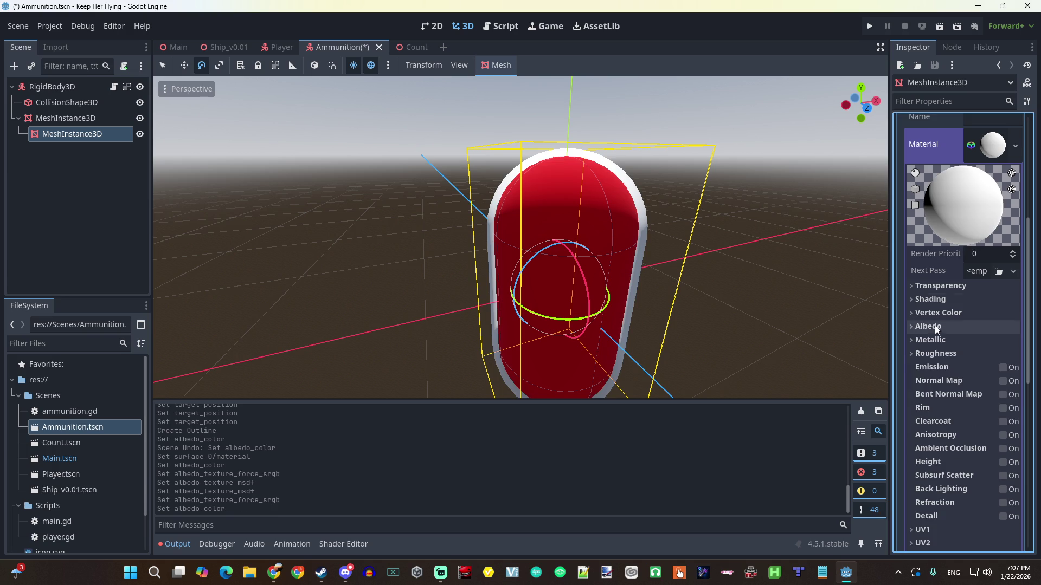
pyautogui.click(992, 149)
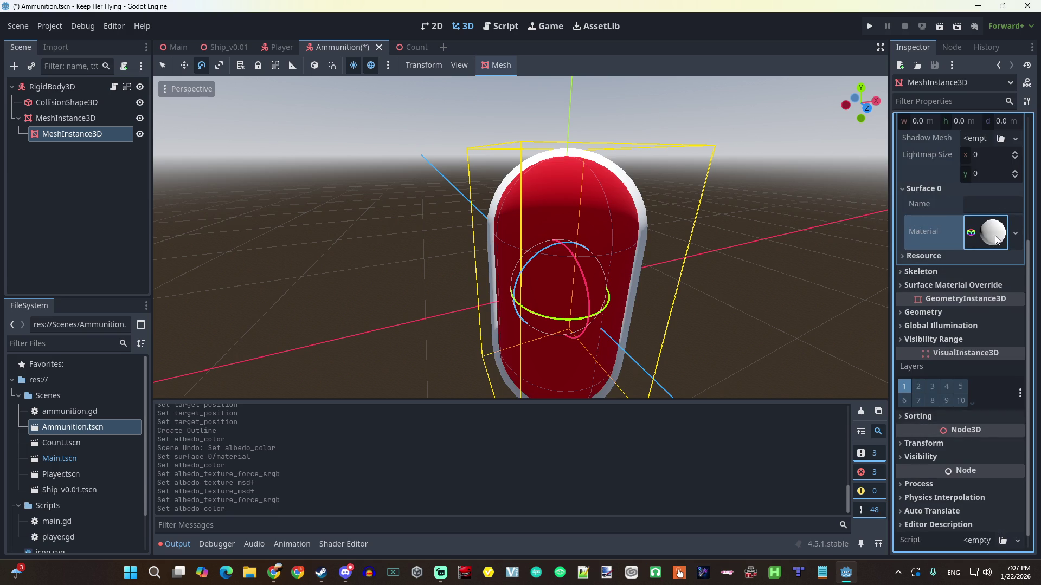
# - Check the Surface 0 material options without changes, then return to the tutorial video
pyautogui.click(1015, 238)
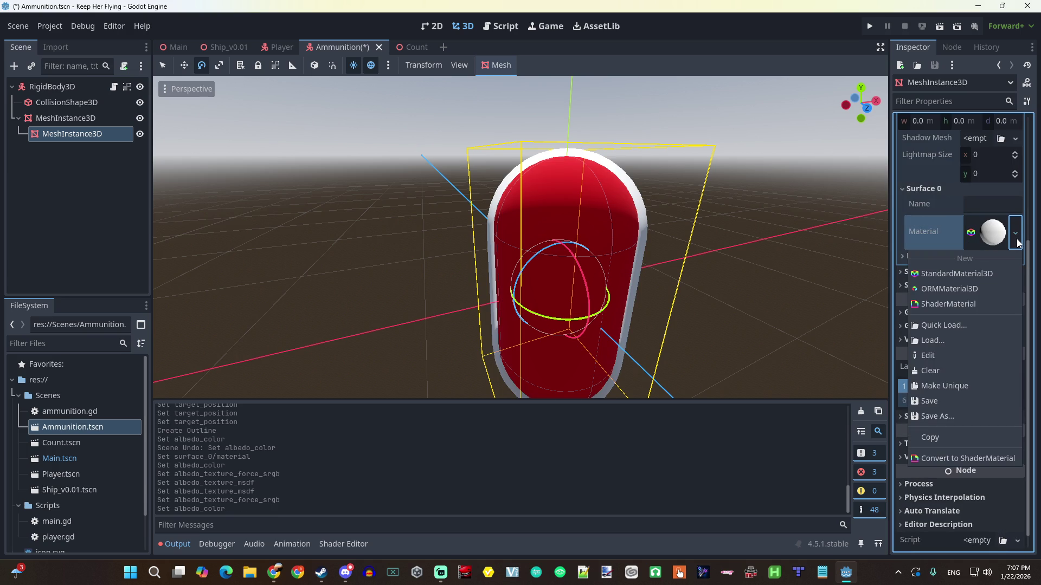
pyautogui.click(1016, 242)
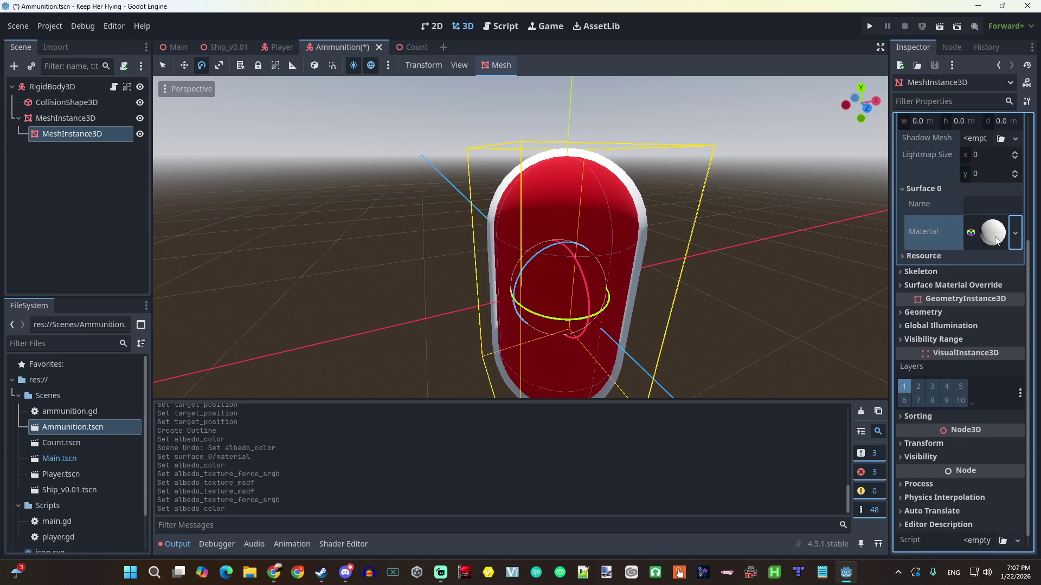
pyautogui.rightClick(995, 237)
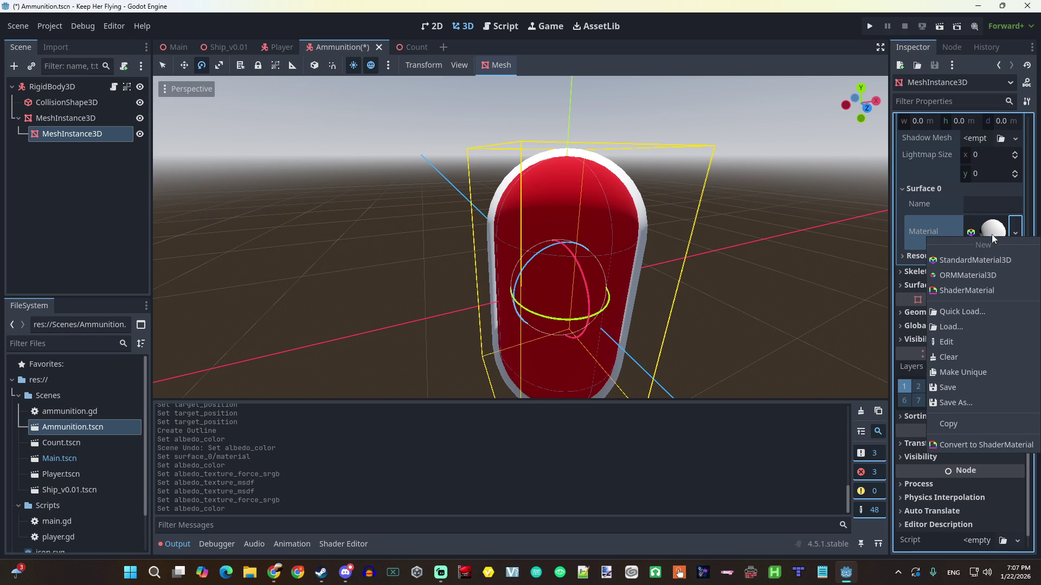
pyautogui.click(935, 221)
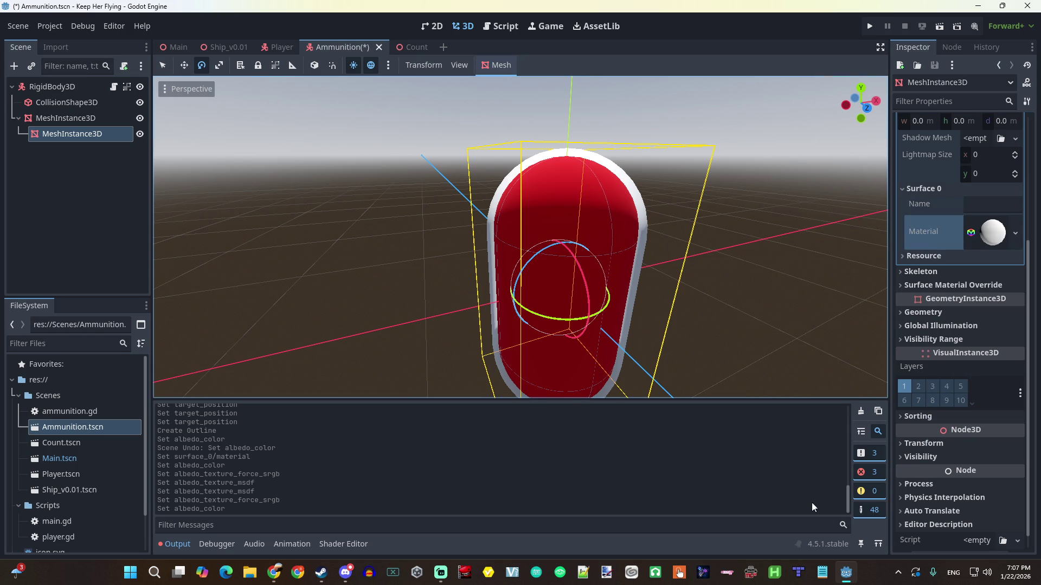
pyautogui.hotkey('alt', 'Tab')
pyautogui.click(499, 271)
pyautogui.press('Left')
pyautogui.press('Left')
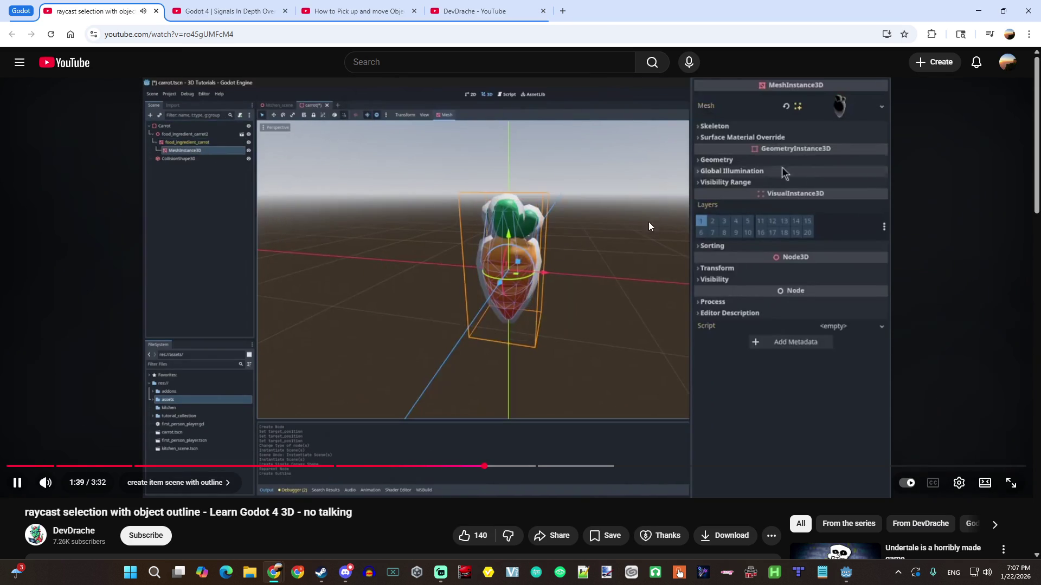
pyautogui.click(569, 233)
pyautogui.click(689, 173)
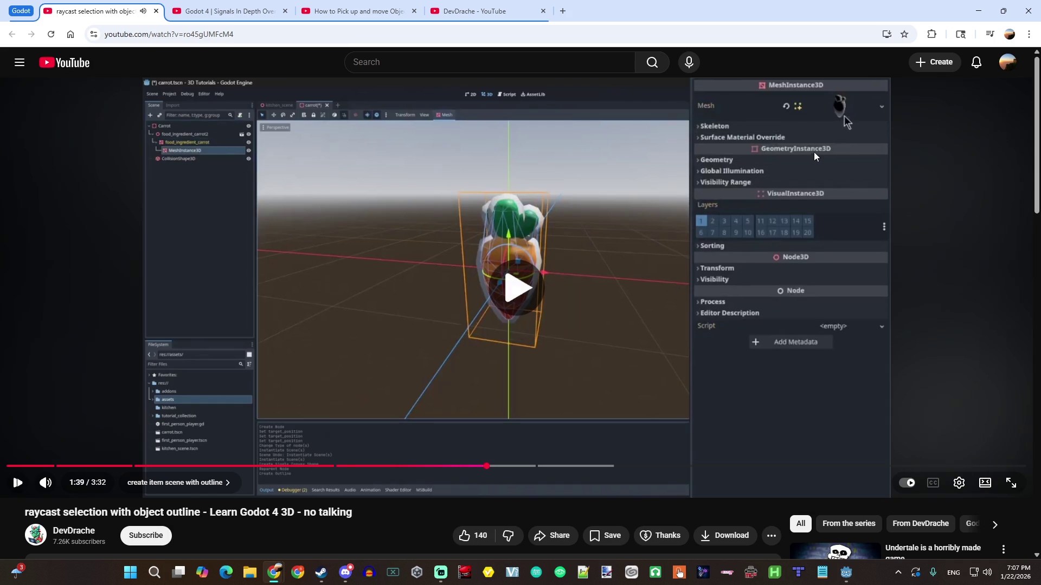
pyautogui.click(776, 144)
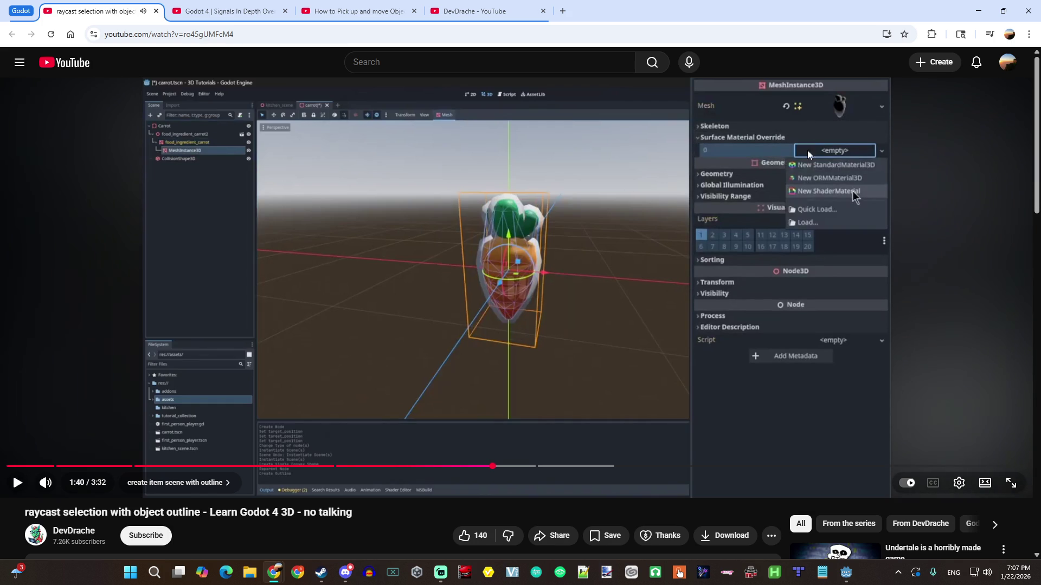
pyautogui.hotkey('alt', 'Tab')
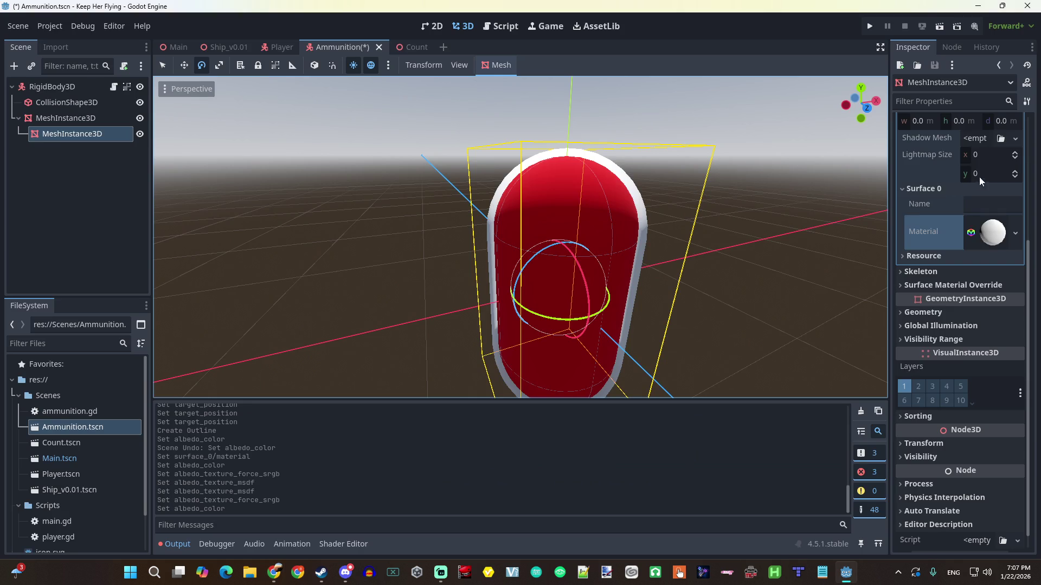
# - On the child outline mesh, open new-material choices for Surface Material Override slot 0
pyautogui.click(982, 226)
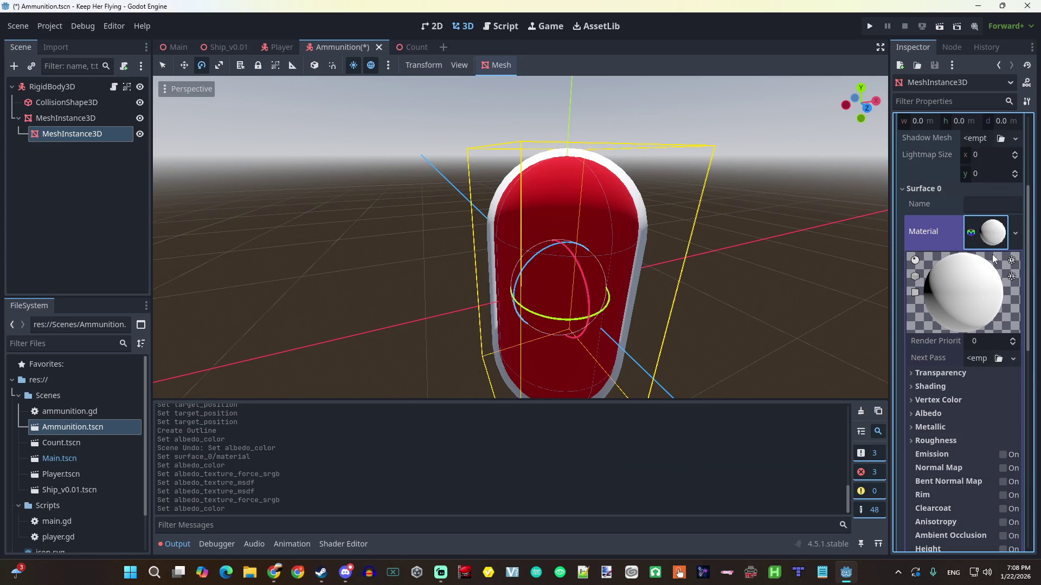
pyautogui.click(991, 233)
pyautogui.click(86, 120)
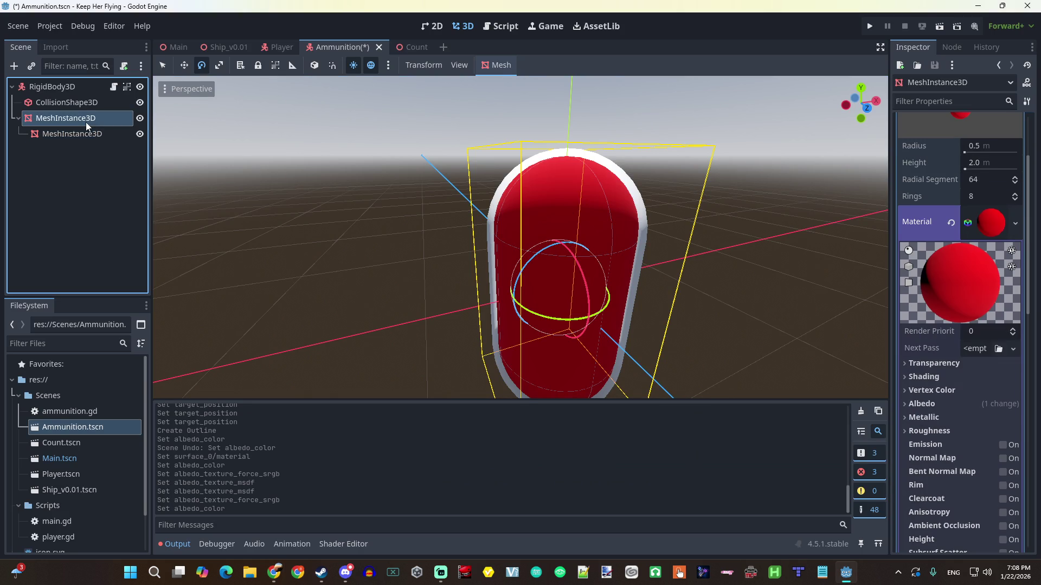
pyautogui.click(92, 135)
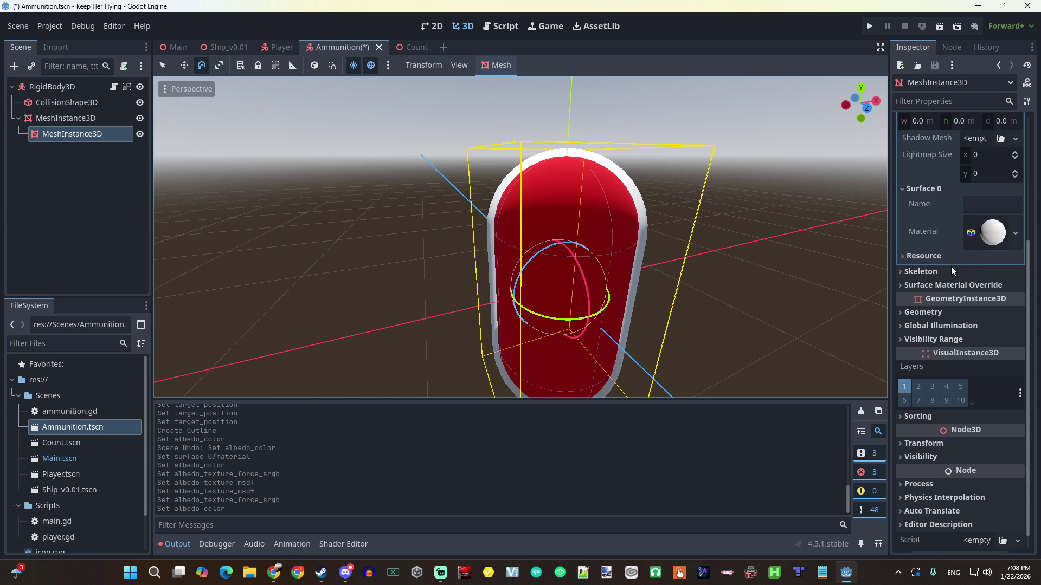
pyautogui.click(933, 285)
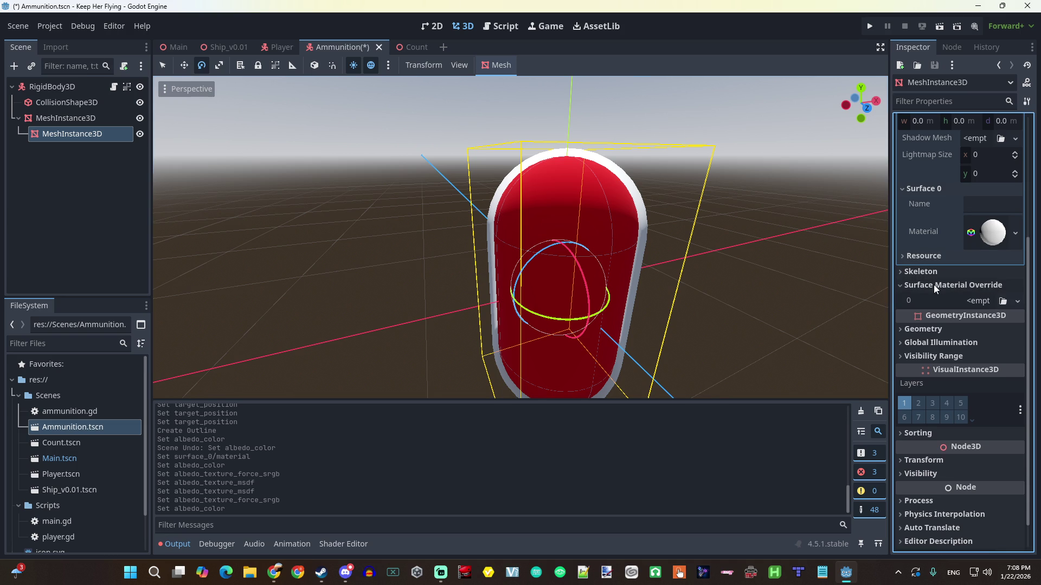
pyautogui.click(977, 302)
# - Briefly check the tutorial video, then reopen the slot 0 material choices
pyautogui.hotkey('alt', 'Tab')
pyautogui.click(616, 314)
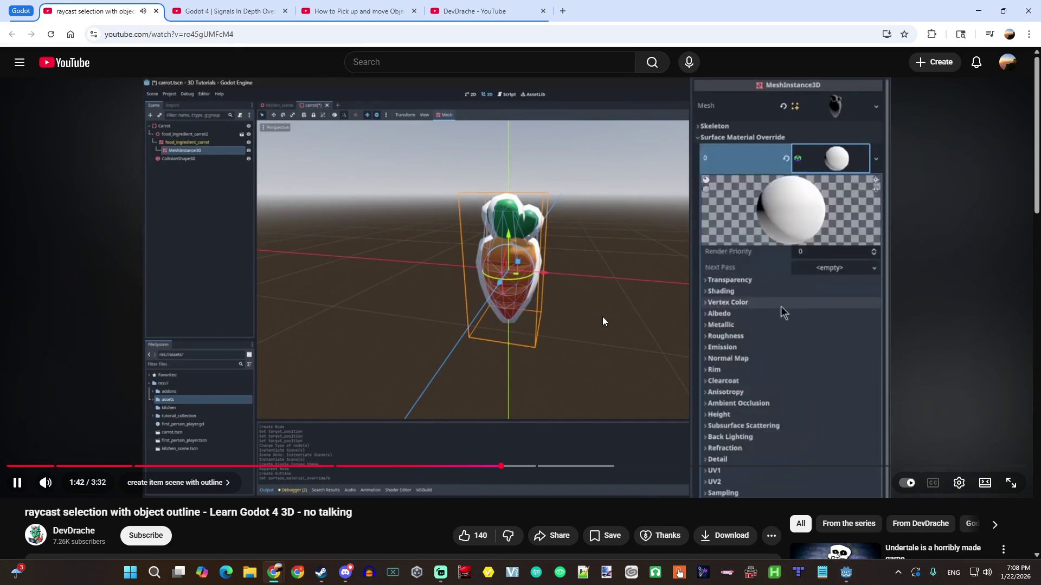
pyautogui.click(603, 317)
pyautogui.hotkey('alt', 'Tab')
pyautogui.click(986, 303)
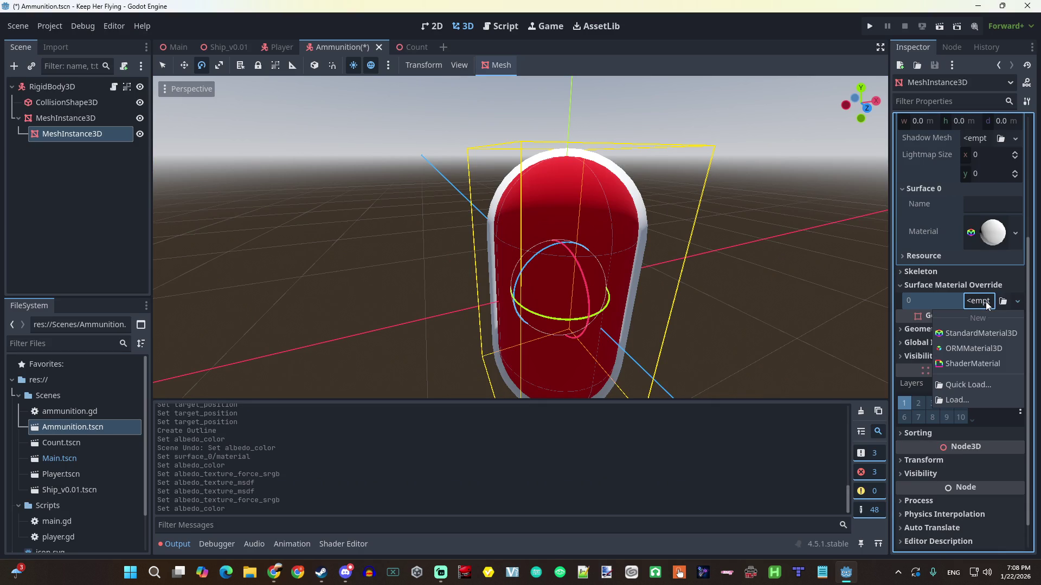
# - Assign a new StandardMaterial3D with black (000000) albedo to override slot 0
pyautogui.click(972, 333)
pyautogui.click(1000, 311)
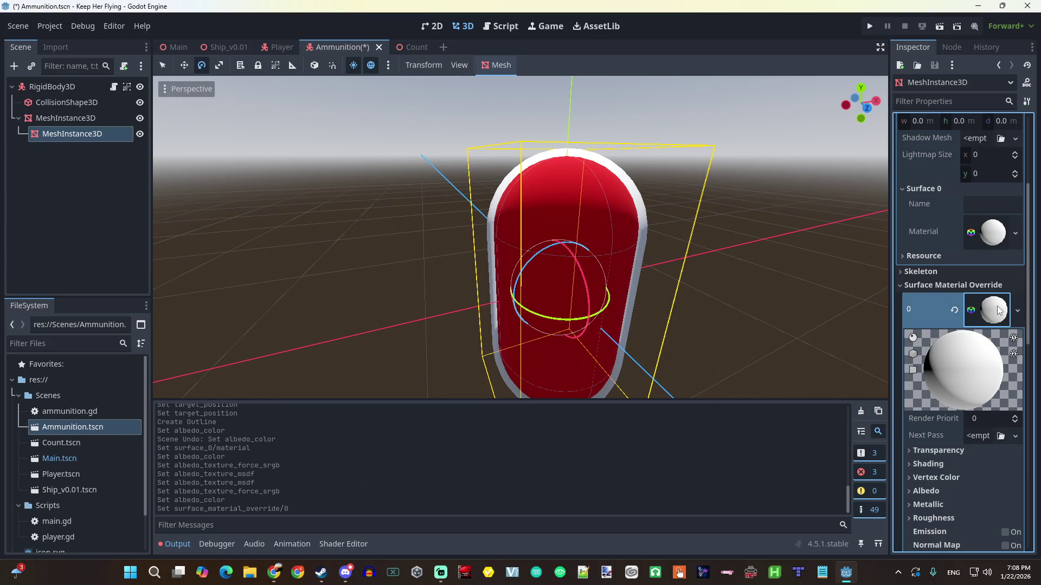
pyautogui.scroll(-3, 980, 383)
pyautogui.click(926, 328)
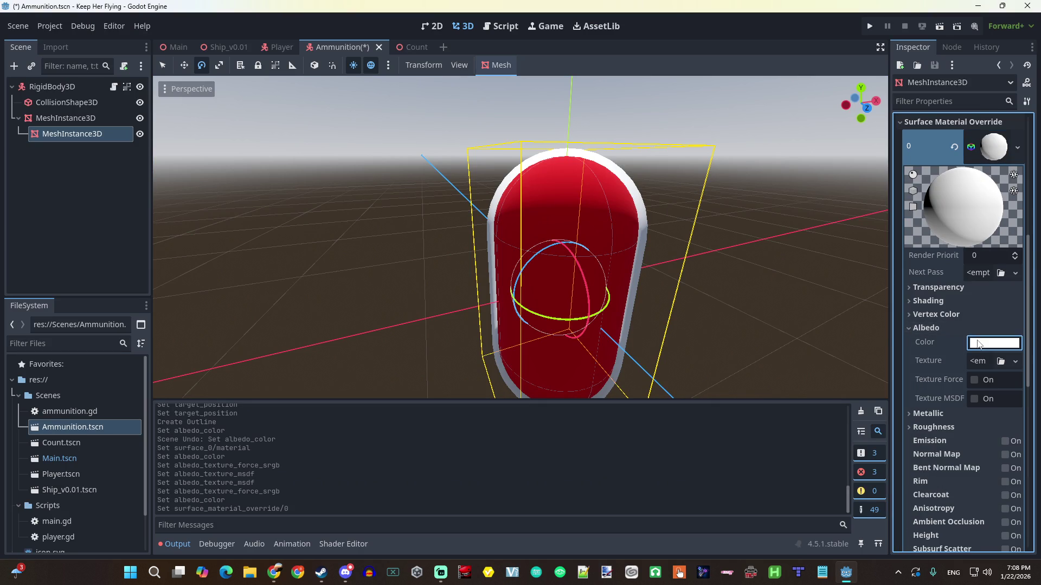
pyautogui.click(994, 343)
pyautogui.moveTo(1024, 142); pyautogui.dragTo(1030, 157)
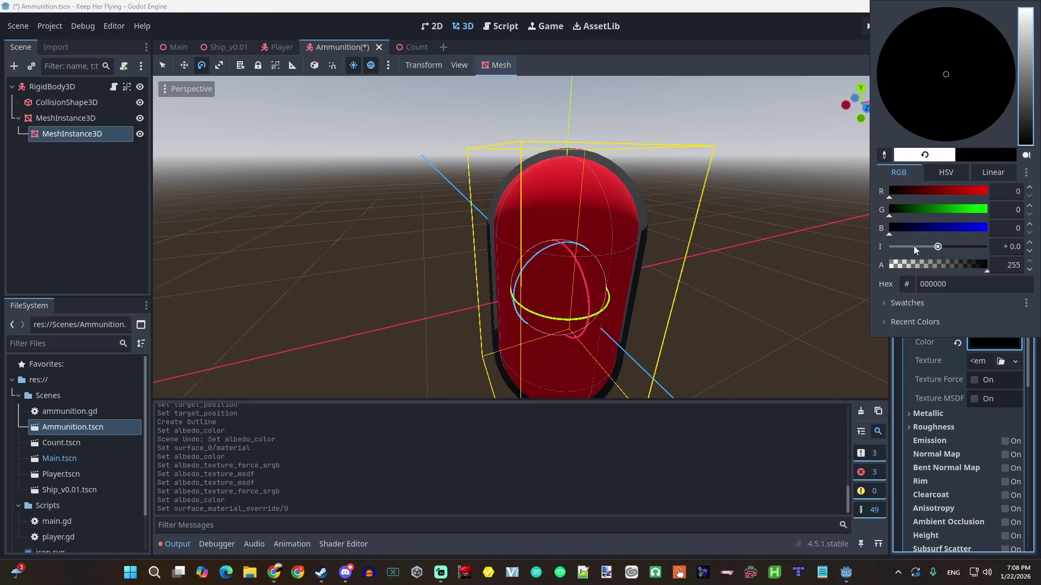
pyautogui.click(587, 353)
pyautogui.hotkey('alt', 'Tab')
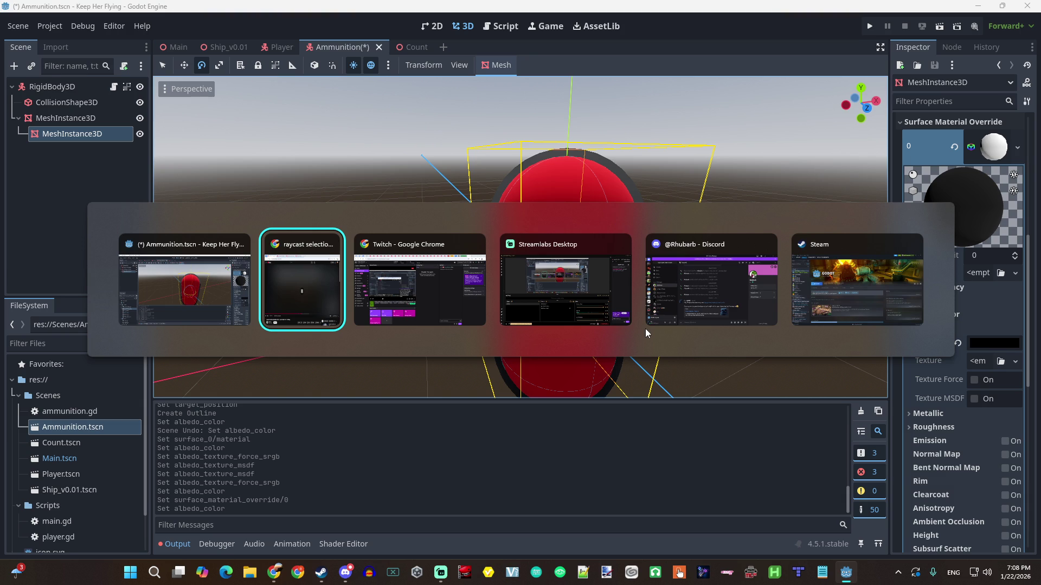
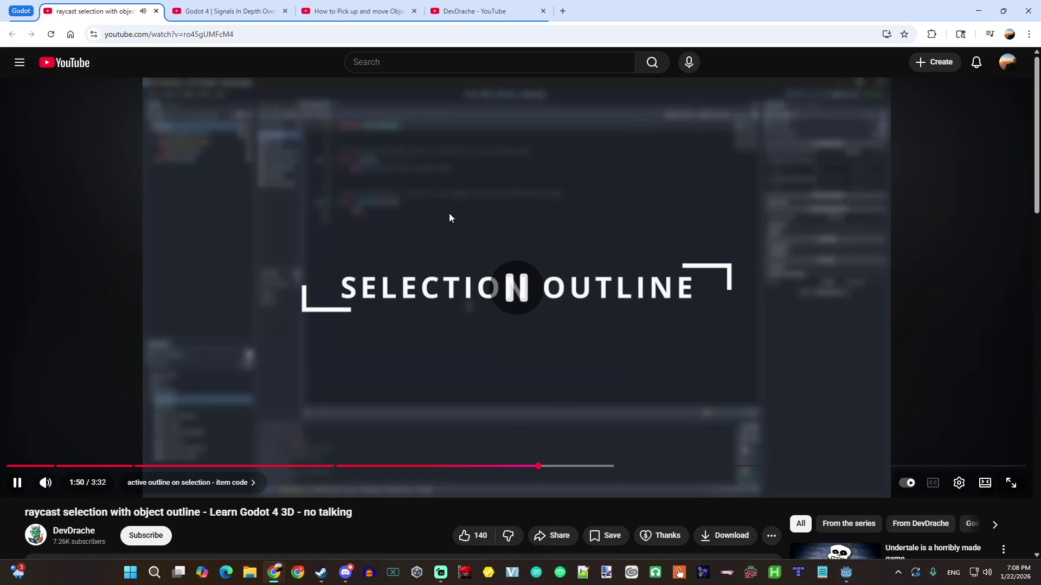
# - Save the Ammunition.tscn scene and select the RigidBody3D root node
pyautogui.click(540, 263)
pyautogui.hotkey('alt', 'Tab')
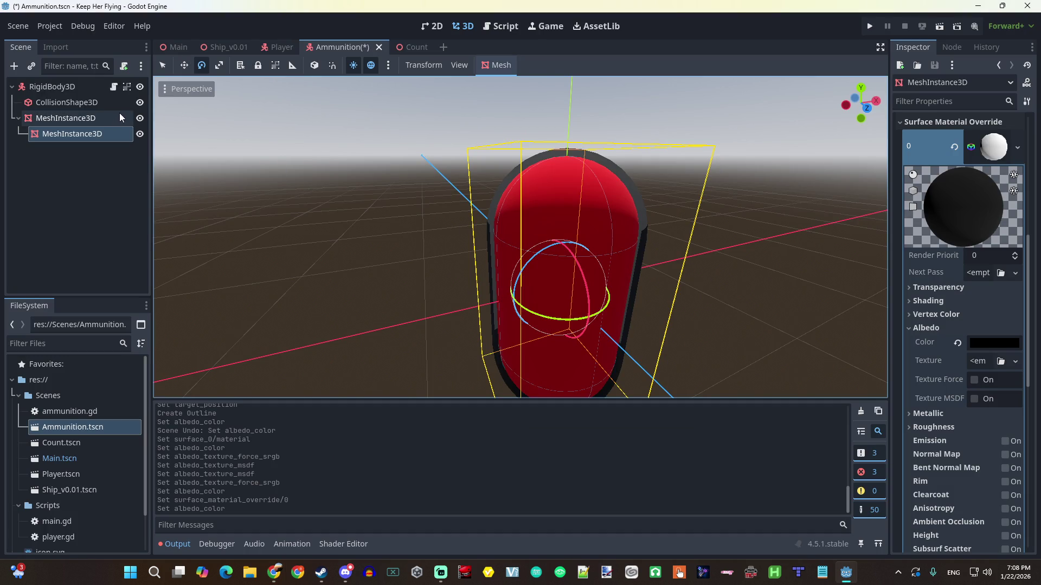
pyautogui.hotkey('ctrl', 's')
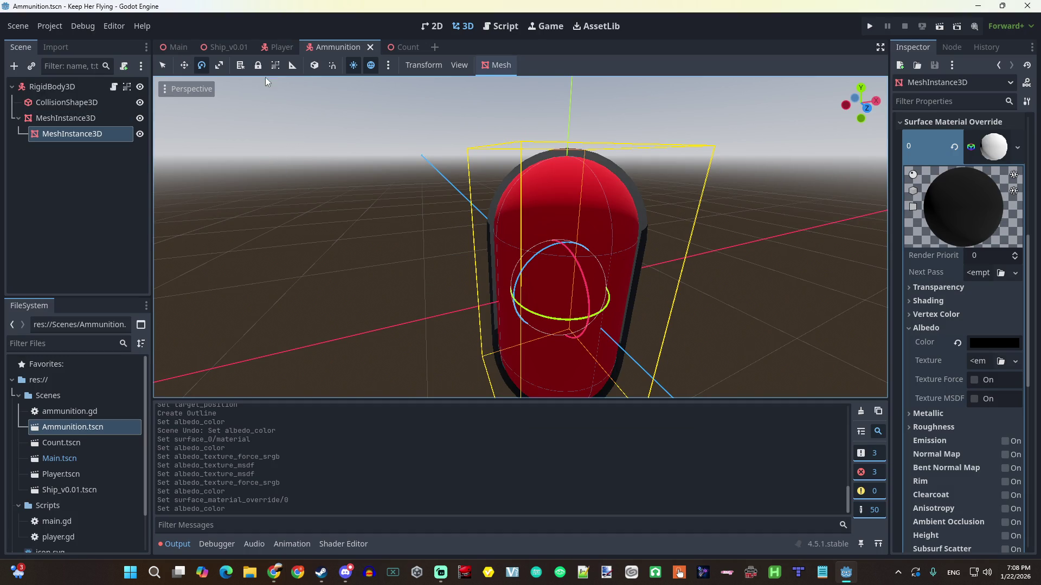
pyautogui.click(99, 85)
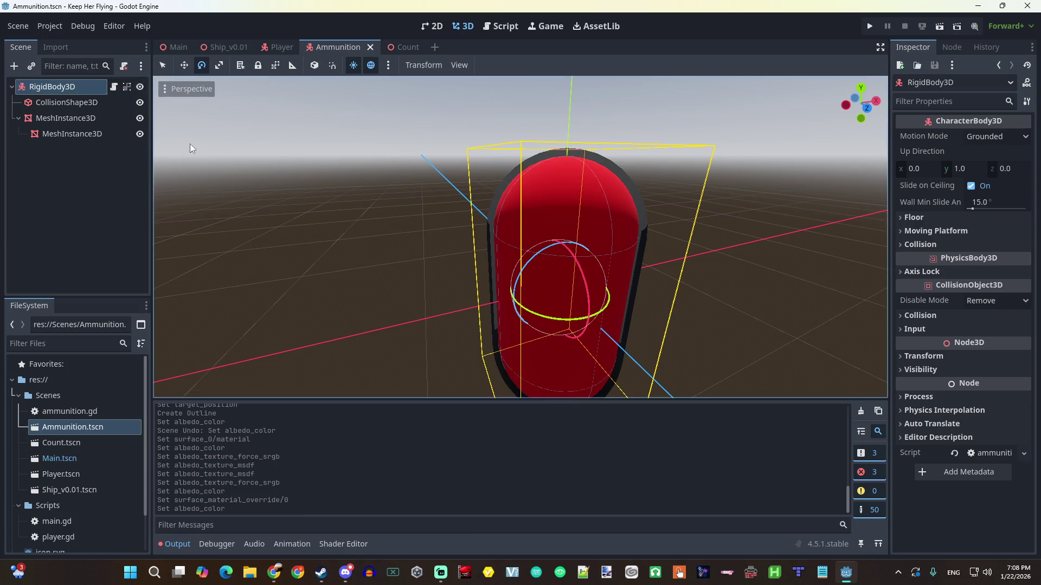
# - Recheck the tutorial, then open the root node's ammunition.gd script
pyautogui.hotkey('alt', 'Tab')
pyautogui.click(558, 262)
pyautogui.press('Left')
pyautogui.press('Left')
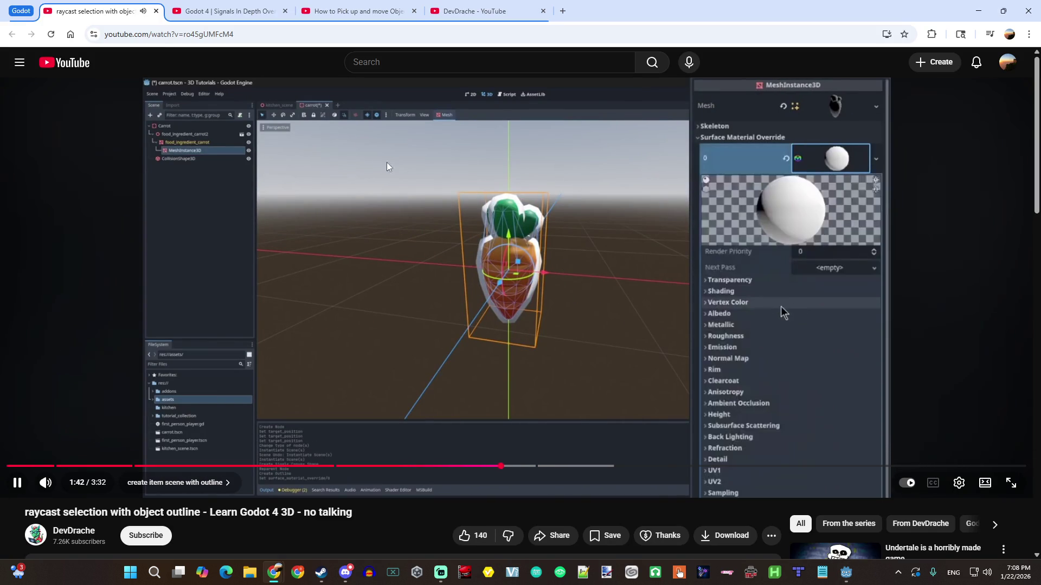
pyautogui.hotkey('alt', 'Tab')
pyautogui.click(115, 87)
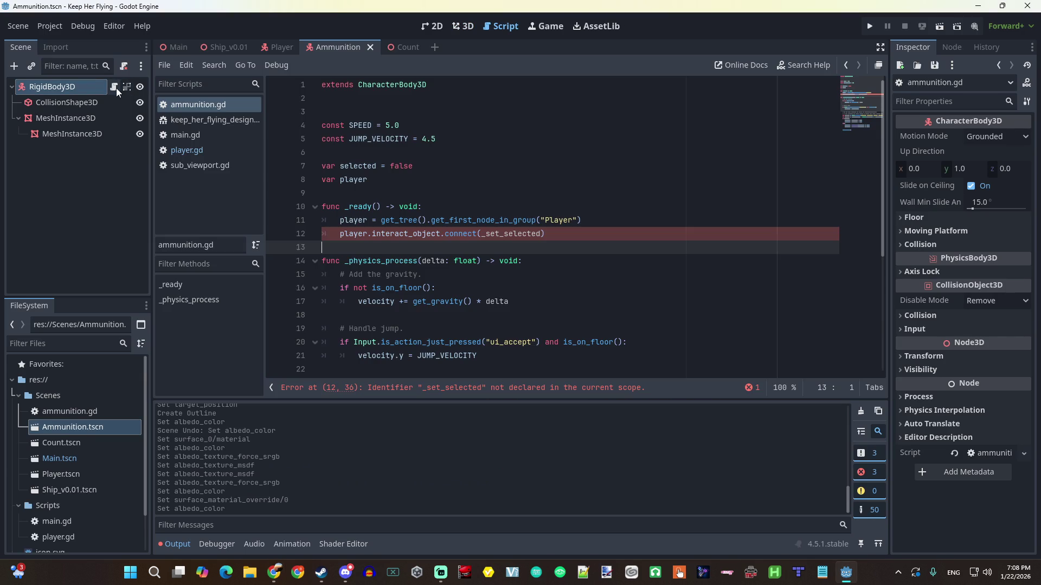
# - Play the tutorial to the selection-outline code at 1:58 and pause it
pyautogui.hotkey('alt', 'Tab')
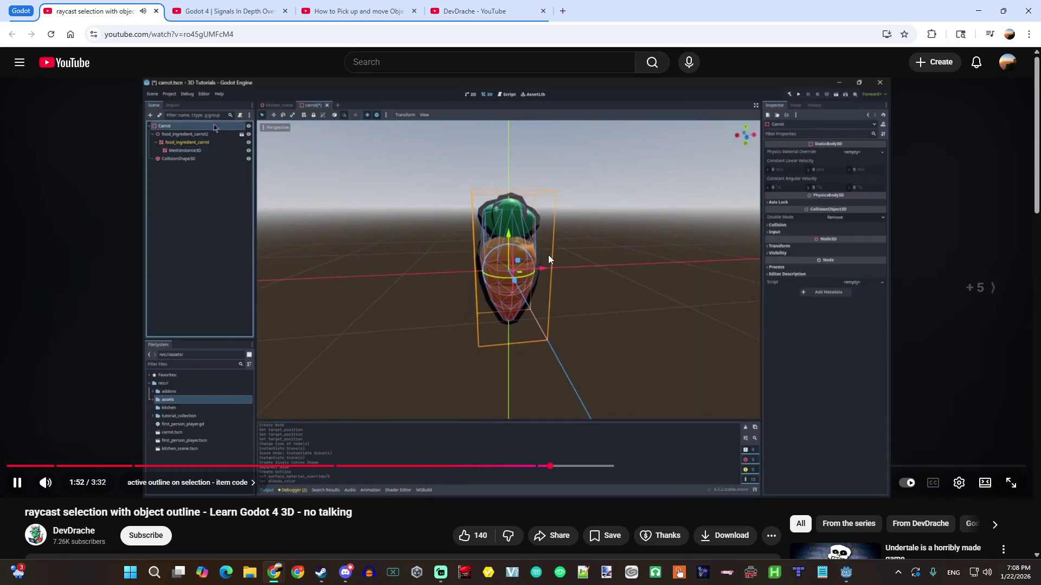
pyautogui.press('Right')
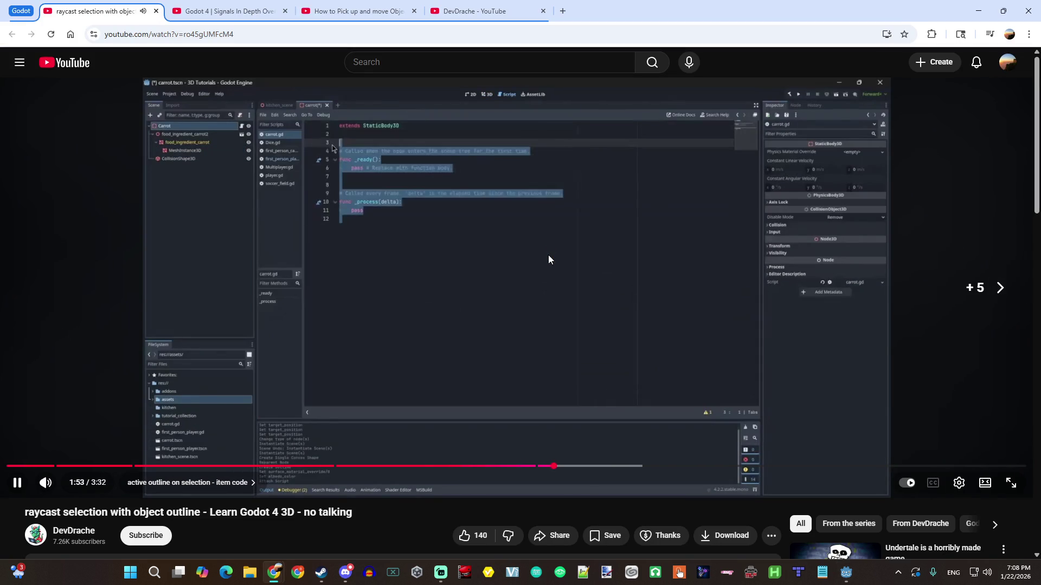
pyautogui.press('space')
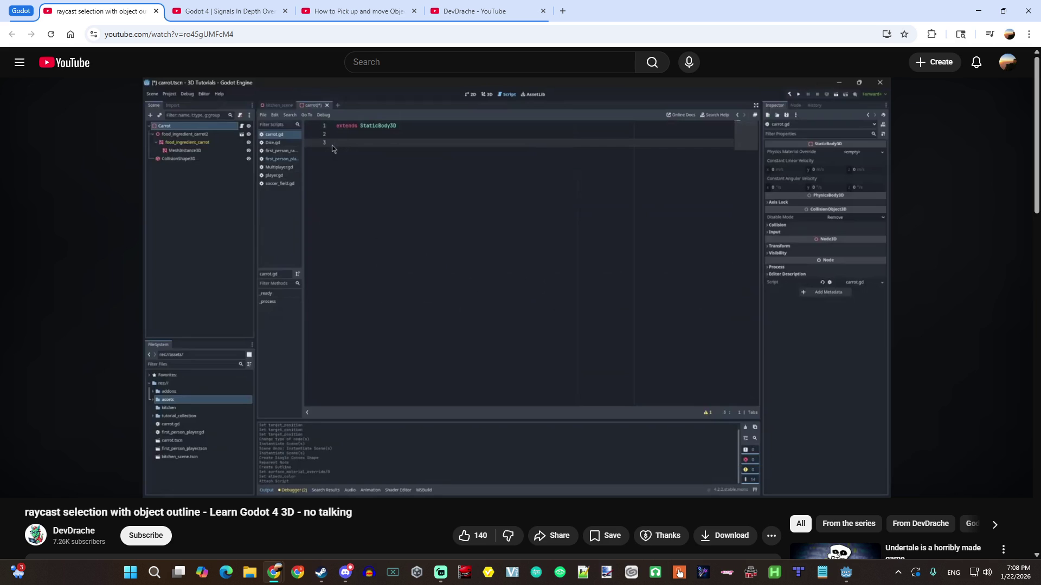
pyautogui.hotkey('alt', 'Tab')
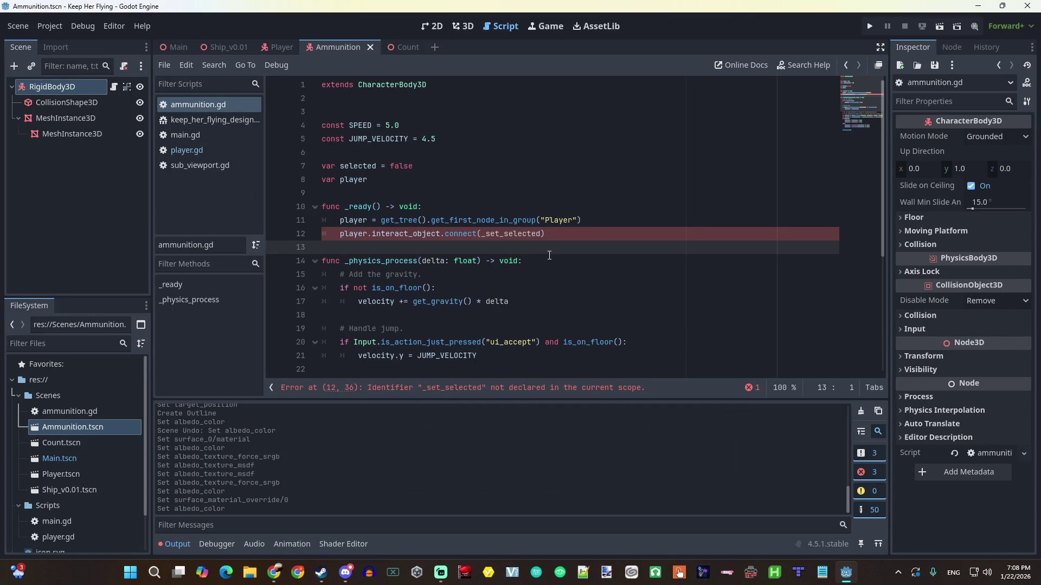
pyautogui.hotkey('alt', 'Tab')
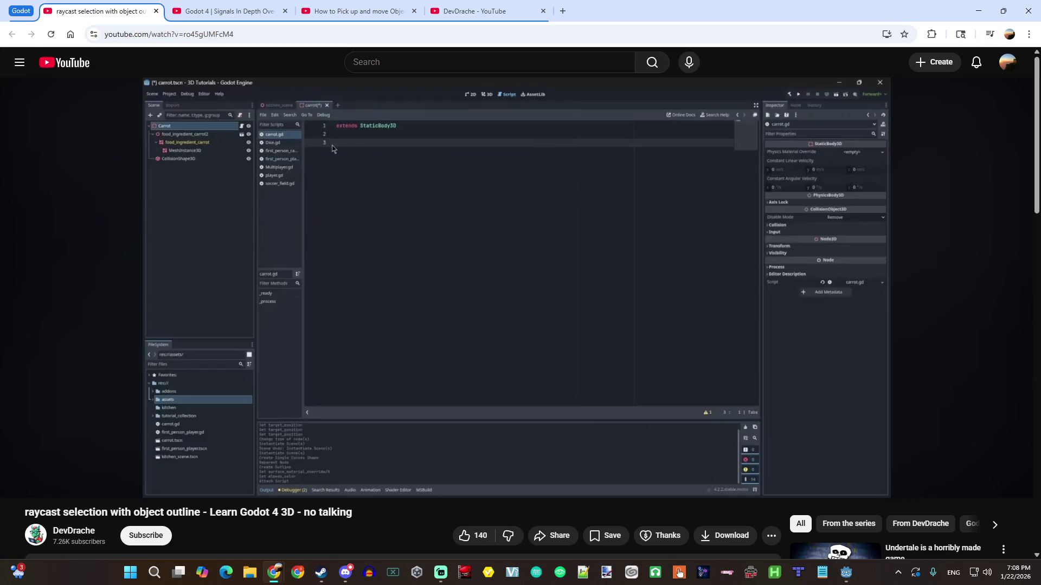
pyautogui.press('Left')
pyautogui.press('space')
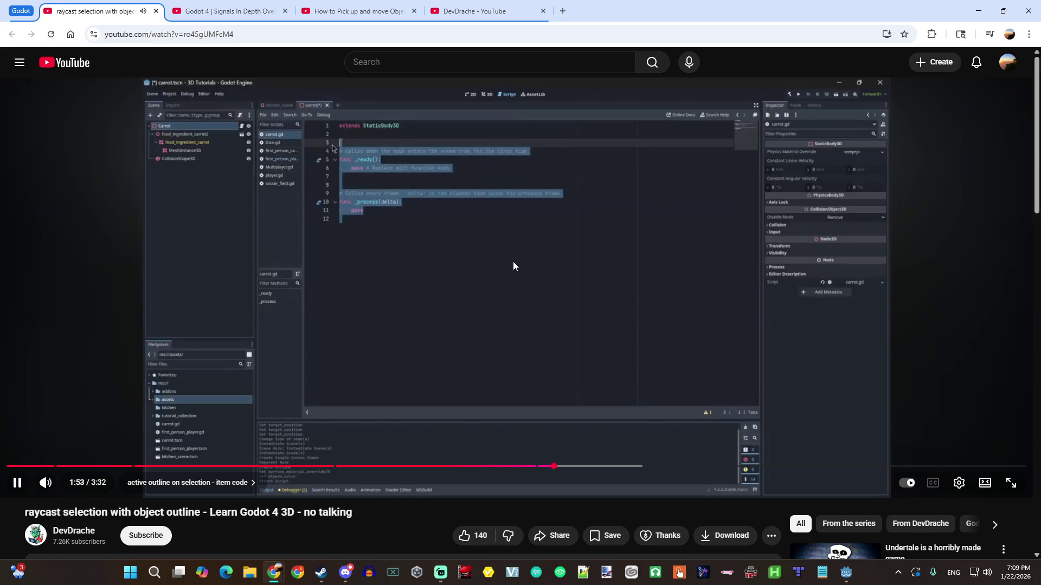
pyautogui.press('Left')
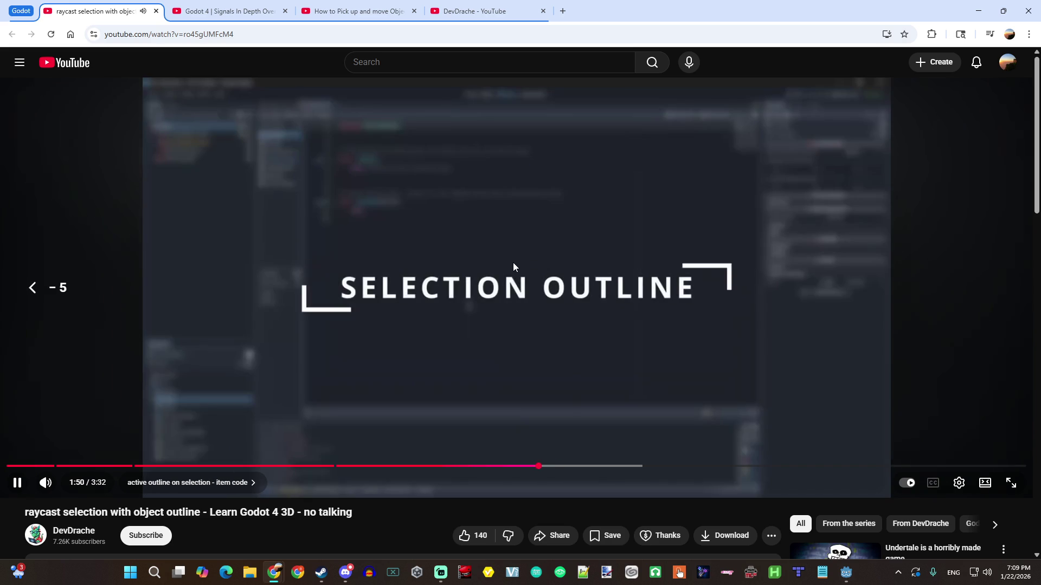
pyautogui.press('space')
pyautogui.press('space')
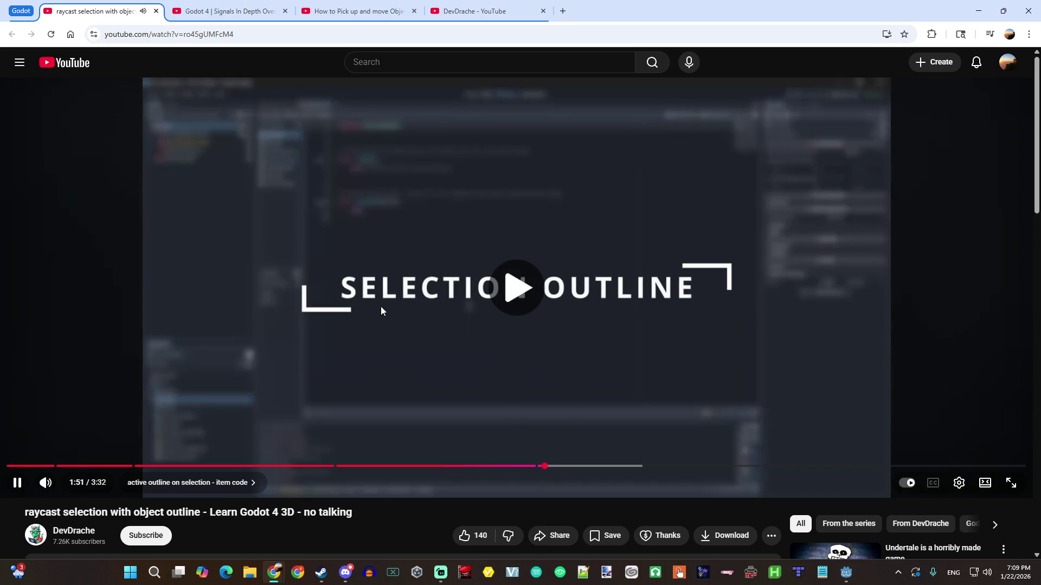
pyautogui.doubleClick(382, 308)
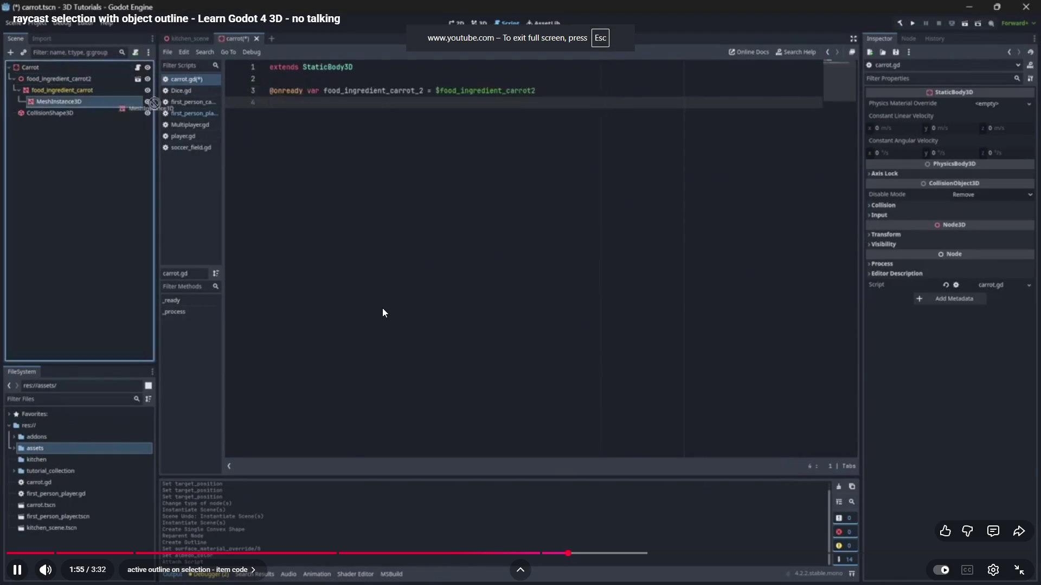
pyautogui.doubleClick(382, 308)
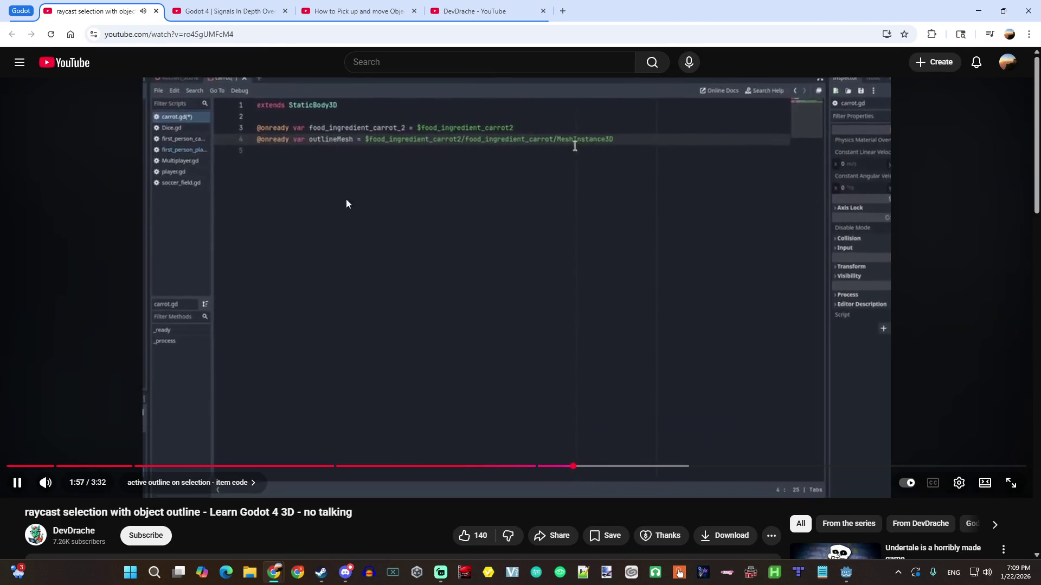
pyautogui.click(372, 198)
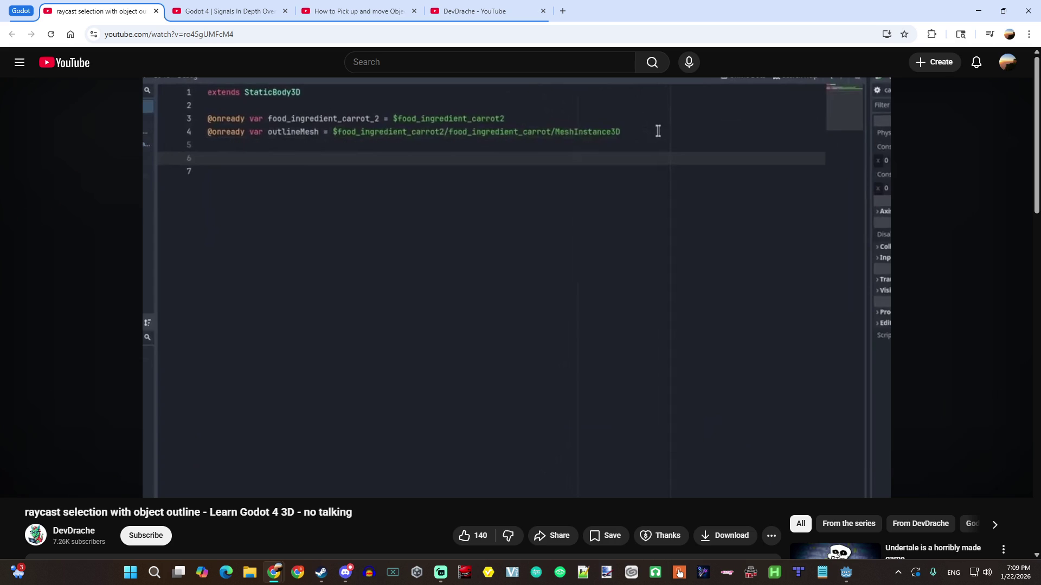
# - Return to ammunition.gd with the caret on line 2
pyautogui.hotkey('alt', 'Tab')
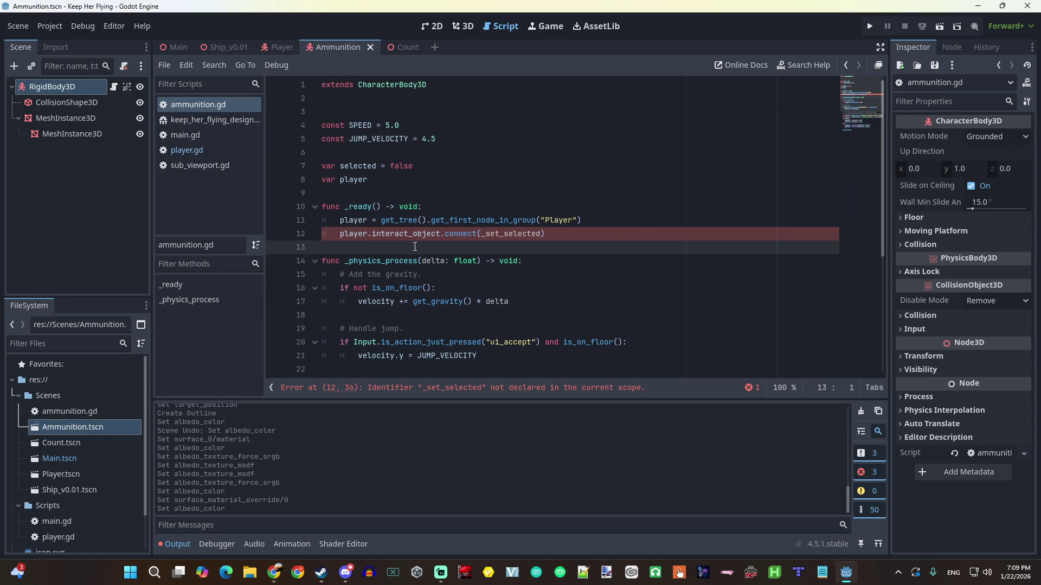
pyautogui.hotkey('alt', 'Tab')
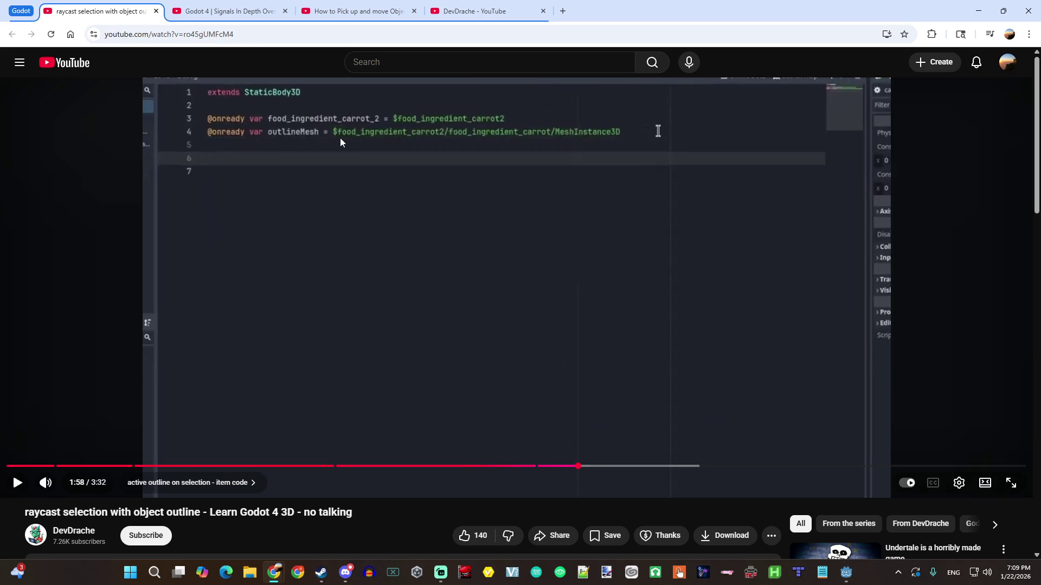
pyautogui.hotkey('alt', 'Tab')
pyautogui.click(365, 104)
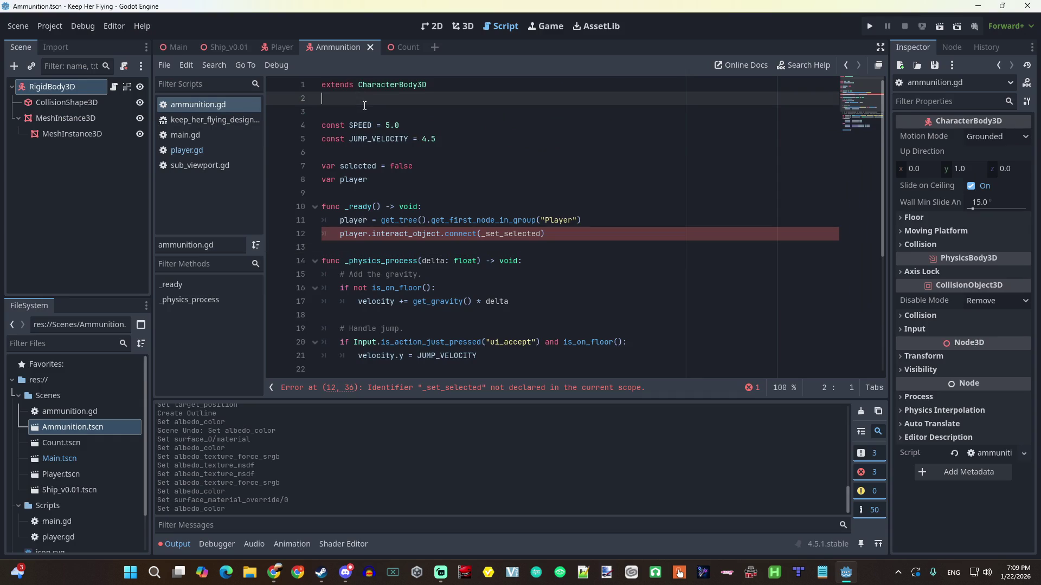
pyautogui.press('Return')
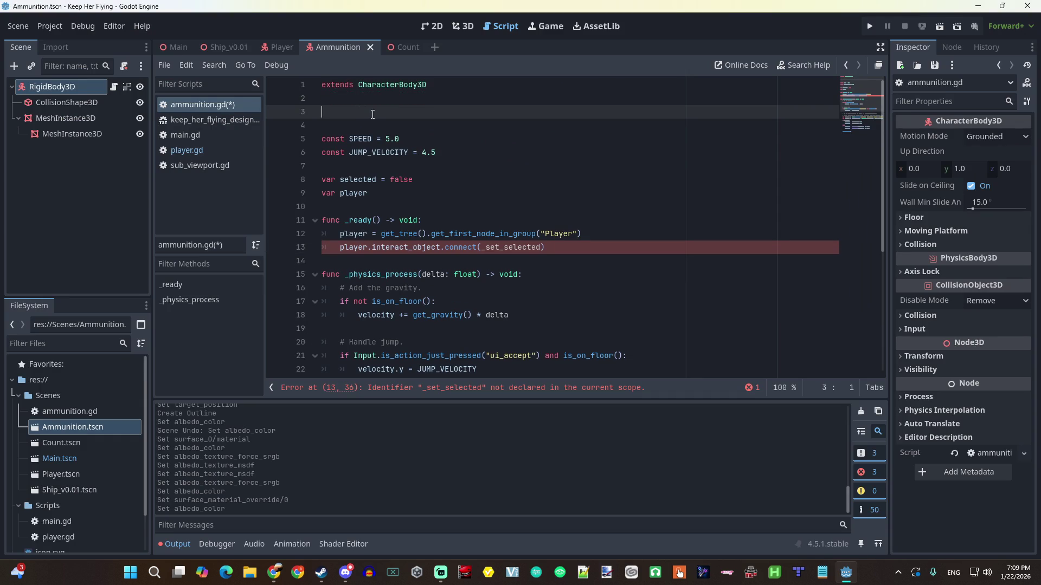
pyautogui.write('@on')
pyautogui.press('Return')
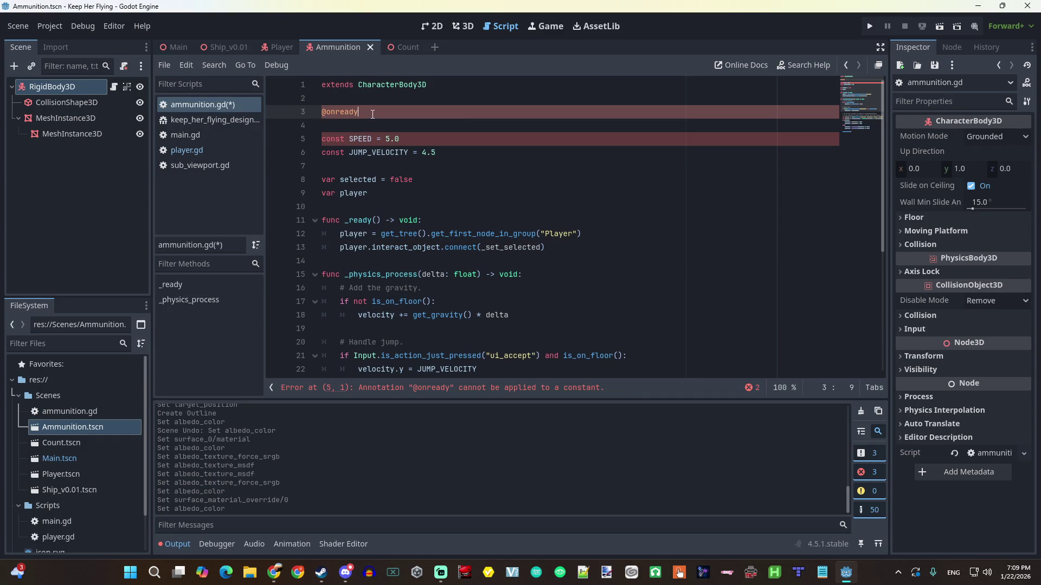
pyautogui.write('mmunition =')
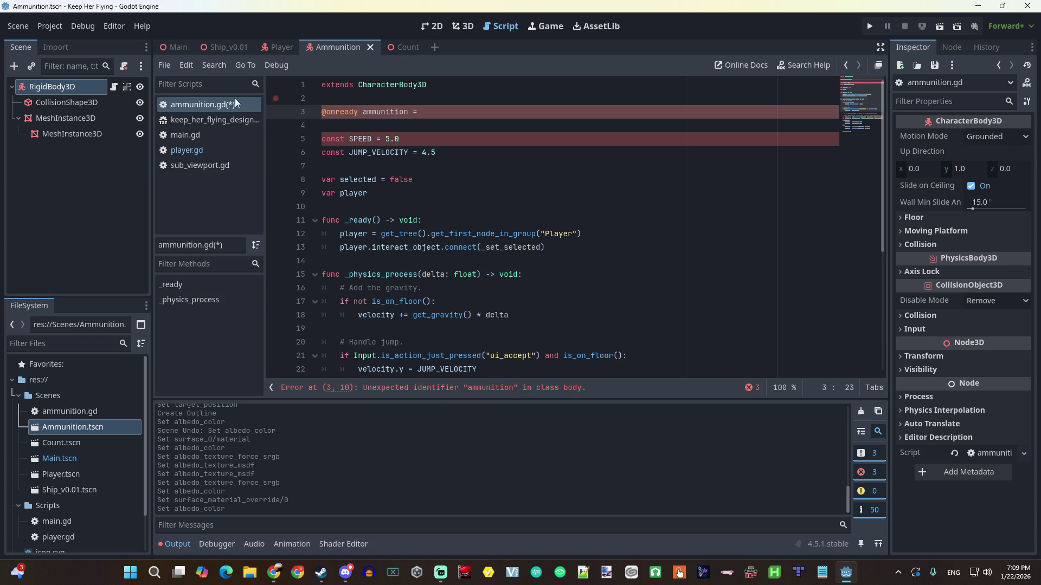
# - Rewind and replay the tutorial to check how the ammunition variable is declared
pyautogui.hotkey('alt', 'Tab')
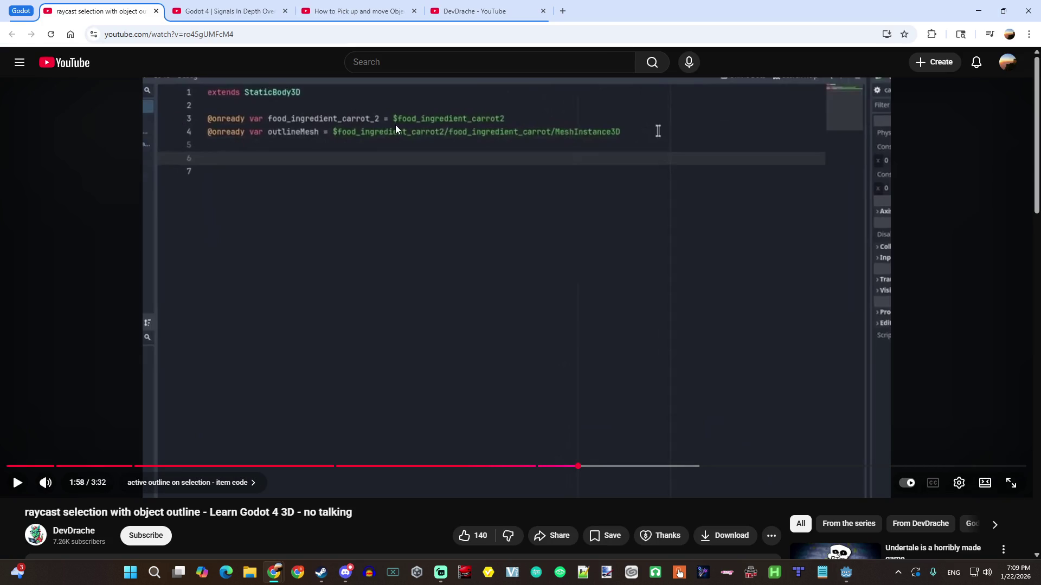
pyautogui.hotkey('alt', 'Tab')
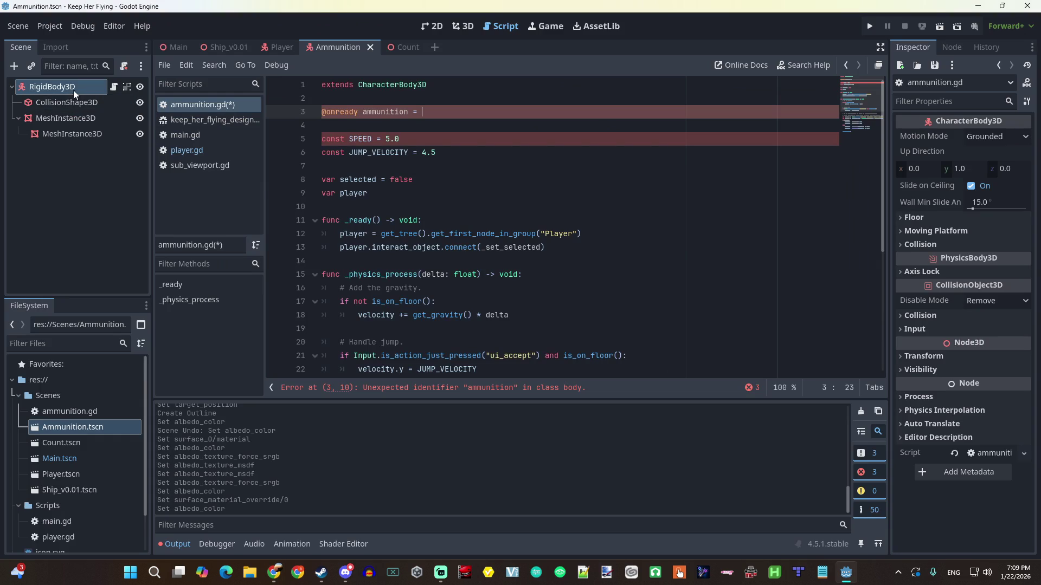
pyautogui.hotkey('alt', 'Tab')
pyautogui.press('space')
pyautogui.press('Left')
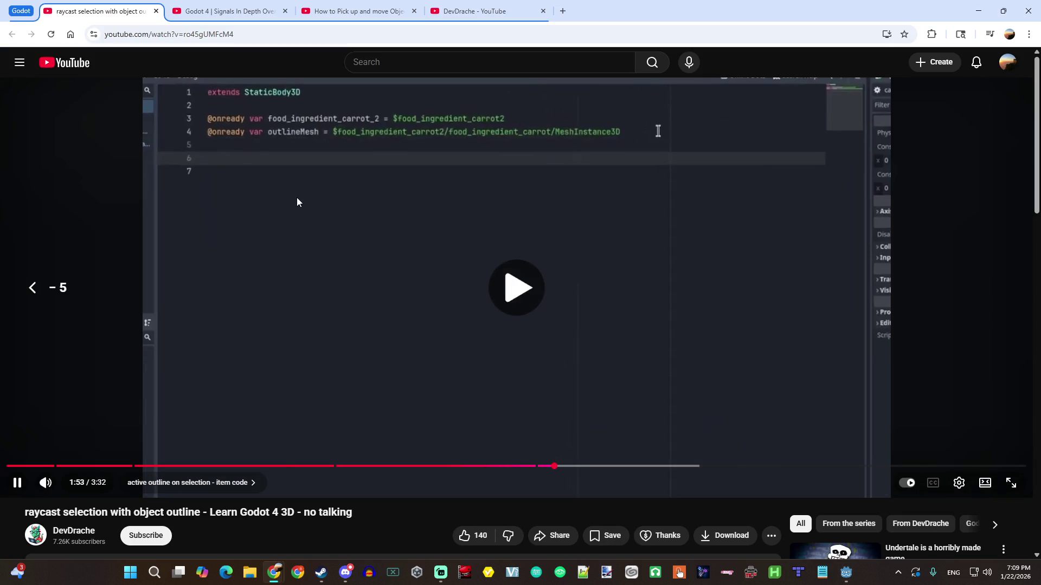
pyautogui.press('space')
pyautogui.press('space')
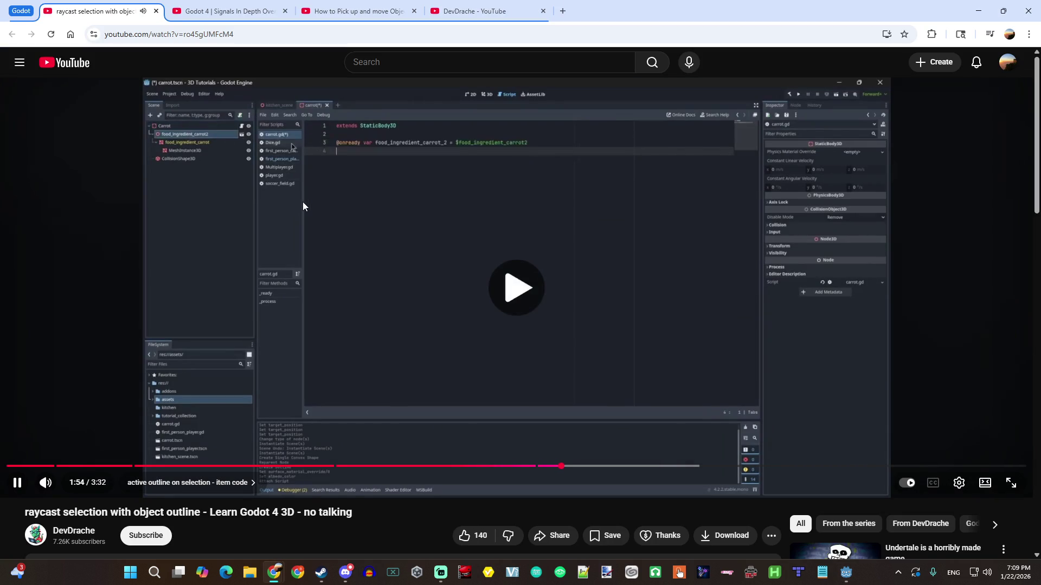
pyautogui.press('space')
pyautogui.press('space')
pyautogui.press('space')
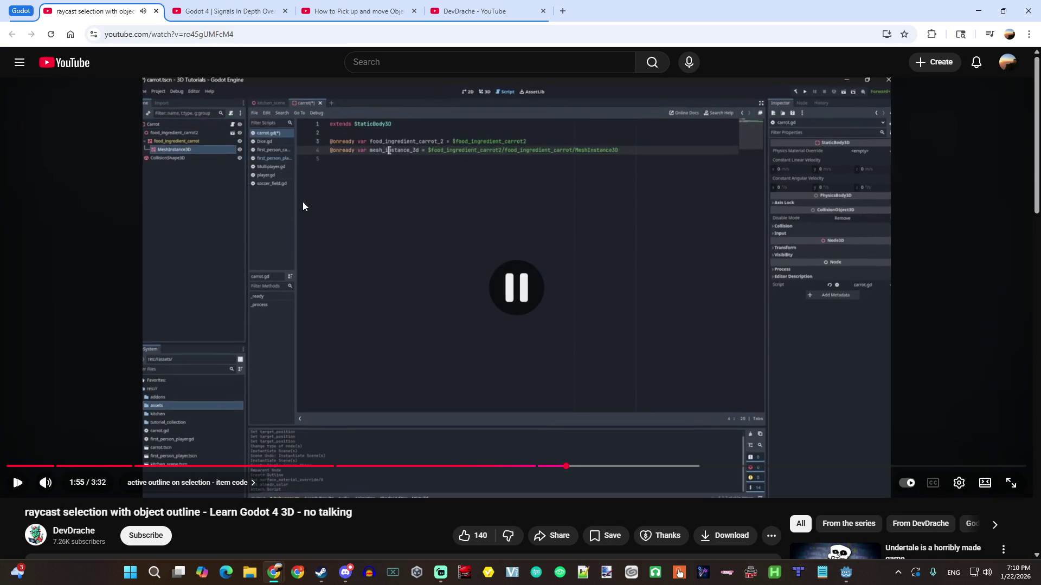
pyautogui.hotkey('alt', 'Tab')
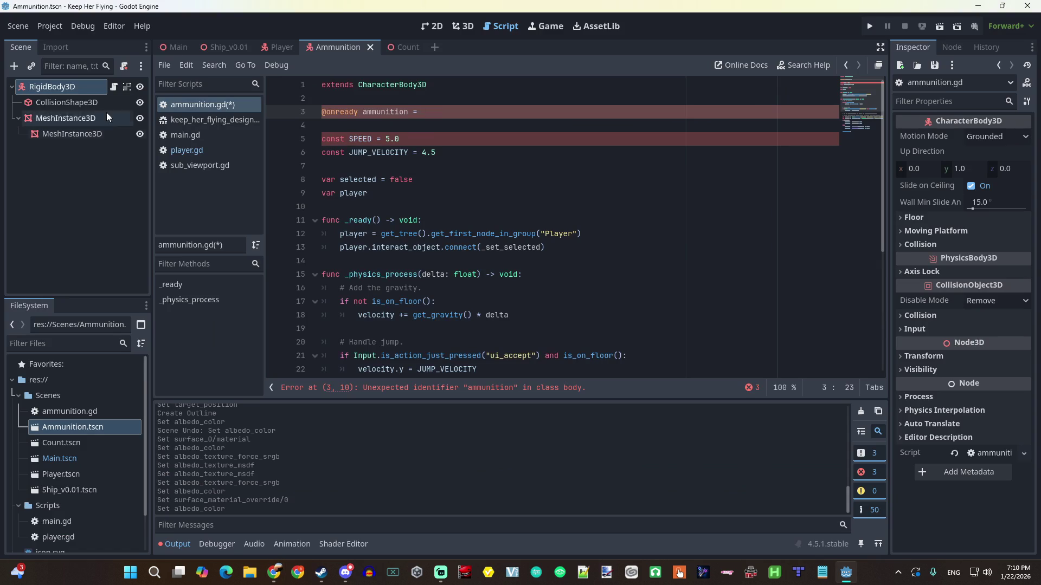
pyautogui.hotkey('alt', 'Tab')
pyautogui.hotkey('alt', 'Tab')
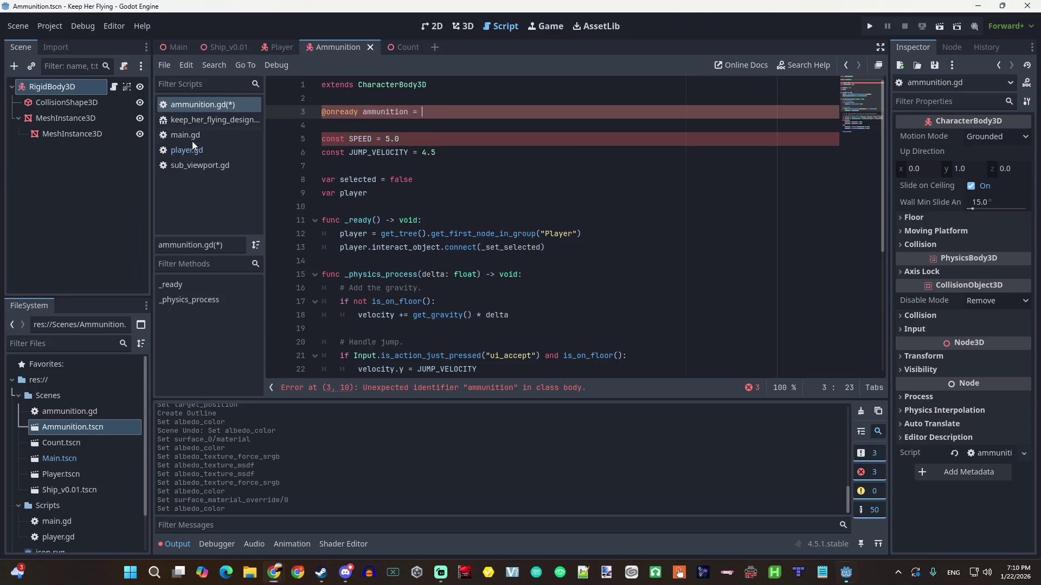
# - Insert the RigidBody3D node reference after 'ammunition =' on line 3, removing stray copies
pyautogui.moveTo(74, 90)
pyautogui.mouseDown()
pyautogui.moveTo(415, 119)
pyautogui.moveTo(456, 108)
pyautogui.mouseUp()
pyautogui.press('BackSpace')
pyautogui.press('BackSpace')
pyautogui.press('BackSpace')
pyautogui.moveTo(71, 87)
pyautogui.mouseDown()
pyautogui.moveTo(334, 132)
pyautogui.moveTo(357, 122)
pyautogui.mouseUp()
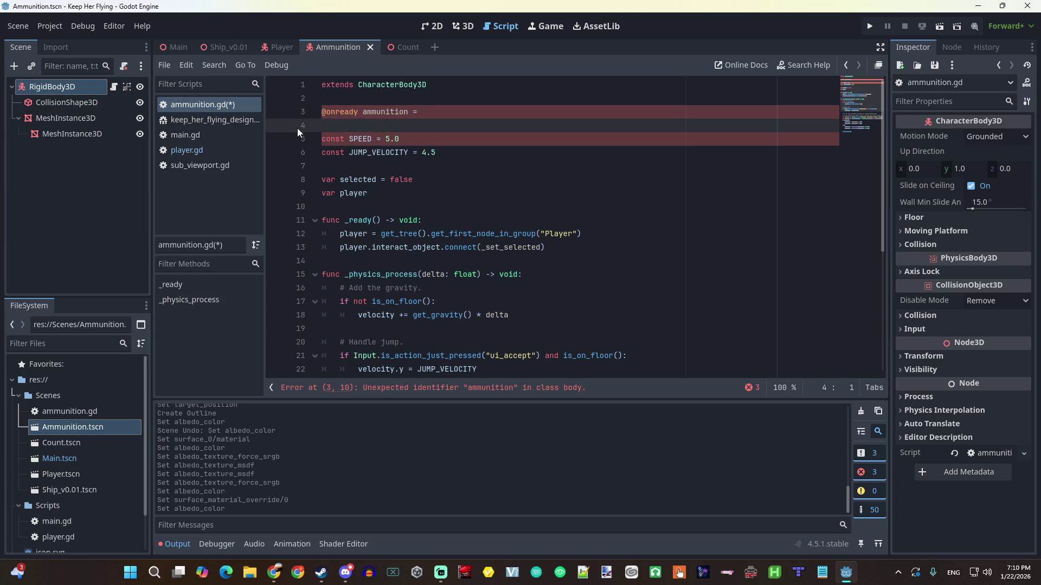
pyautogui.click(429, 111)
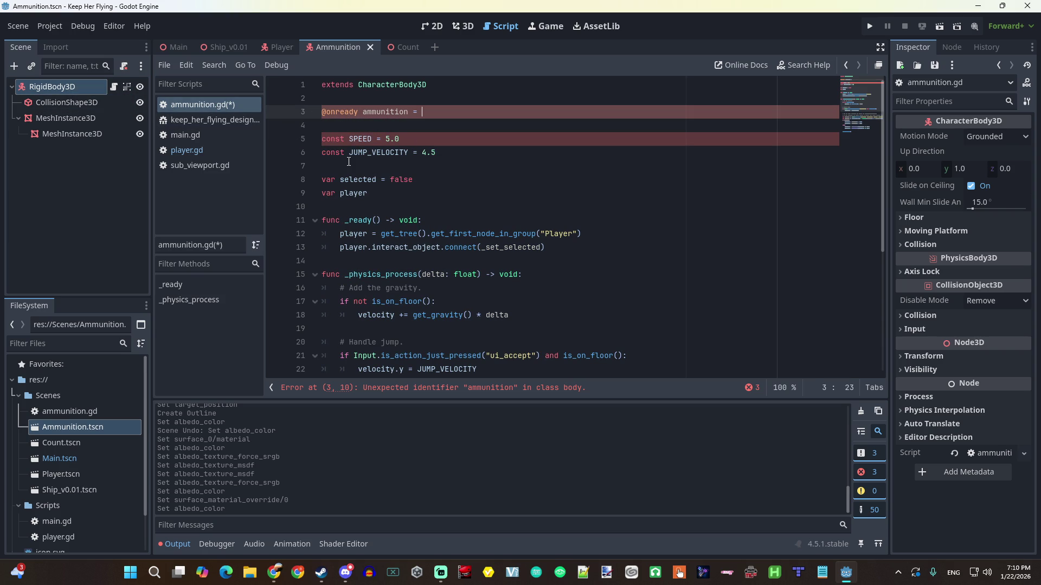
pyautogui.moveTo(73, 87)
pyautogui.mouseDown()
pyautogui.moveTo(389, 112)
pyautogui.moveTo(456, 100)
pyautogui.mouseUp()
pyautogui.press('BackSpace')
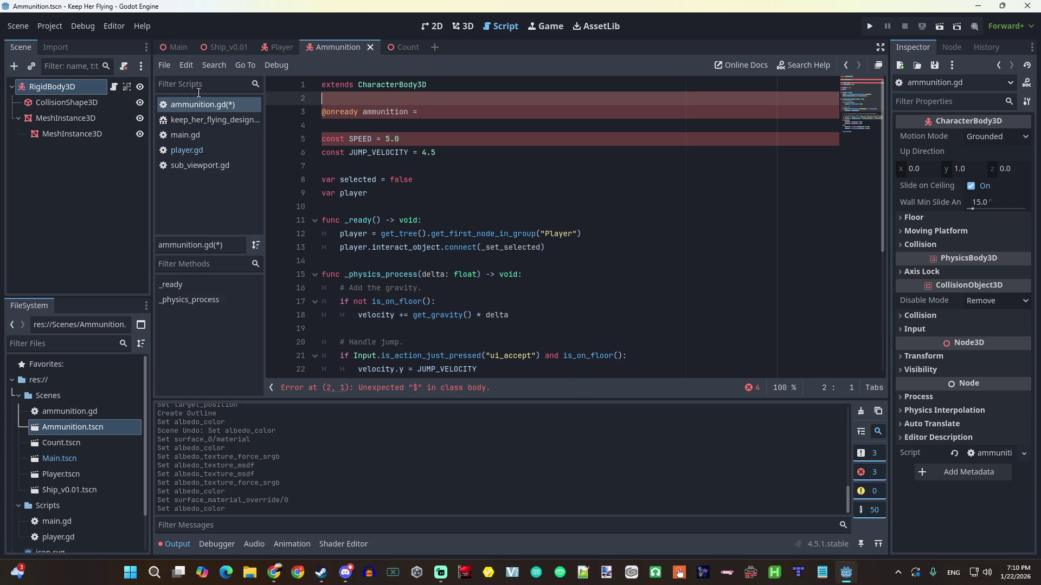
pyautogui.moveTo(74, 90); pyautogui.dragTo(450, 110)
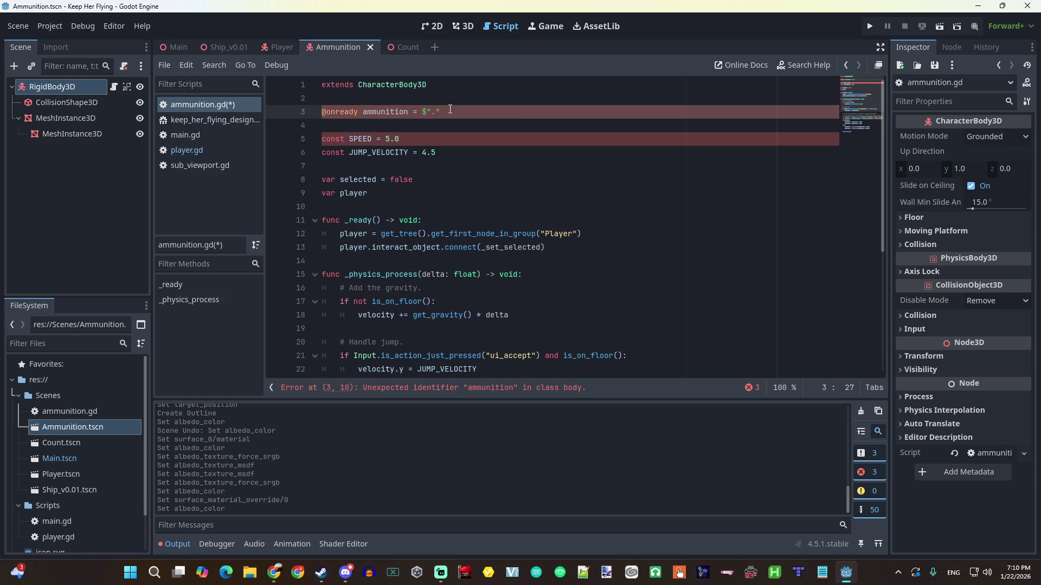
# - Undo the node reference on line 3 and begin renaming the root RigidBody3D node
pyautogui.click(472, 126)
pyautogui.click(439, 111)
pyautogui.click(465, 126)
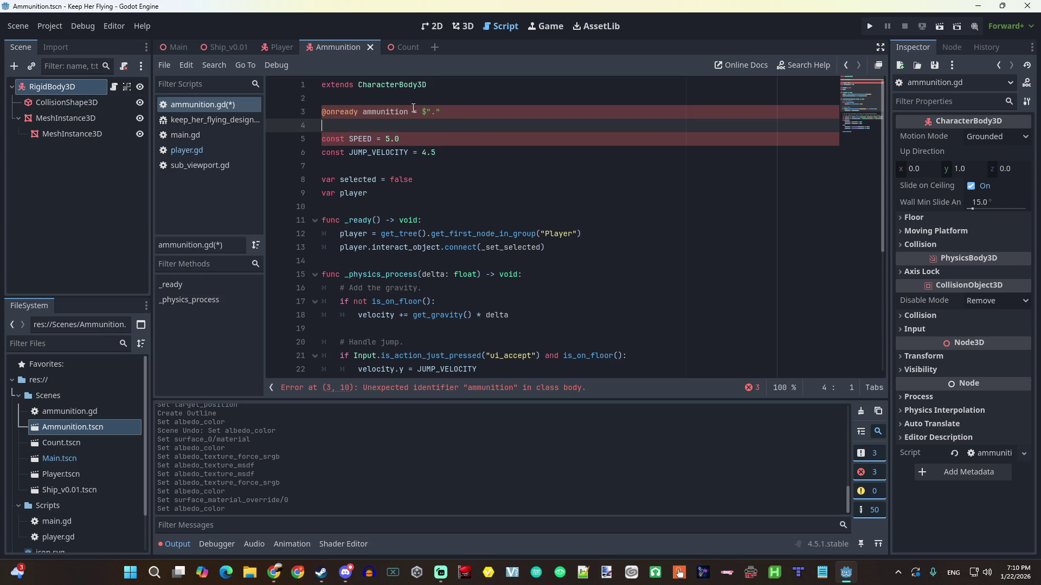
pyautogui.hotkey('ctrl', 'z')
pyautogui.click(74, 87)
pyautogui.doubleClick(75, 86)
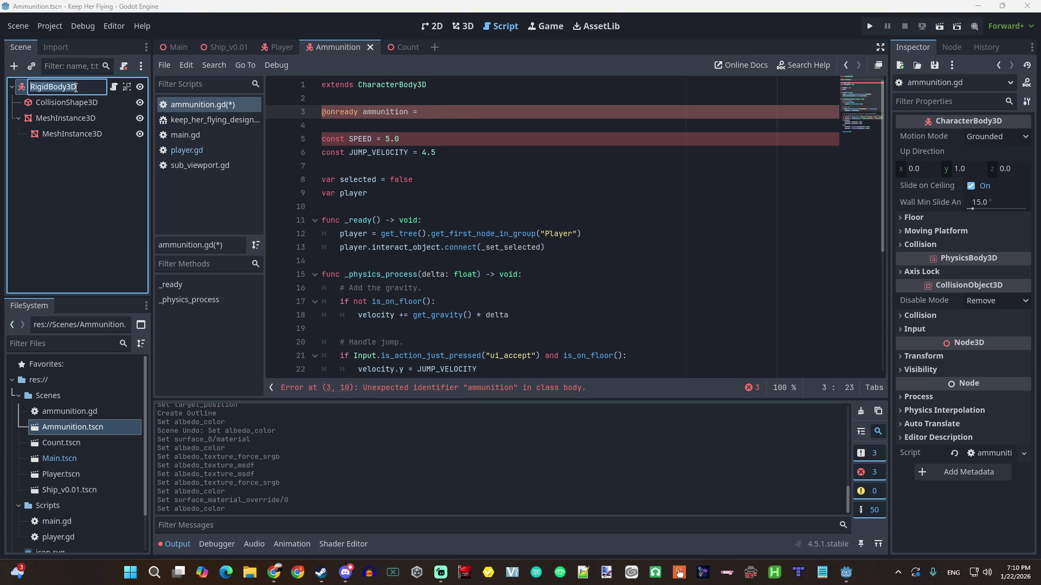
# - Rename the root node to Ammunition and drag its reference onto line 3
pyautogui.press('BackSpace')
pyautogui.press('BackSpace')
pyautogui.write('Ammunition')
pyautogui.press('Return')
pyautogui.click(386, 111)
pyautogui.moveTo(83, 86)
pyautogui.mouseDown()
pyautogui.moveTo(395, 93)
pyautogui.moveTo(440, 110)
pyautogui.mouseUp()
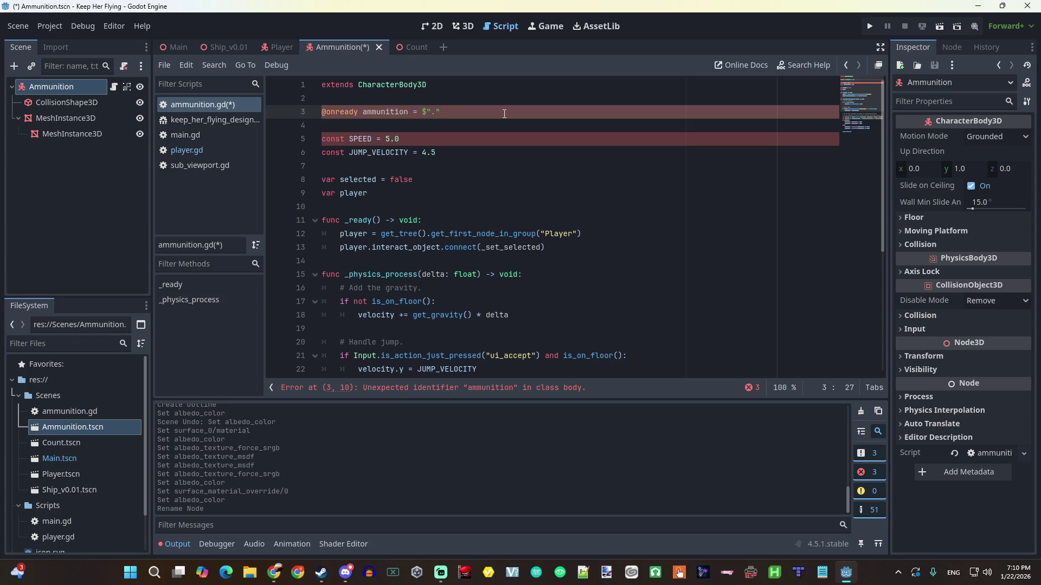
# - Seek the tutorial back a few seconds, replay it, and pause
pyautogui.hotkey('alt', 'Tab')
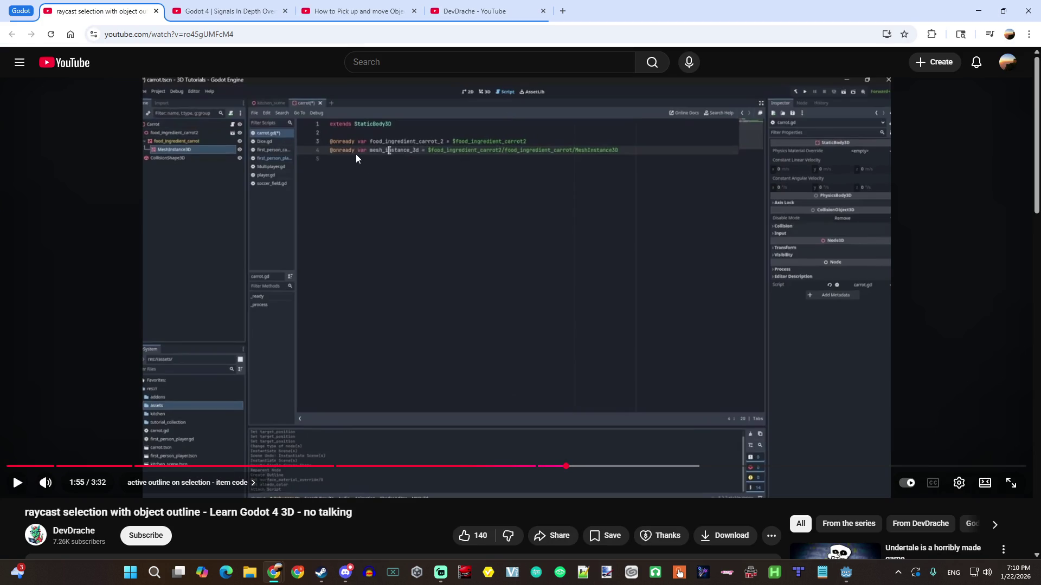
pyautogui.press('Left')
pyautogui.press('Left')
pyautogui.press('Right')
pyautogui.press('space')
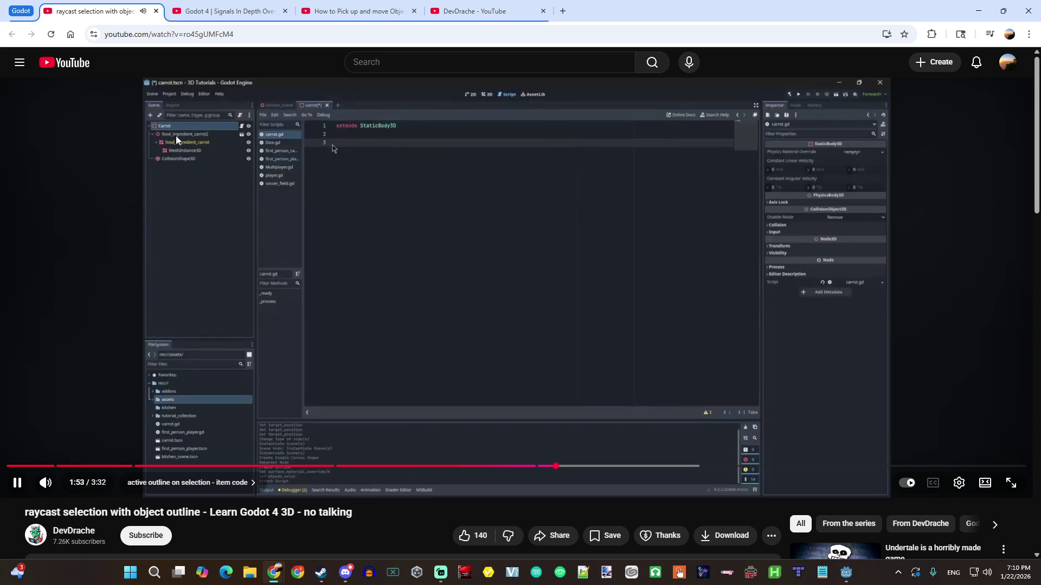
pyautogui.press('space')
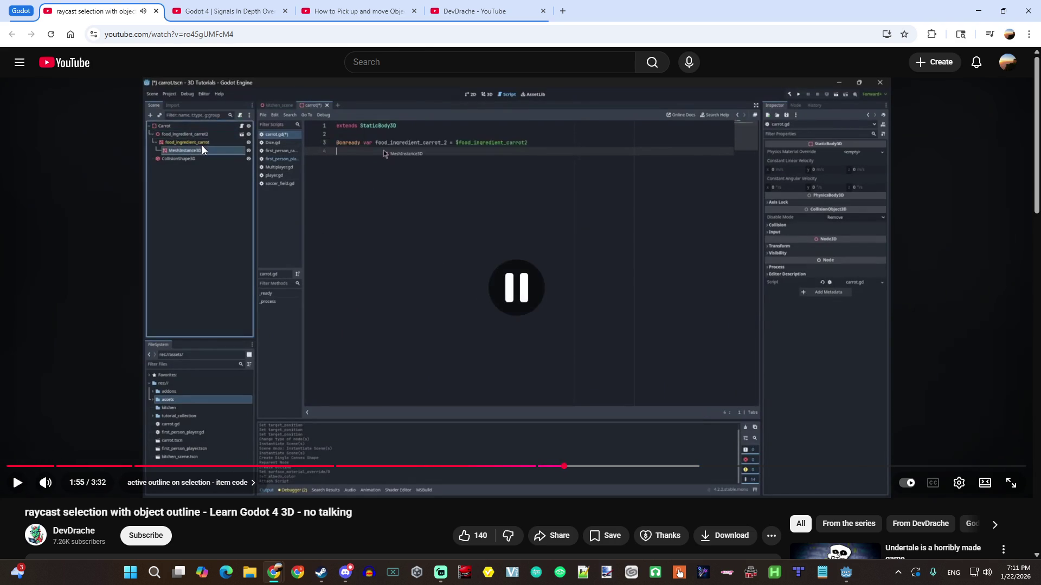
pyautogui.hotkey('alt', 'Tab')
# - Delete the node reference from line 3 and select CollisionShape3D
pyautogui.press('BackSpace')
pyautogui.press('BackSpace')
pyautogui.press('BackSpace')
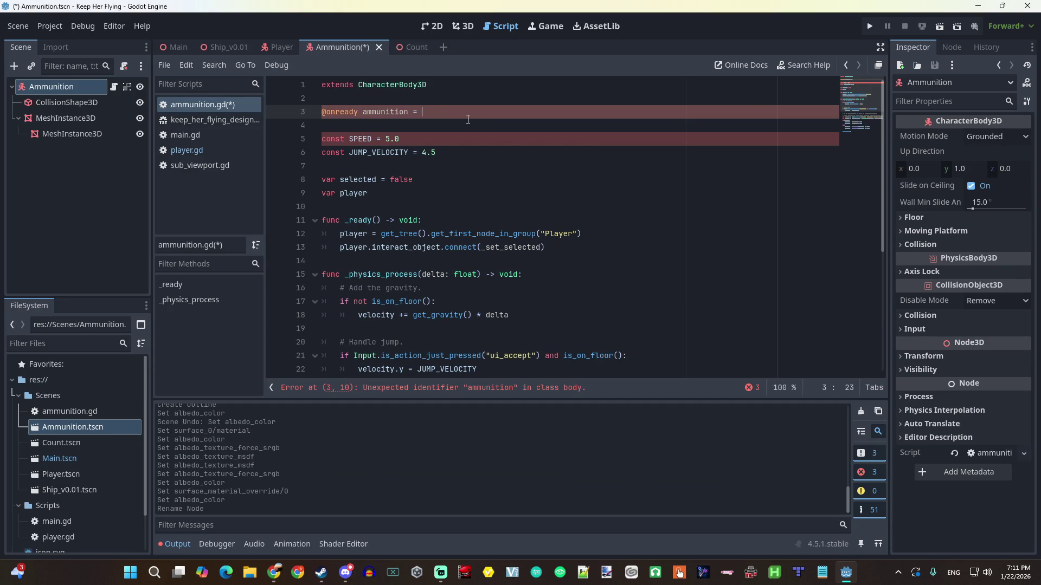
pyautogui.click(99, 105)
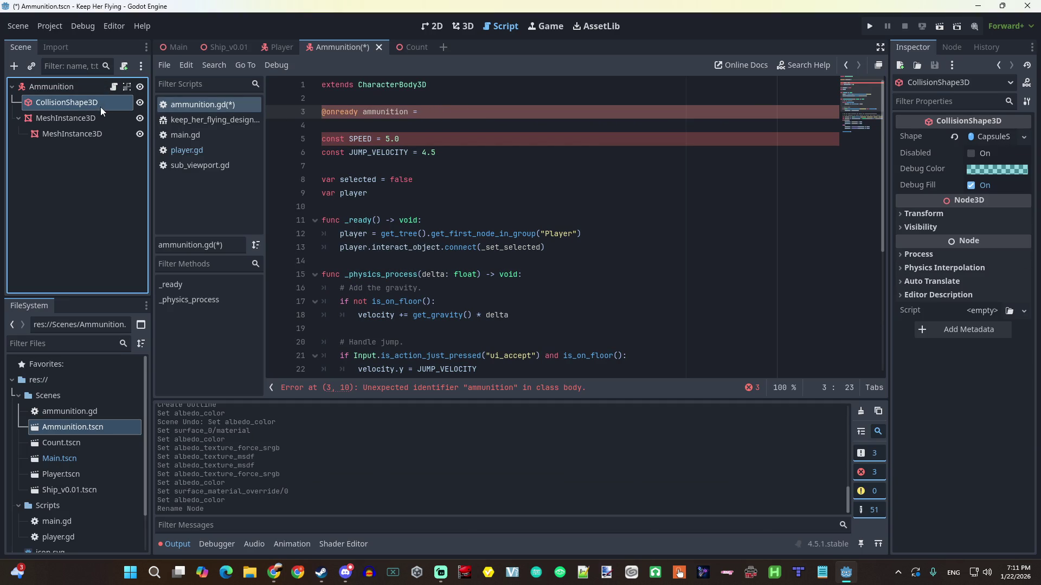
pyautogui.hotkey('alt', 'Tab')
pyautogui.hotkey('alt', 'Tab')
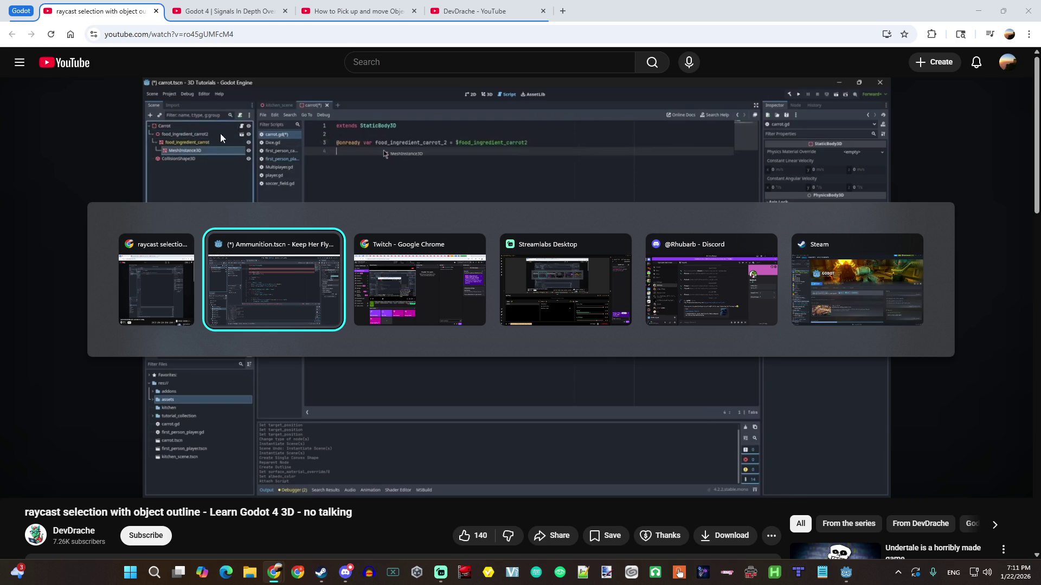
# - Move CollisionShape3D to the end of the Ammunition node's children, below the meshes
pyautogui.hotkey('alt', 'Tab')
pyautogui.hotkey('alt', 'Tab')
pyautogui.hotkey('alt', 'Tab')
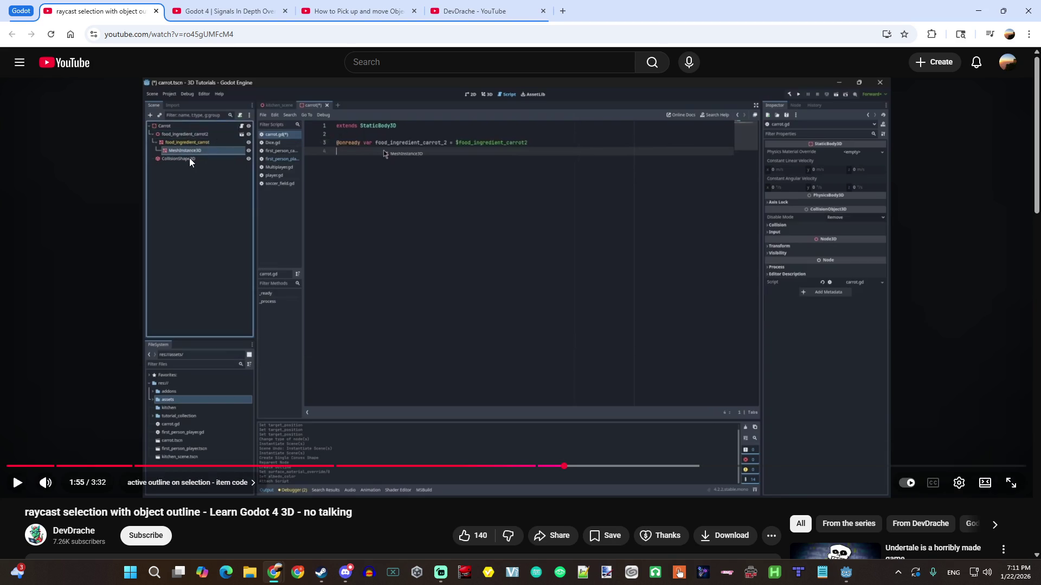
pyautogui.hotkey('alt', 'Tab')
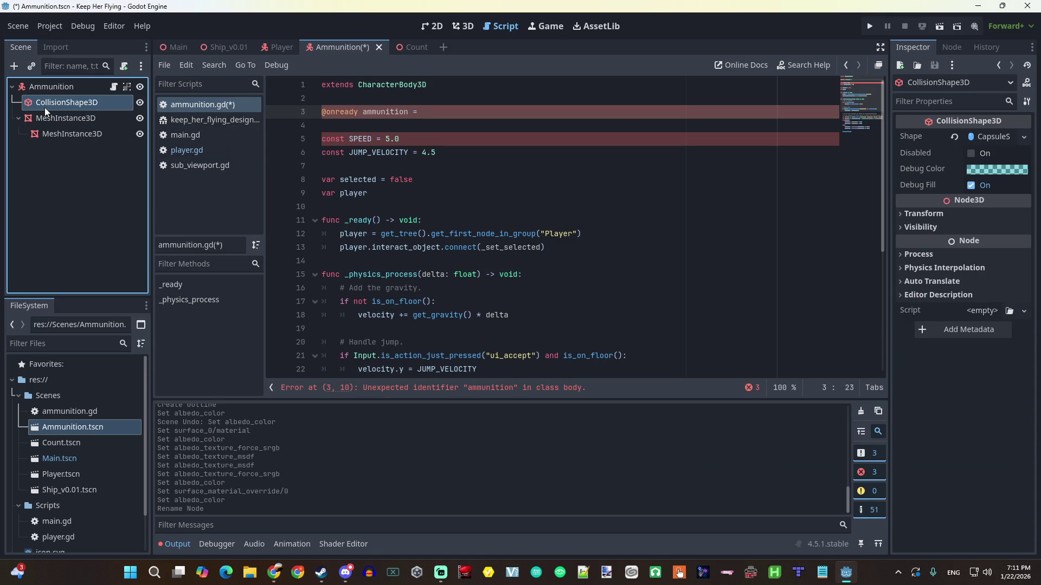
pyautogui.moveTo(44, 107); pyautogui.dragTo(45, 86)
# - Add a Node3D child under the Ammunition node
pyautogui.rightClick(45, 87)
pyautogui.click(68, 115)
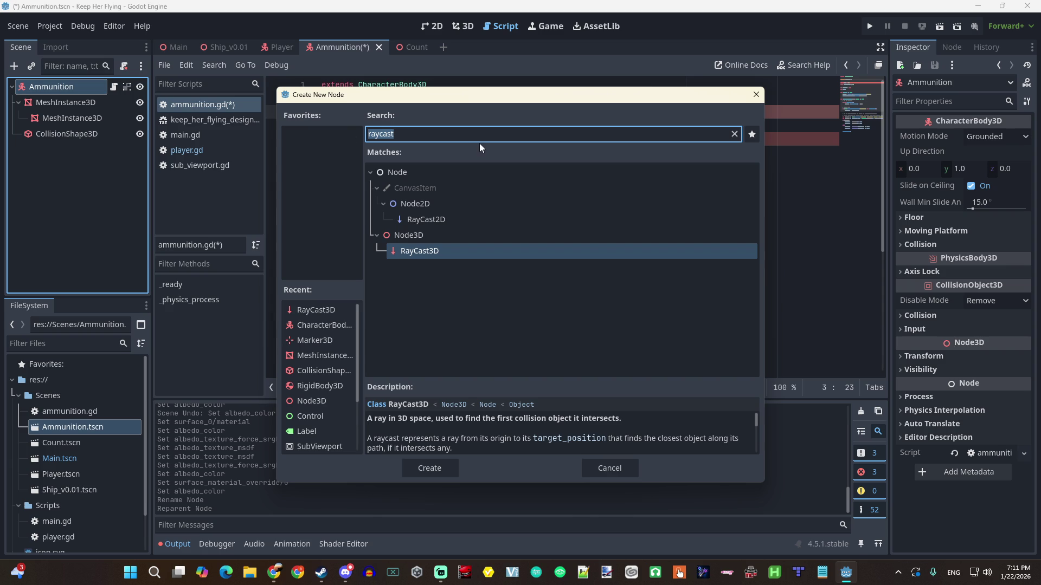
pyautogui.click(405, 238)
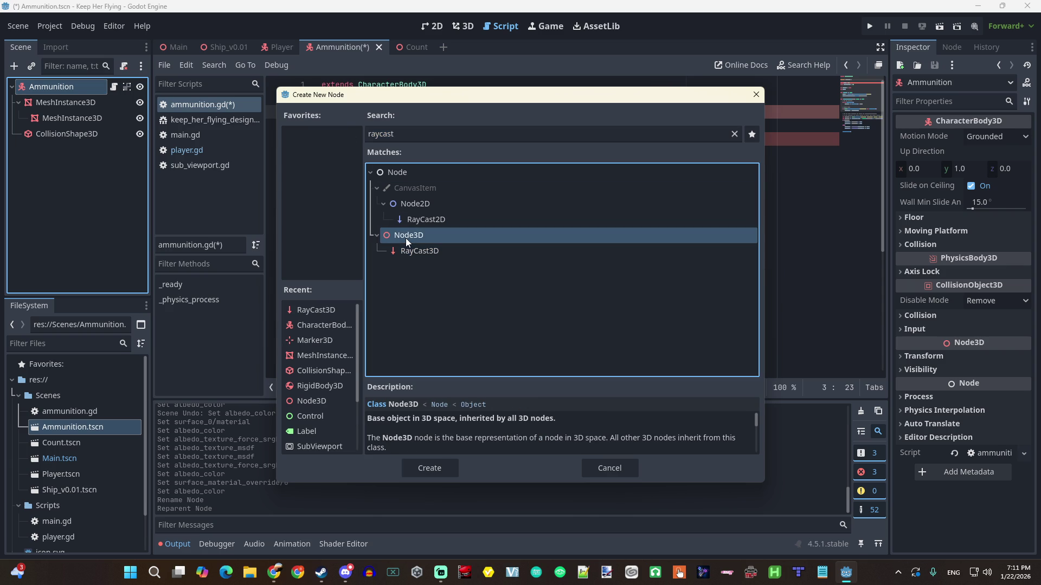
pyautogui.doubleClick(405, 239)
# - Move MeshInstance3D into Node3D and assign $Node3D to ammunition on line 3
pyautogui.moveTo(44, 151)
pyautogui.mouseDown()
pyautogui.moveTo(46, 86)
pyautogui.moveTo(58, 103)
pyautogui.mouseUp()
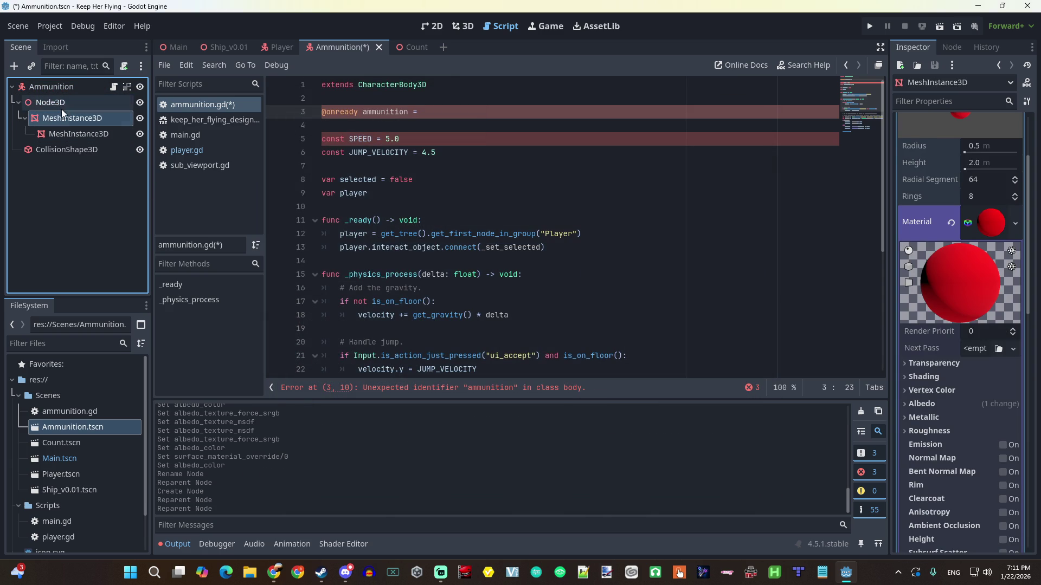
pyautogui.click(62, 109)
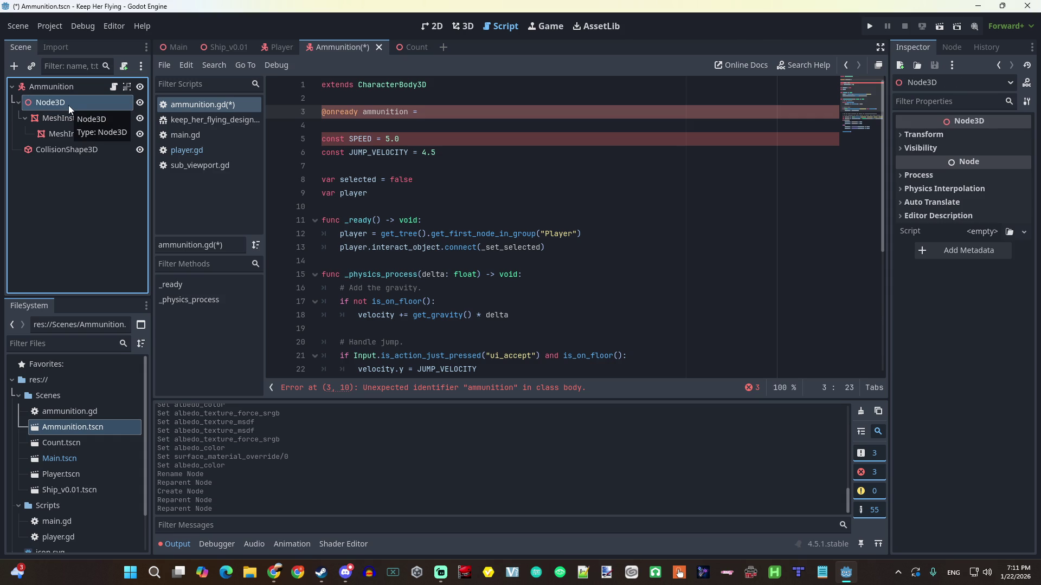
pyautogui.moveTo(55, 105); pyautogui.dragTo(460, 117)
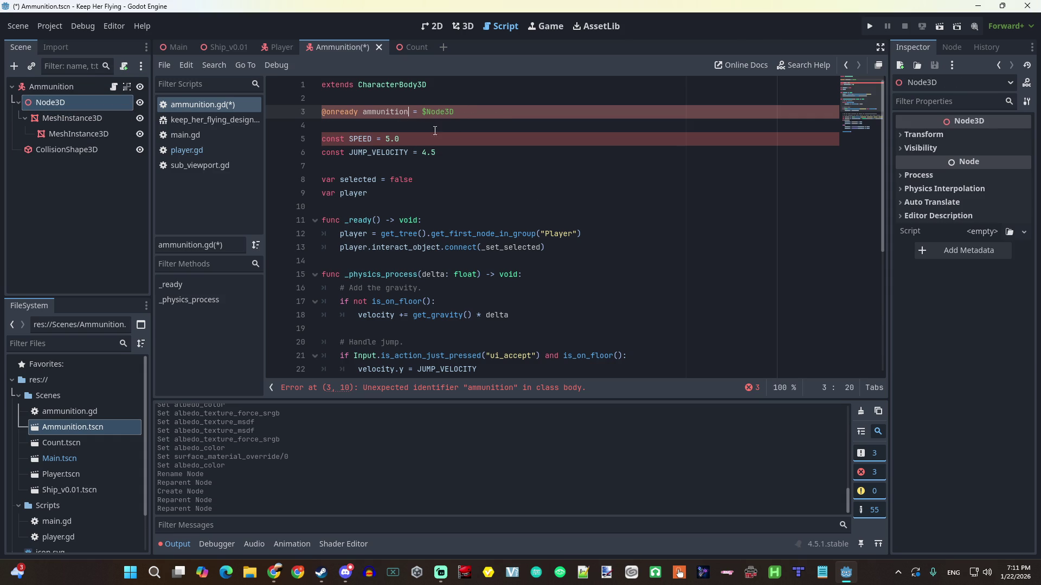
# - Show the script error list and add 'var' before ammunition on line 3
pyautogui.click(751, 387)
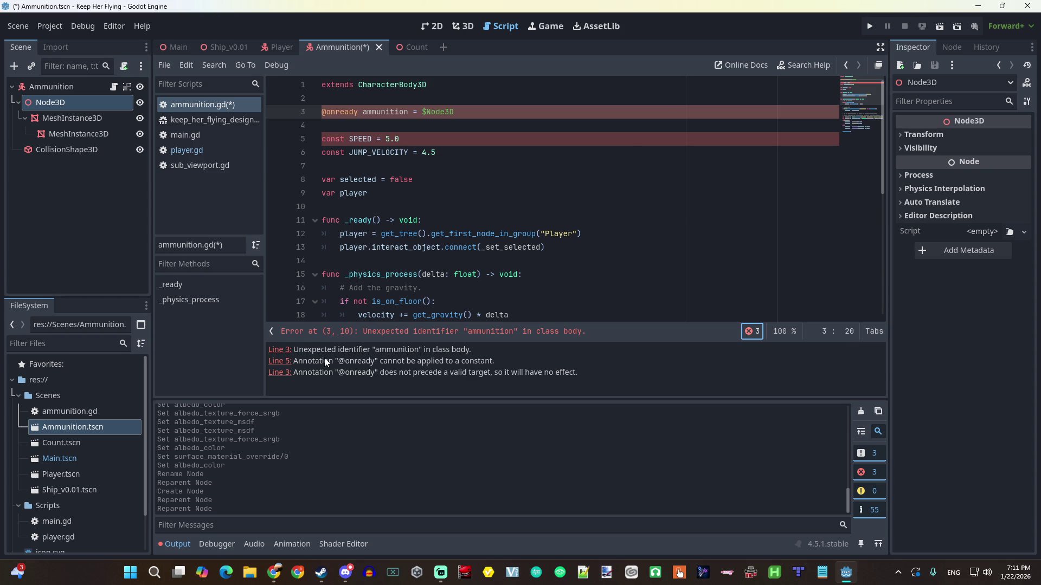
pyautogui.hotkey('alt', 'Tab')
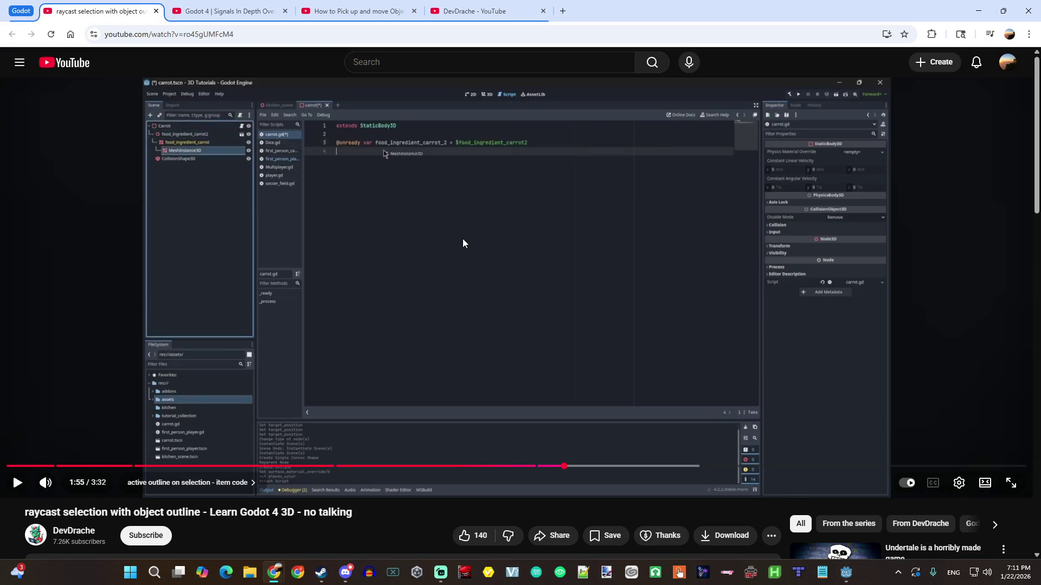
pyautogui.click(459, 237)
pyautogui.click(376, 208)
pyautogui.hotkey('alt', 'Tab')
pyautogui.click(361, 113)
pyautogui.write('var ammunition = $Node3D')
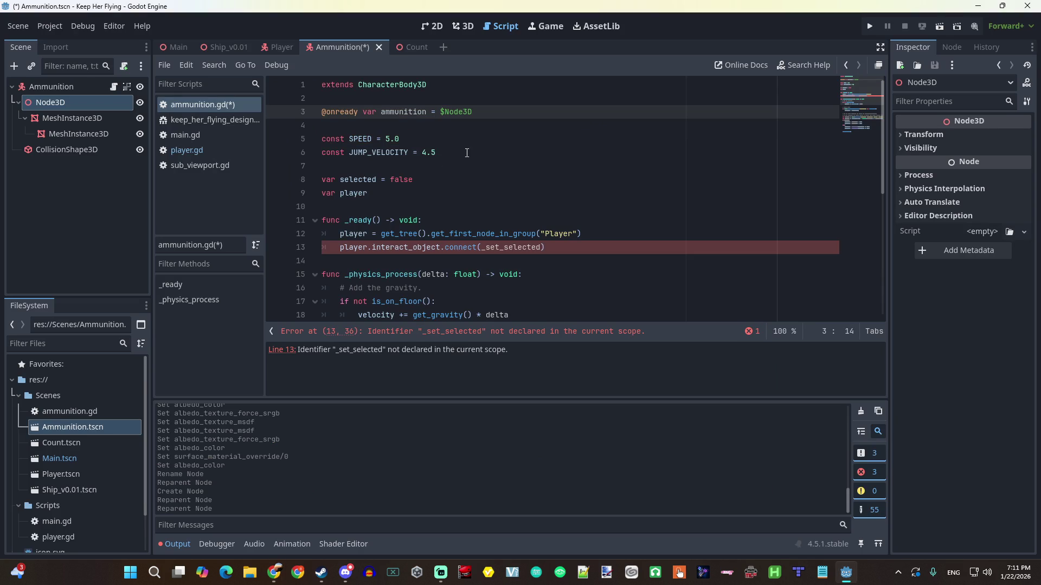
# - Play the tutorial briefly and pause it on the next declaration
pyautogui.hotkey('alt', 'Tab')
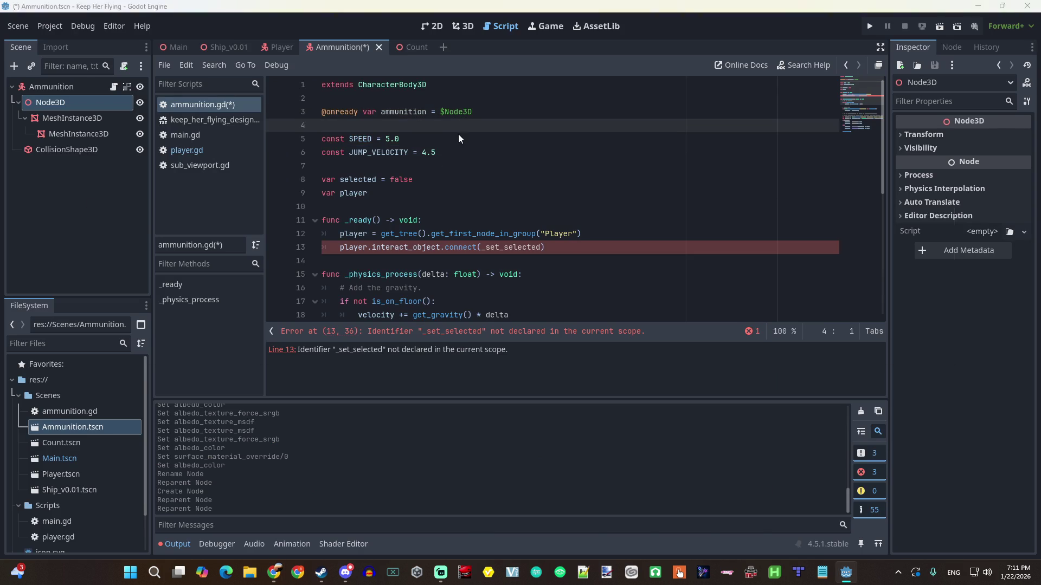
pyautogui.click(417, 211)
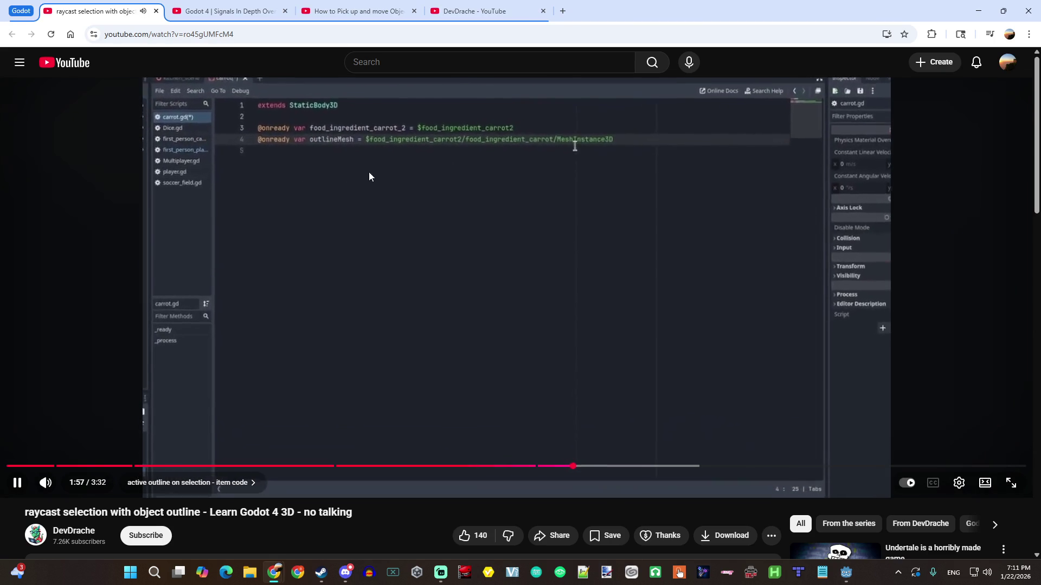
pyautogui.hotkey('alt', 'Tab')
pyautogui.hotkey('alt', 'Tab')
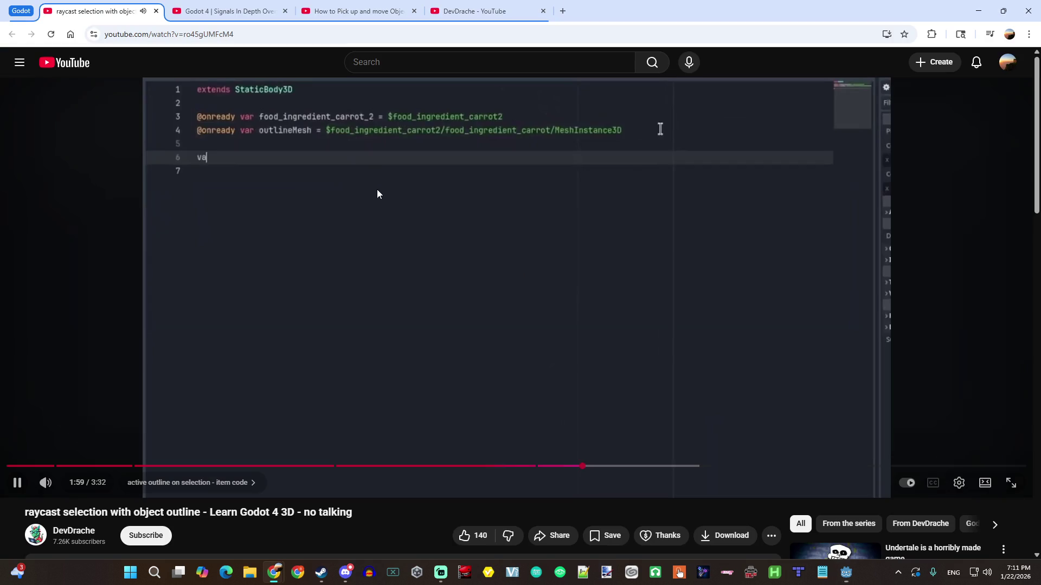
pyautogui.click(390, 199)
pyautogui.hotkey('alt', 'Tab')
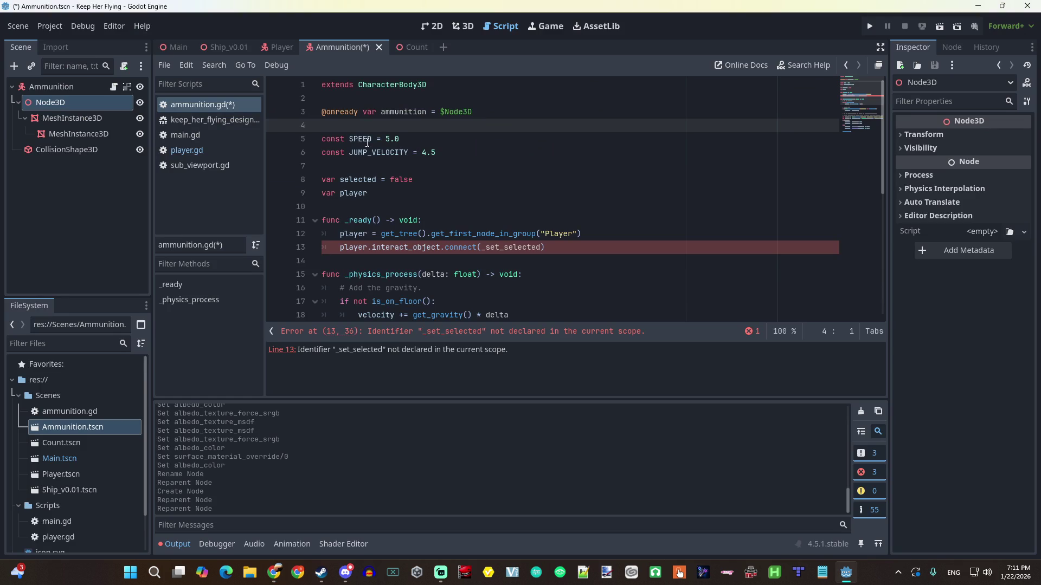
pyautogui.hotkey('alt', 'Tab')
pyautogui.hotkey('alt', 'Tab')
pyautogui.press('Return')
pyautogui.press('Up')
pyautogui.write('@onr4ead')
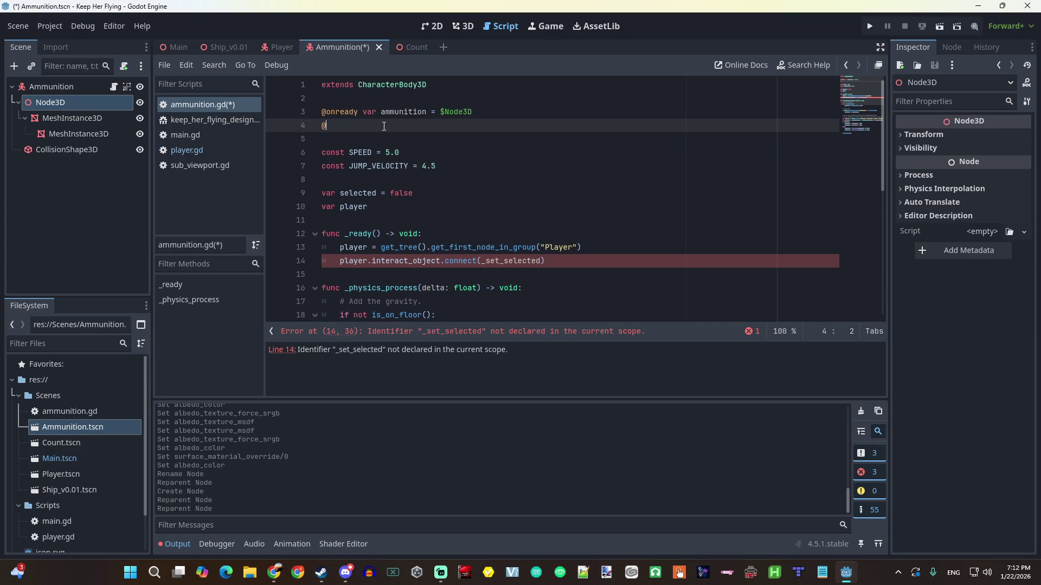
pyautogui.press('BackSpace')
pyautogui.press('BackSpace')
pyautogui.press('BackSpace')
pyautogui.write('eady')
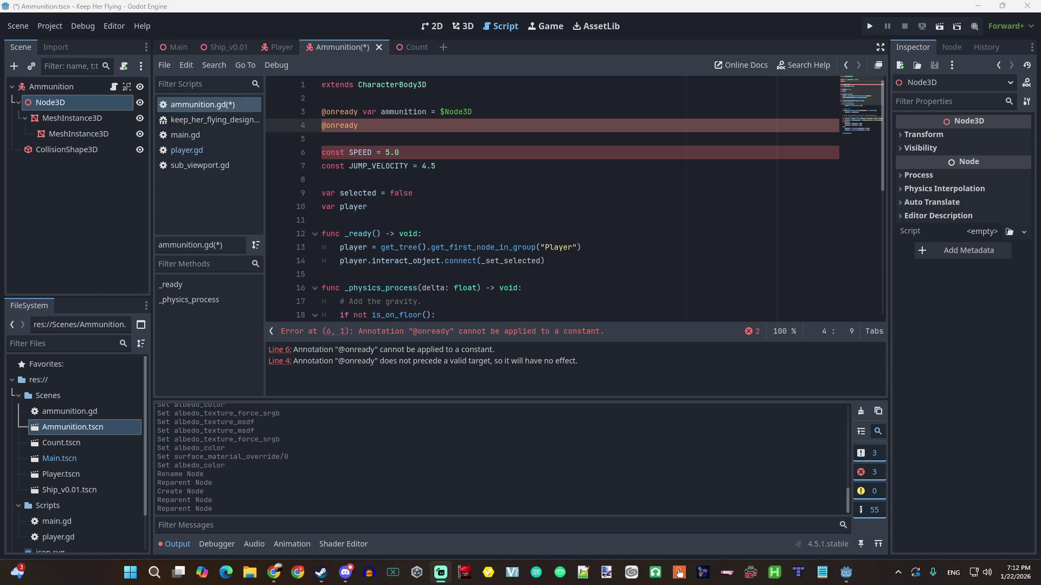
pyautogui.click(389, 130)
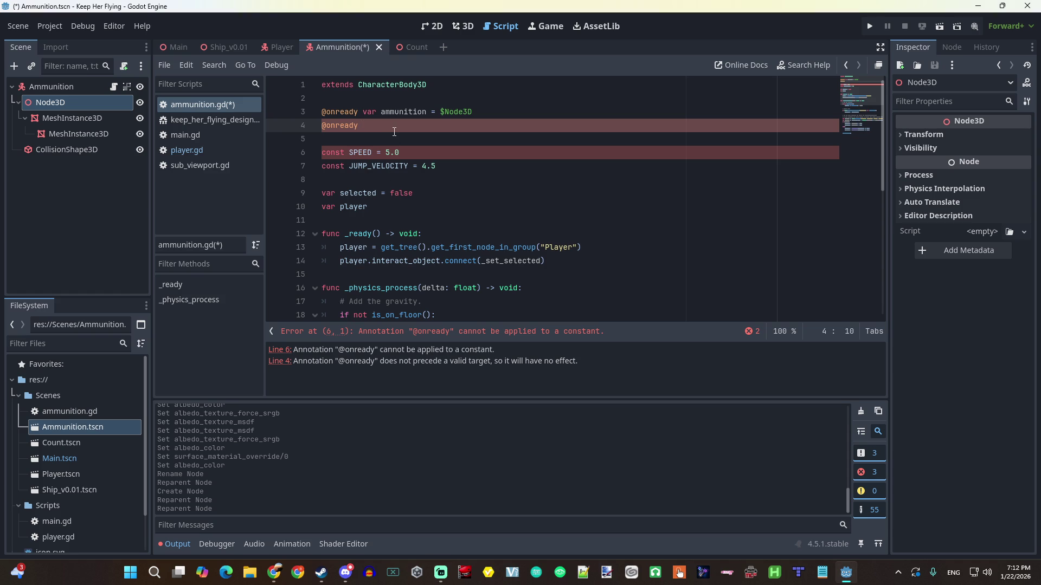
pyautogui.write('var')
# - Name it outline_mesh and set it to $Node3D/MeshInstance3D/MeshInstance3D
pyautogui.hotkey('alt', 'Tab')
pyautogui.press('Tab')
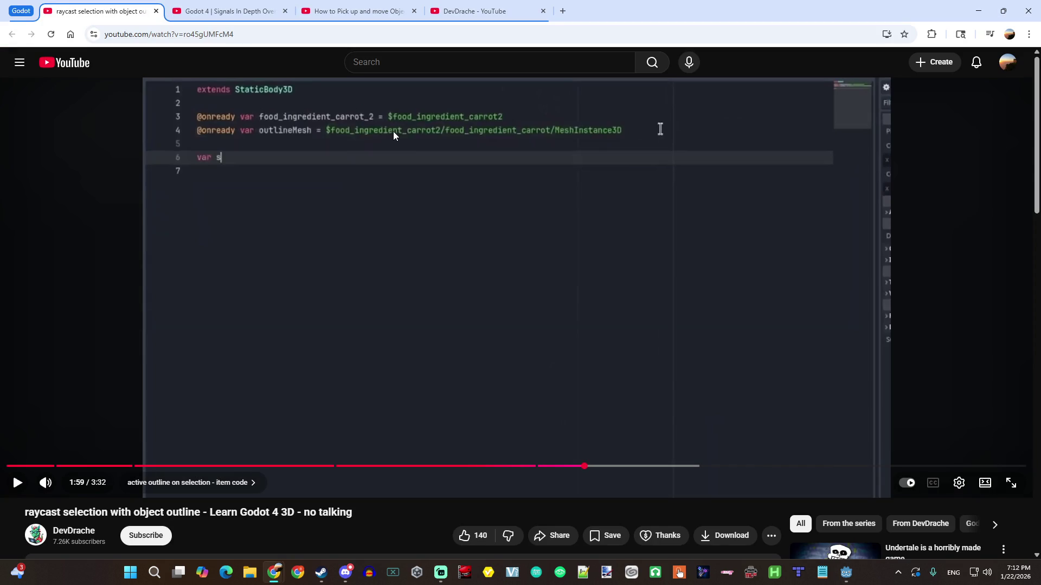
pyautogui.hotkey('alt', 'Tab')
pyautogui.write('outlin')
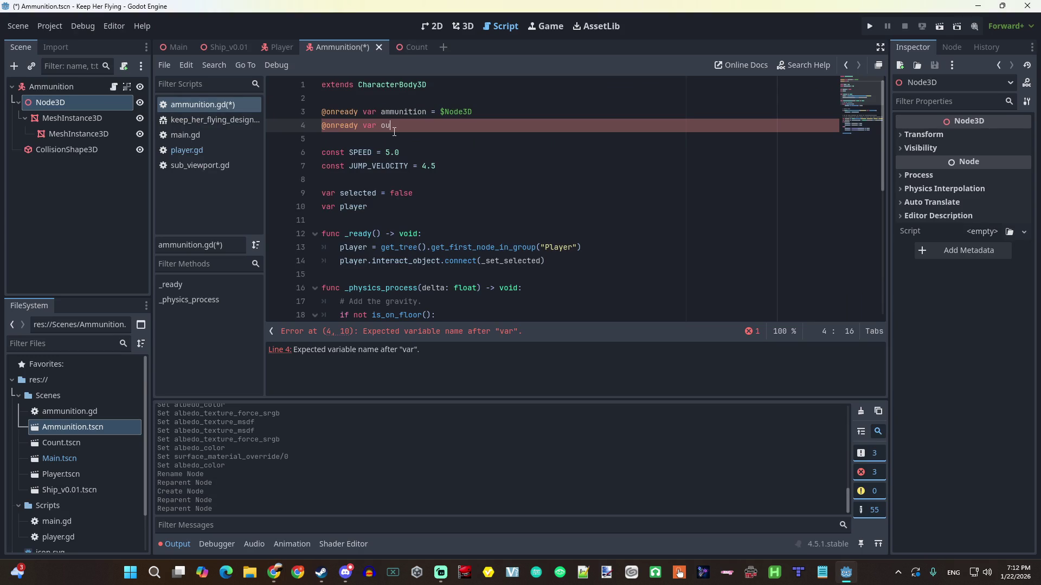
pyautogui.write('e_mesh =')
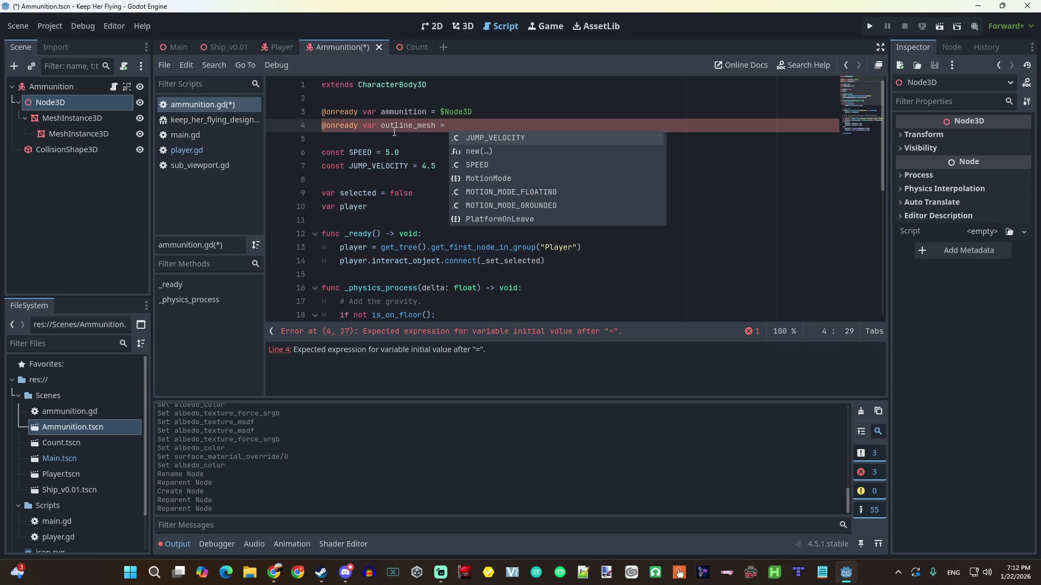
pyautogui.moveTo(78, 134); pyautogui.dragTo(514, 124)
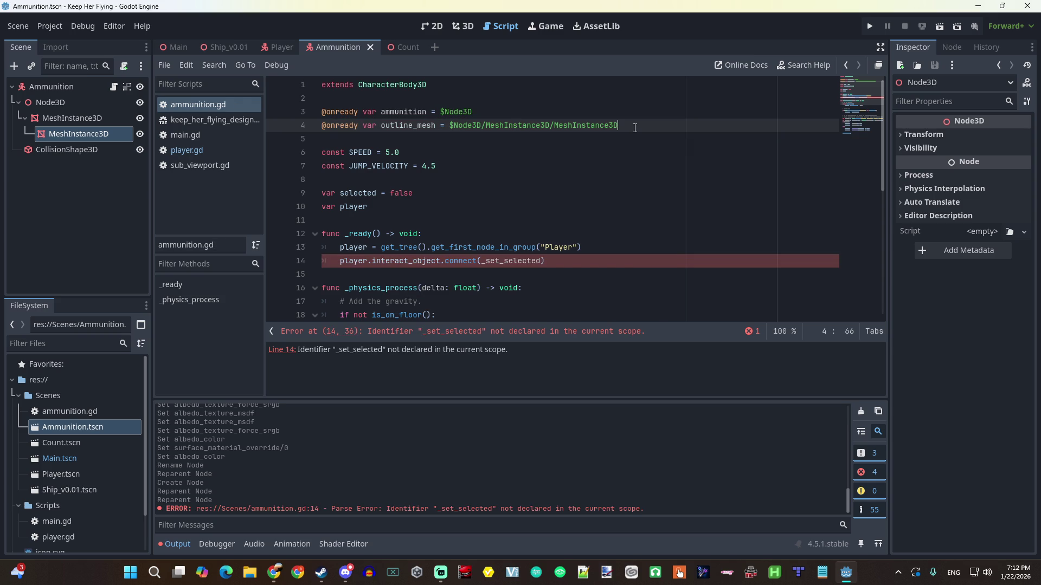
pyautogui.hotkey('alt', 'Tab')
pyautogui.click(627, 138)
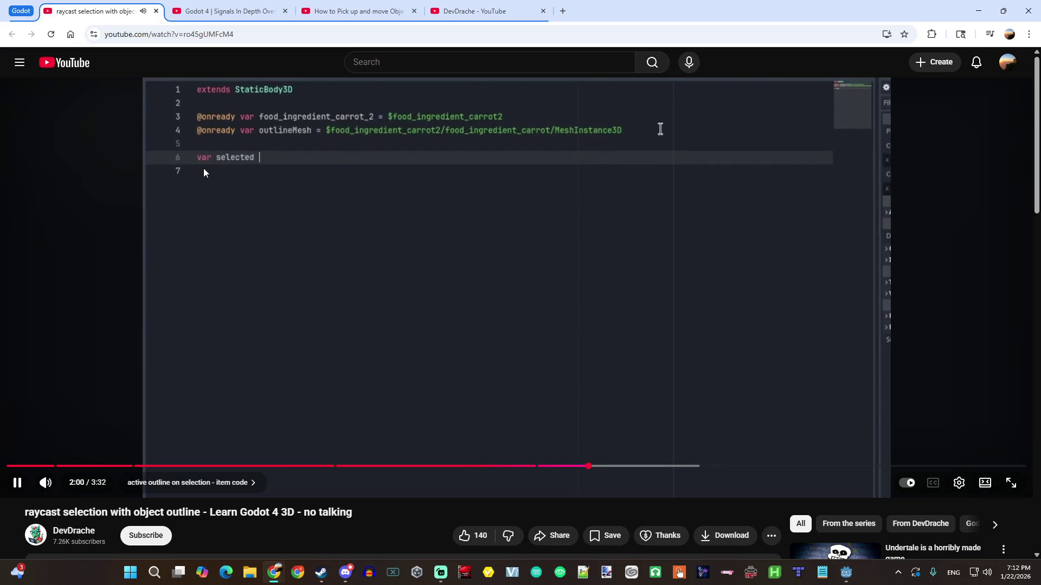
# - Delete the SPEED and JUMP_VELOCITY constant lines
pyautogui.hotkey('alt', 'Tab')
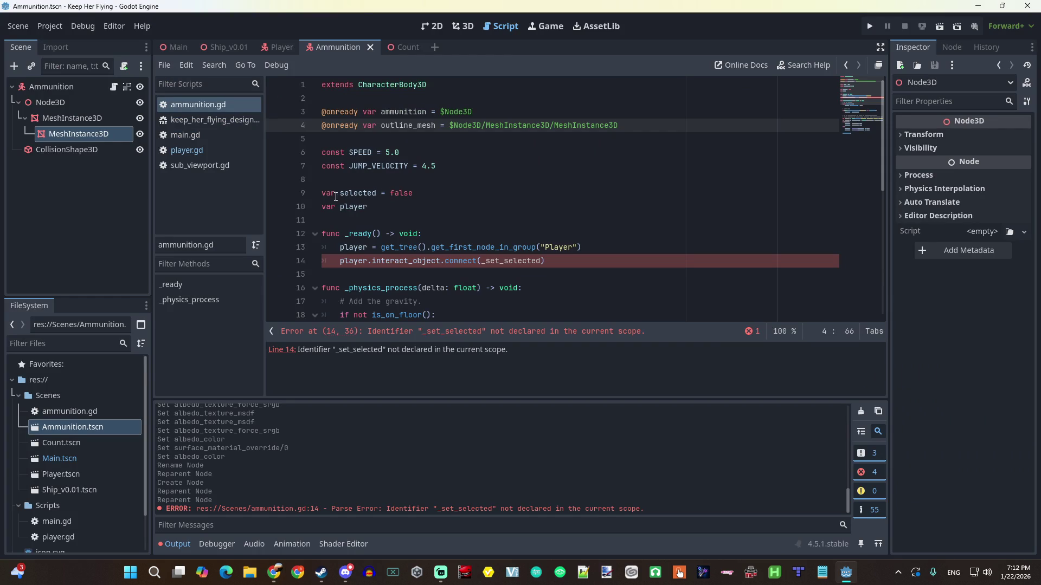
pyautogui.click(425, 207)
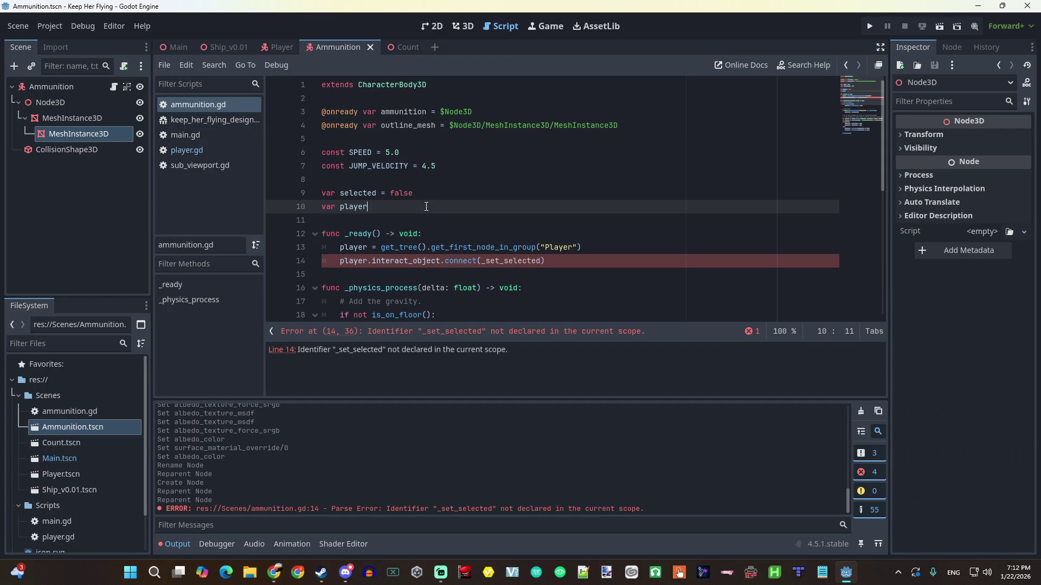
pyautogui.hotkey('alt', 'Tab')
pyautogui.hotkey('alt', 'Tab')
pyautogui.click(382, 176)
pyautogui.moveTo(383, 175); pyautogui.dragTo(292, 146)
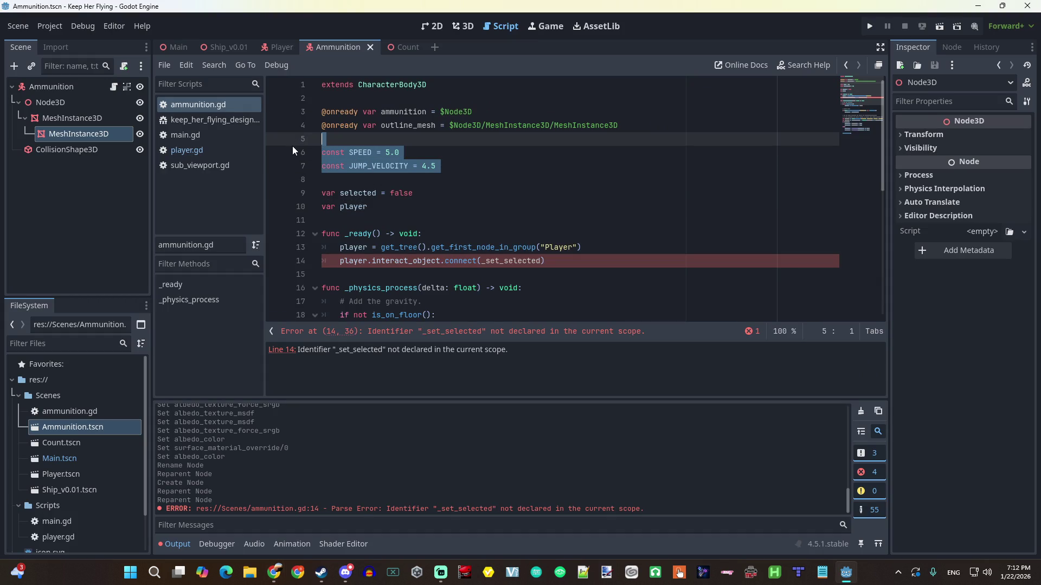
pyautogui.press('Delete')
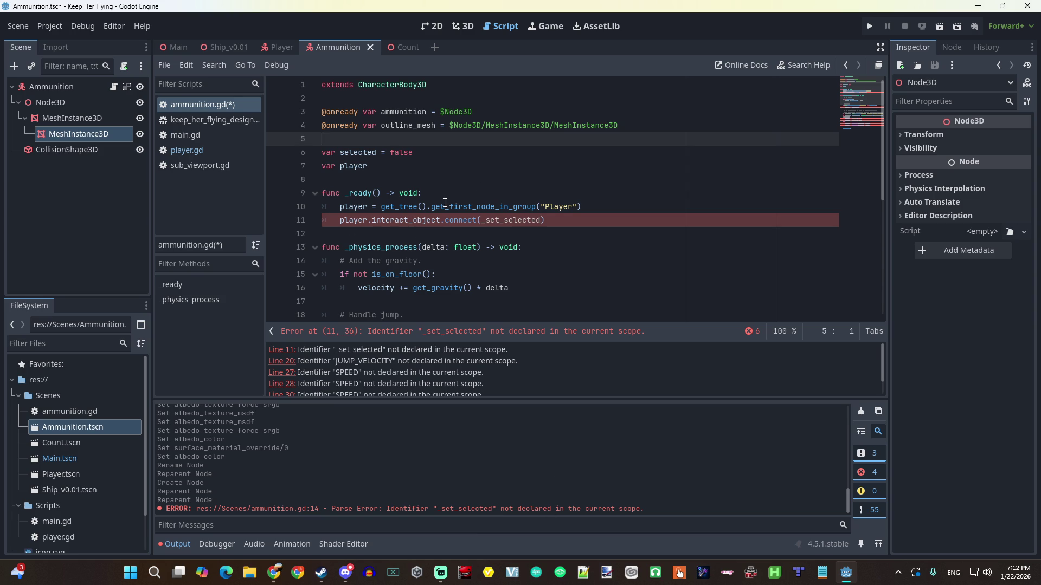
# - Delete the jump-handling block in _physics_process
pyautogui.click(394, 178)
pyautogui.scroll(-3, 413, 176)
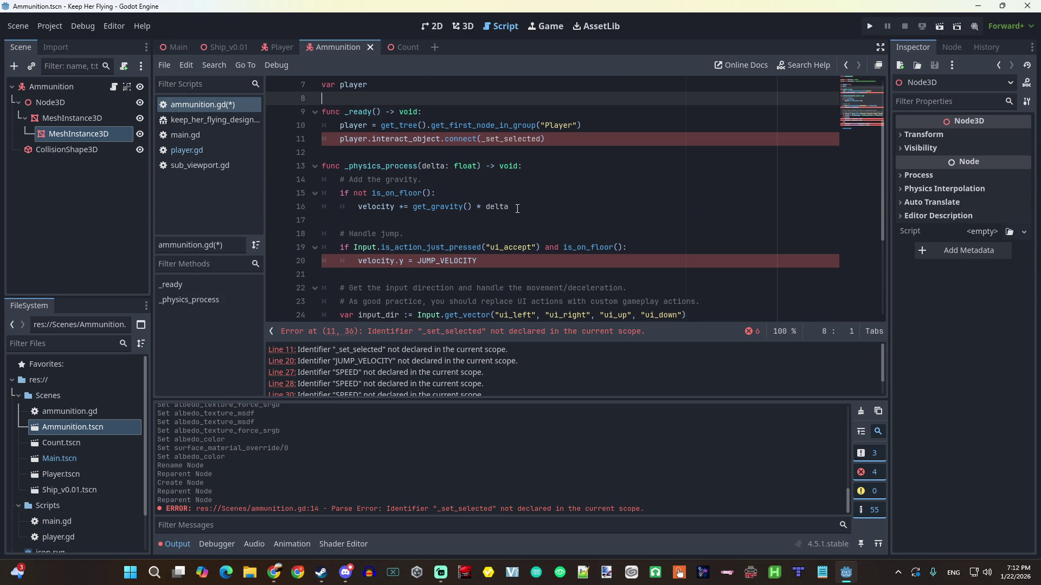
pyautogui.scroll(-3, 362, 188)
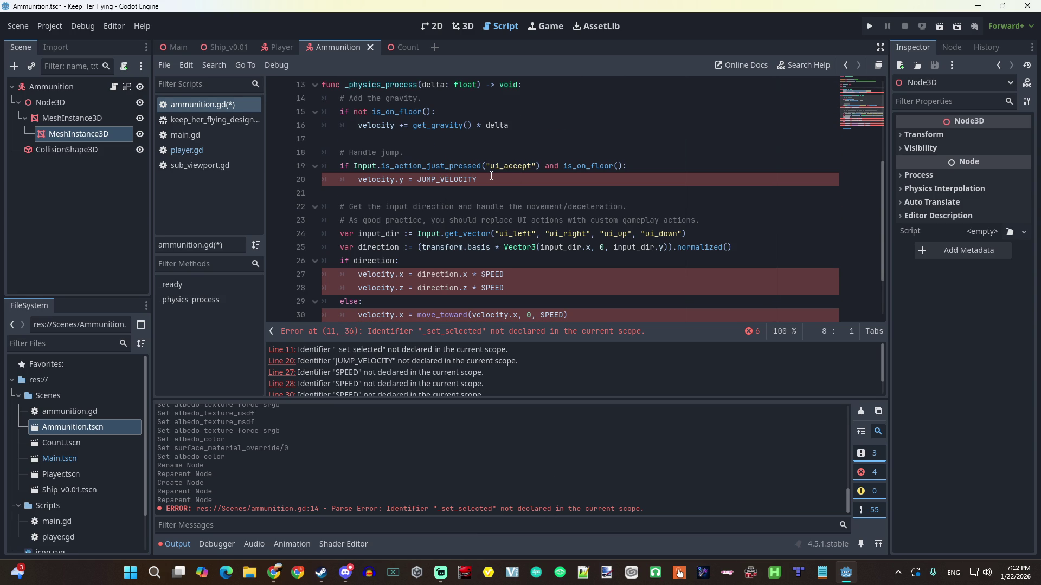
pyautogui.moveTo(488, 175)
pyautogui.mouseDown()
pyautogui.moveTo(323, 154)
pyautogui.moveTo(272, 161)
pyautogui.mouseUp()
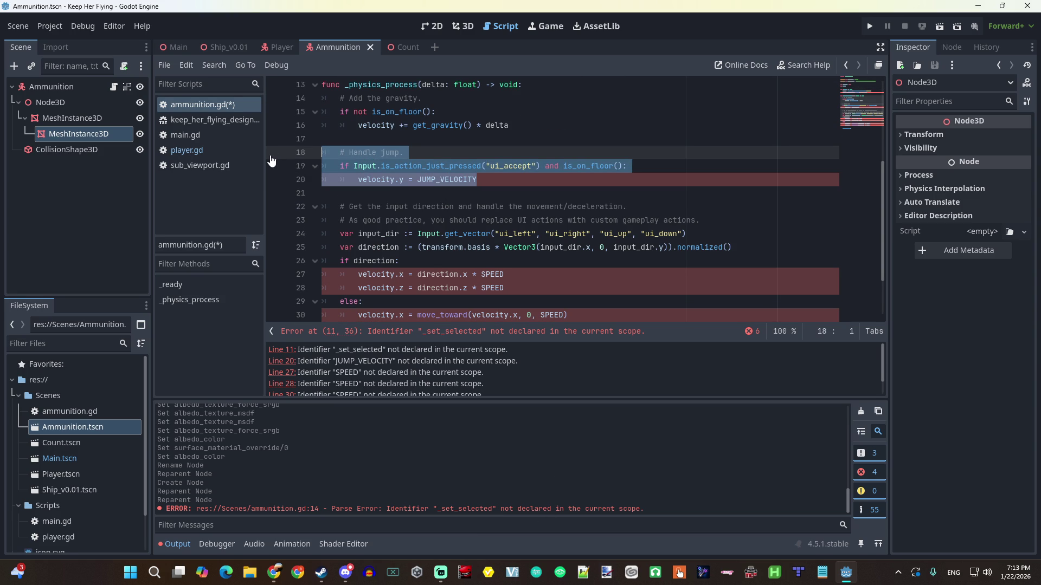
pyautogui.press('BackSpace')
# - Delete the input-driven movement block, keeping only gravity and move_and_slide
pyautogui.moveTo(400, 233)
pyautogui.mouseDown()
pyautogui.moveTo(347, 233)
pyautogui.moveTo(323, 166)
pyautogui.mouseUp()
pyautogui.click(461, 234)
pyautogui.scroll(-1, 503, 247)
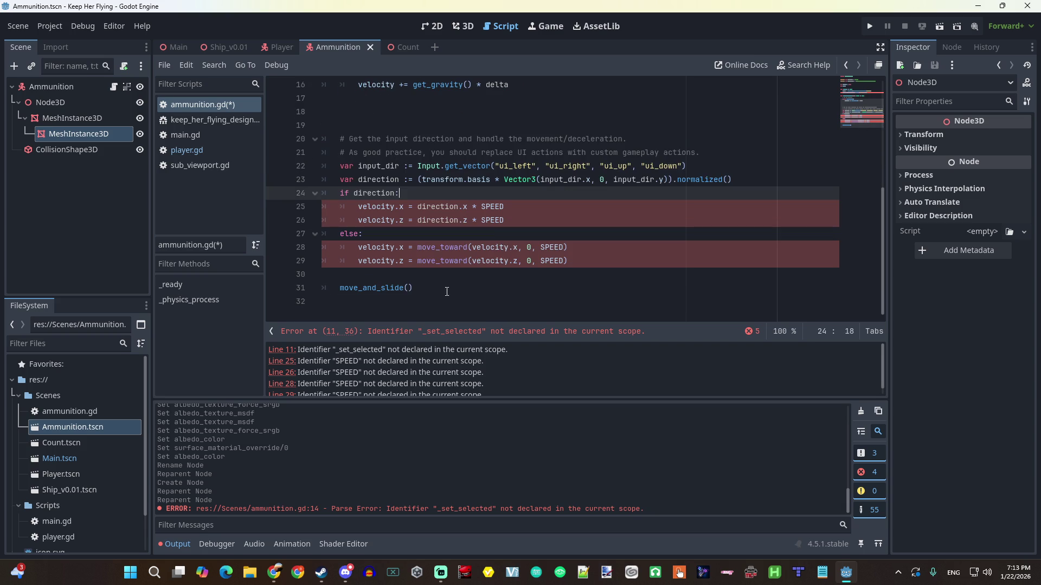
pyautogui.moveTo(434, 275)
pyautogui.mouseDown()
pyautogui.moveTo(336, 153)
pyautogui.moveTo(295, 125)
pyautogui.mouseUp()
pyautogui.press('BackSpace')
pyautogui.press('BackSpace')
pyautogui.scroll(5, 390, 209)
pyautogui.scroll(-1, 459, 276)
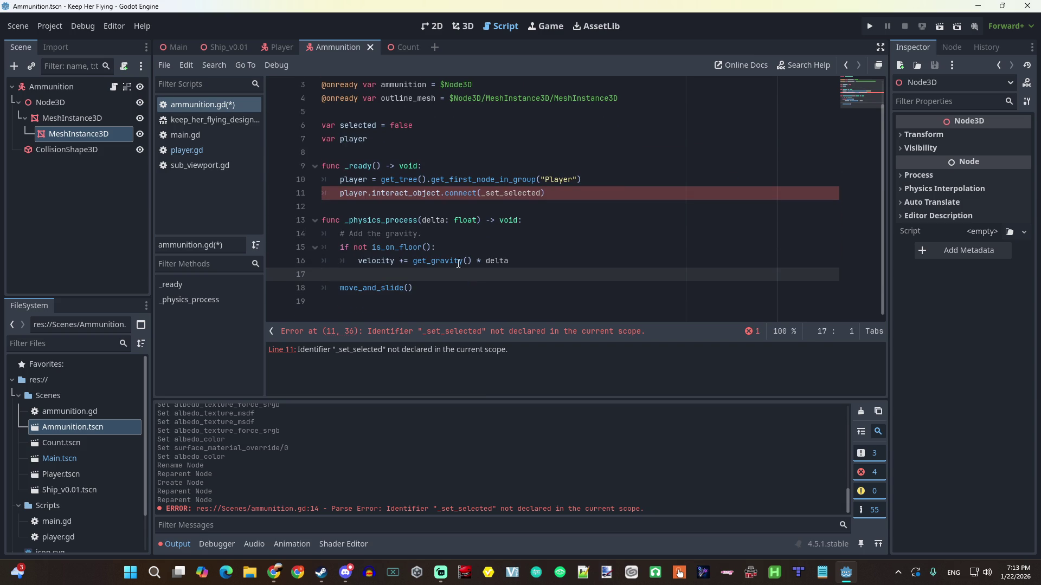
pyautogui.click(424, 203)
pyautogui.hotkey('alt', 'Tab')
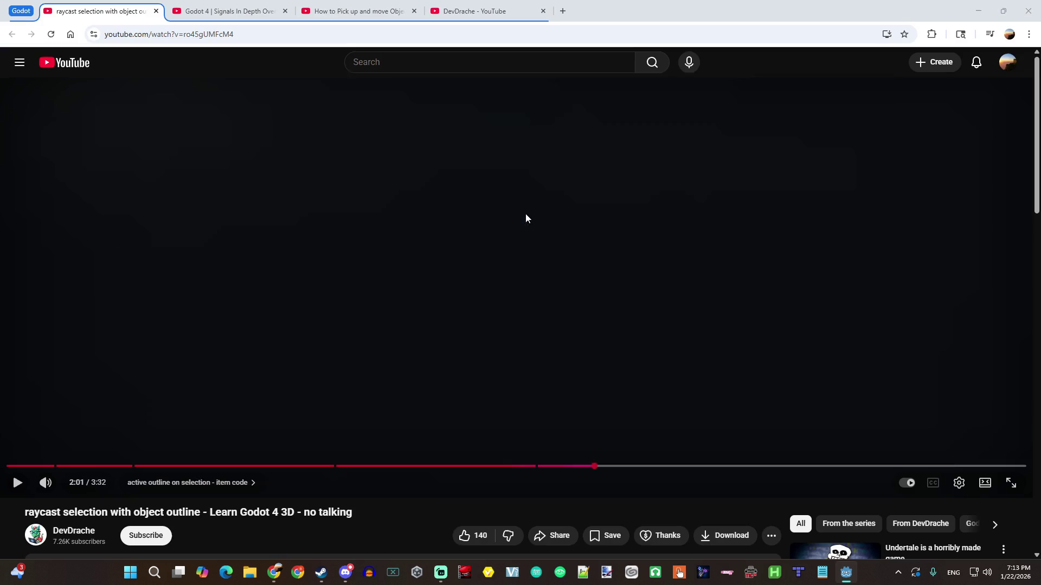
# - Play the tutorial to its _ready function and compare its code with the editor
pyautogui.press('space')
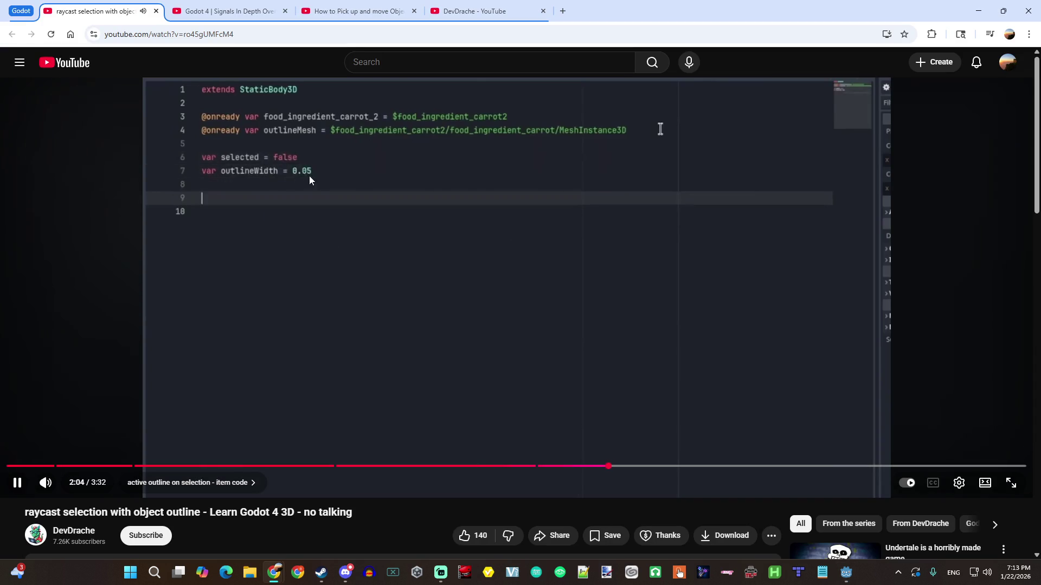
pyautogui.click(334, 216)
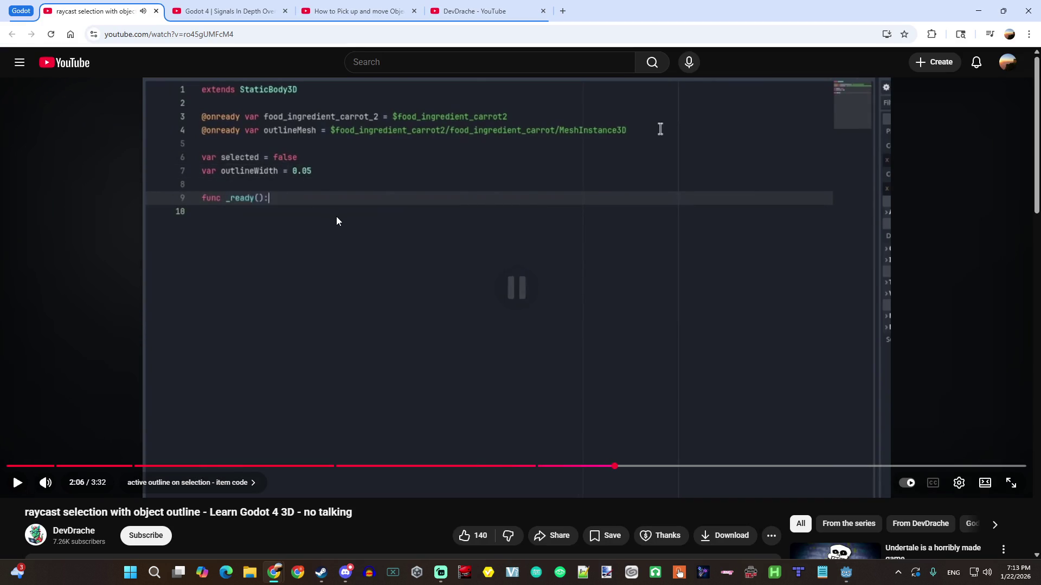
pyautogui.hotkey('alt', 'Tab')
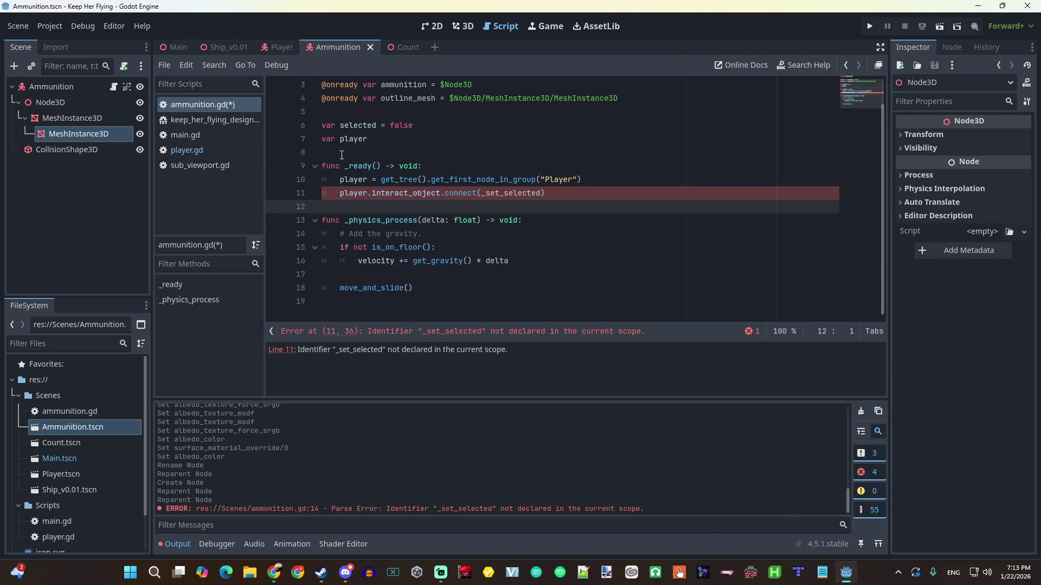
pyautogui.hotkey('alt', 'Tab')
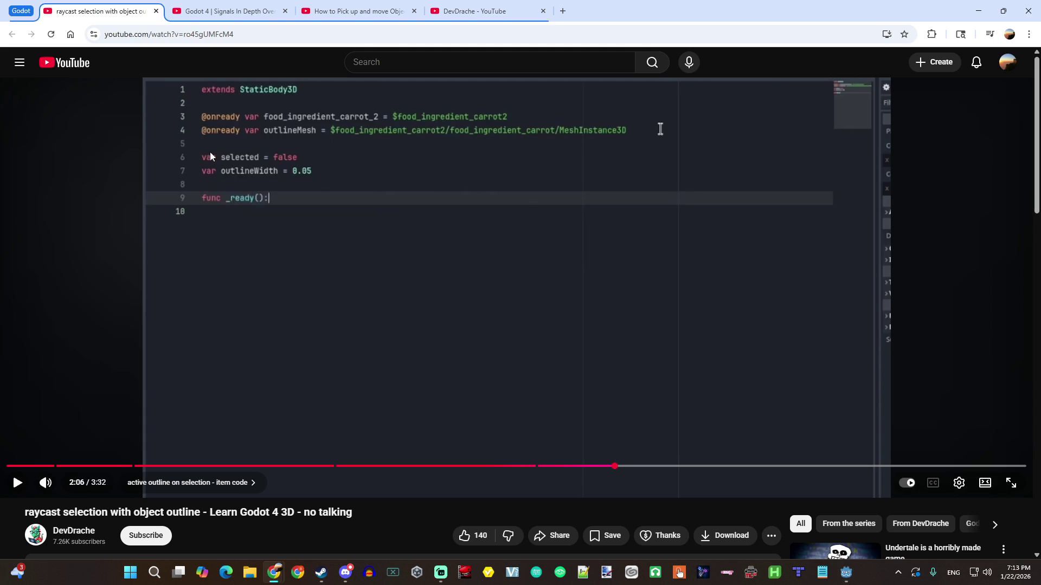
pyautogui.hotkey('alt', 'Tab')
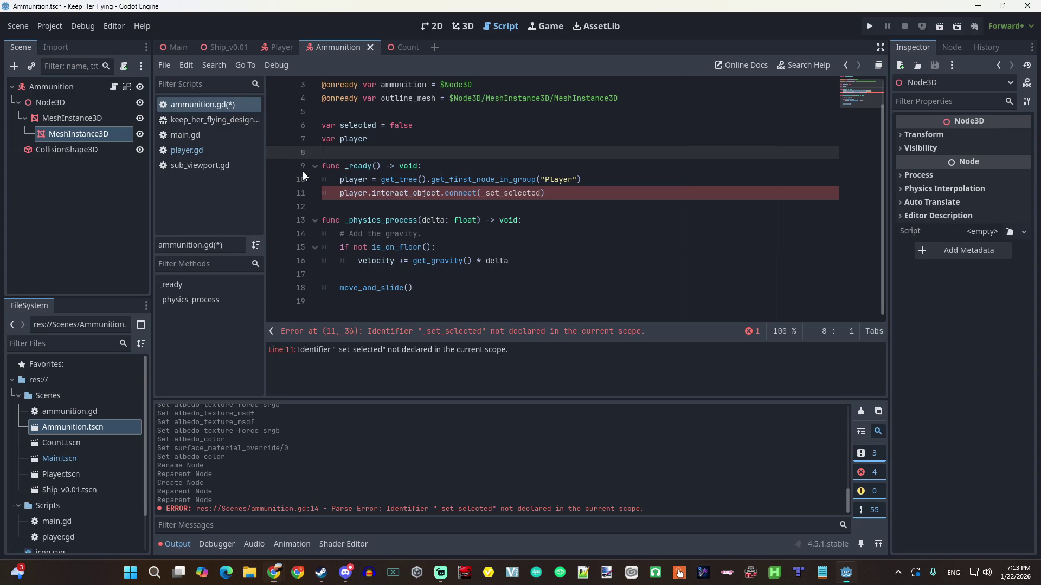
pyautogui.hotkey('alt', 'Tab')
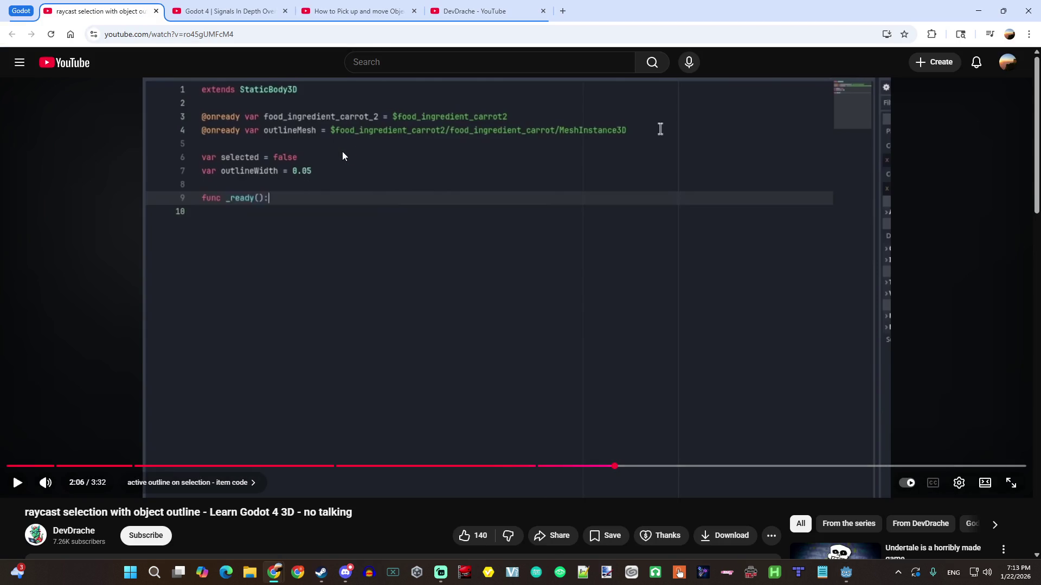
pyautogui.hotkey('alt', 'Tab')
# - Add a new line below 'var selected = false' starting with 'export var outline'
pyautogui.click(431, 126)
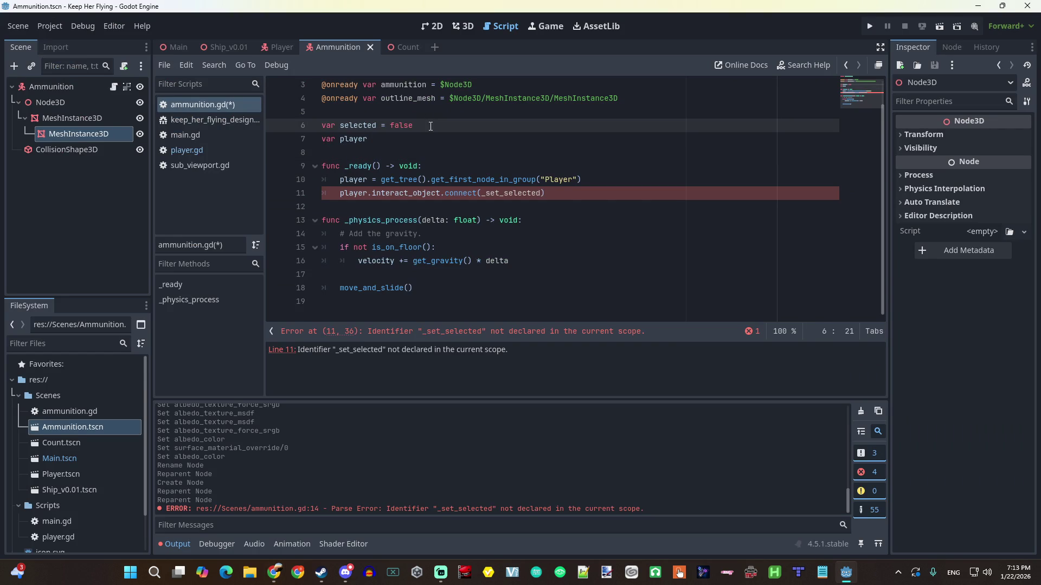
pyautogui.press('Return')
pyautogui.write('export out')
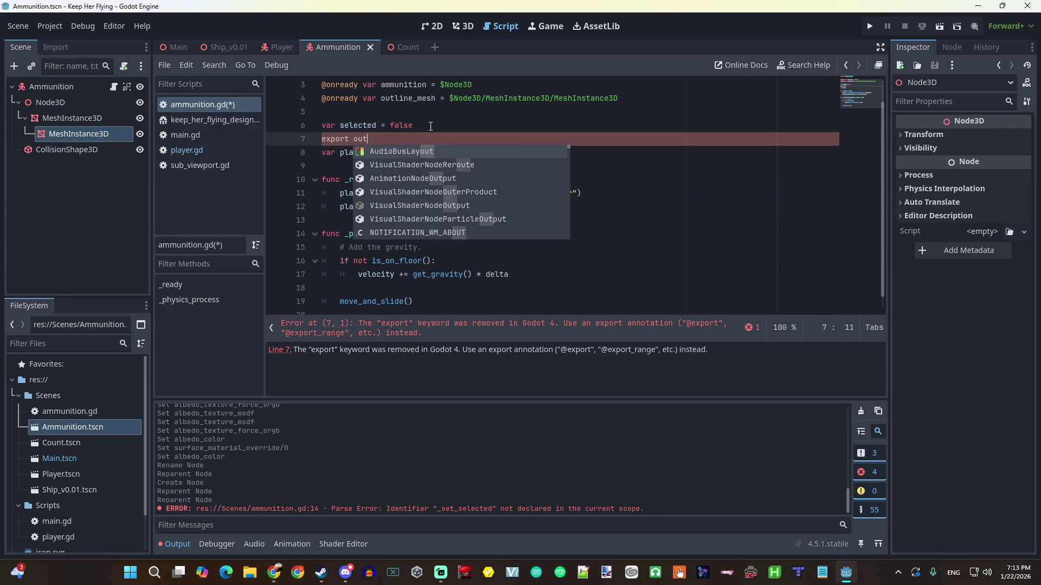
pyautogui.press('Escape')
pyautogui.press('BackSpace')
pyautogui.press('BackSpace')
pyautogui.write('var ')
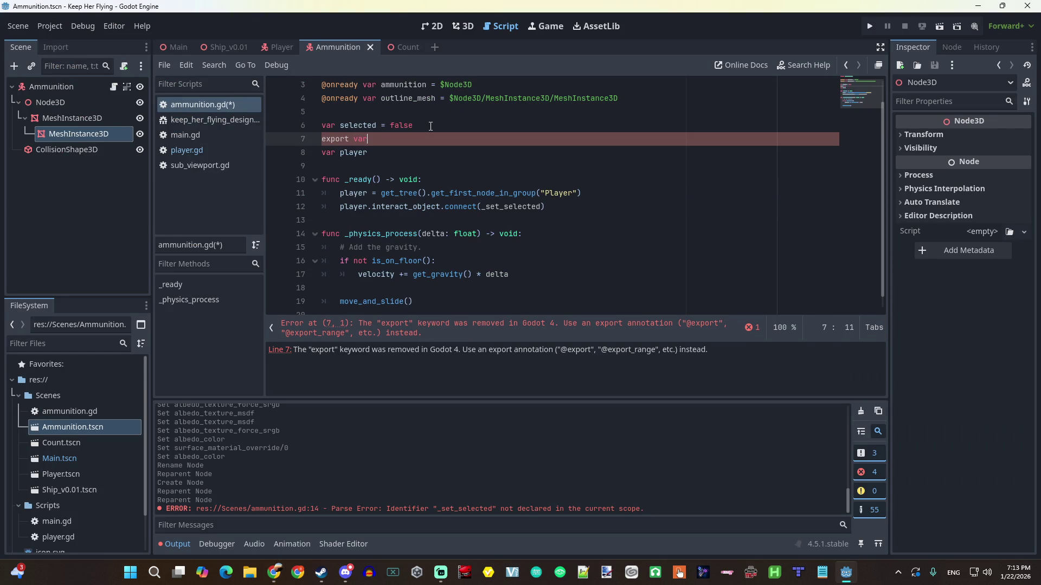
pyautogui.write('outline')
pyautogui.click(326, 139)
pyautogui.write('@')
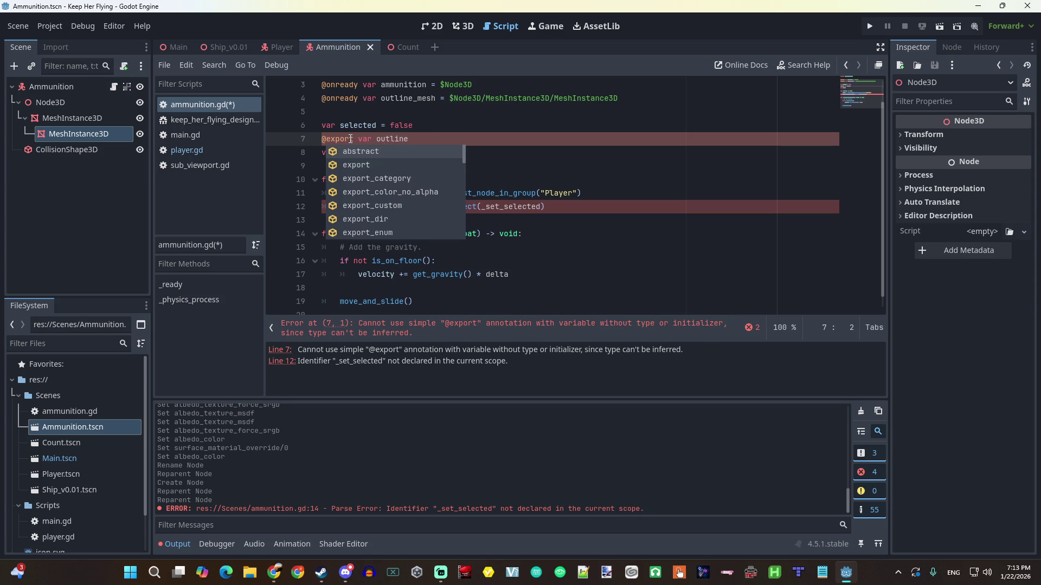
pyautogui.press('End')
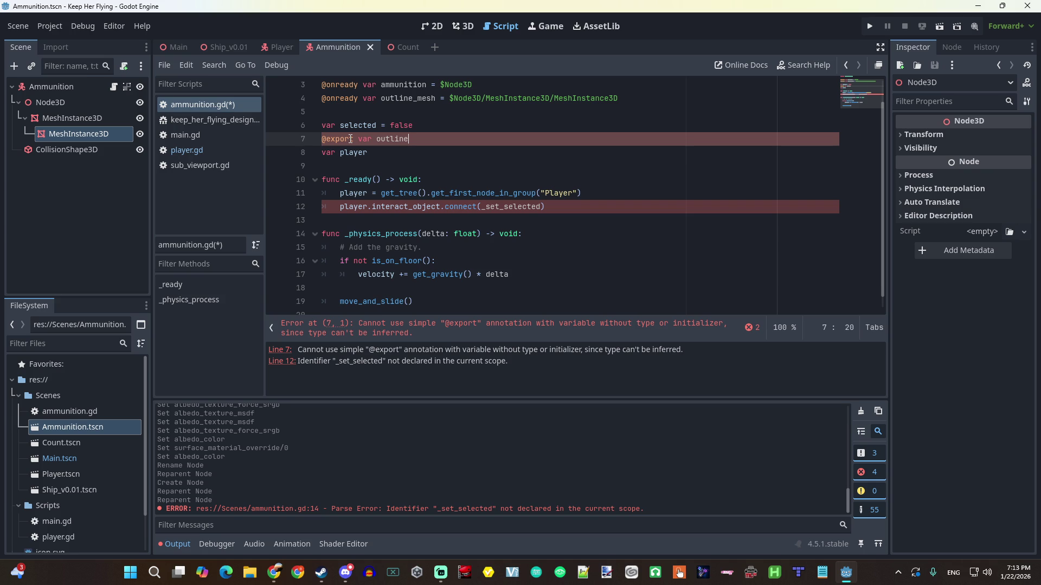
pyautogui.write('_widthe')
pyautogui.press('BackSpace')
pyautogui.press('BackSpace')
pyautogui.write('=')
pyautogui.write('0.05')
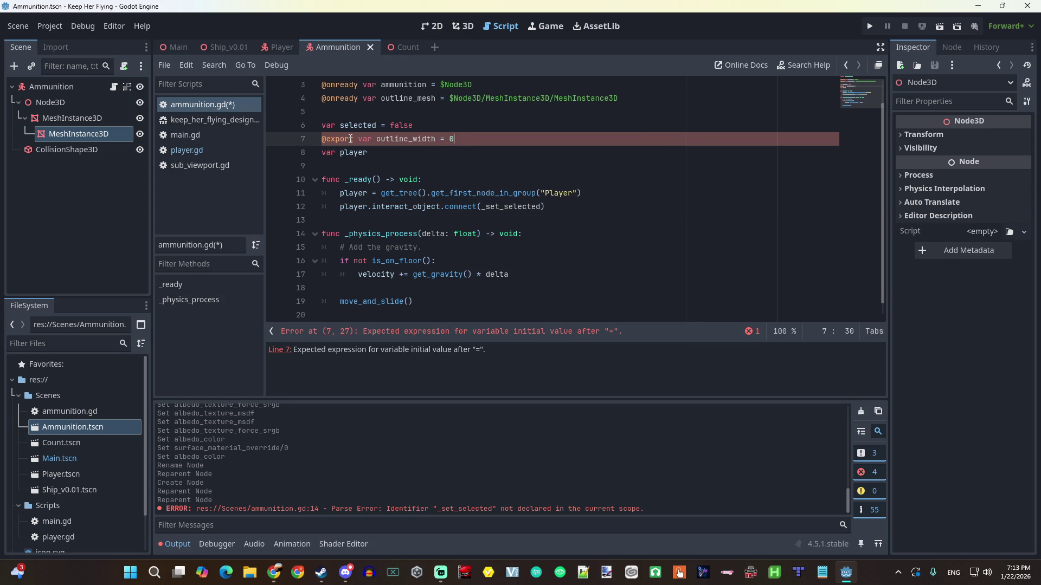
pyautogui.press('Return')
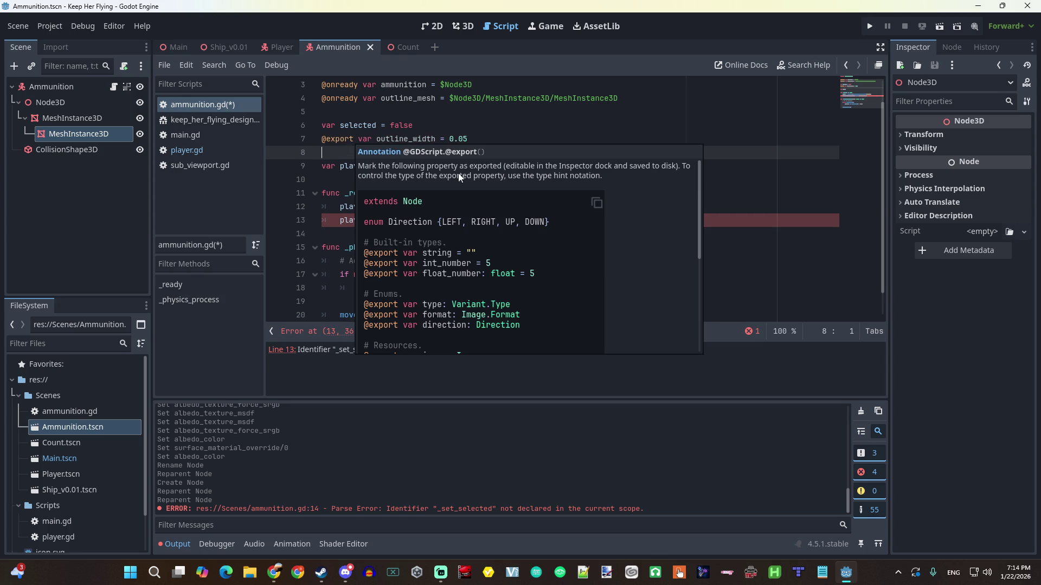
pyautogui.press('BackSpace')
pyautogui.click(591, 179)
pyautogui.hotkey('alt', 'Tab')
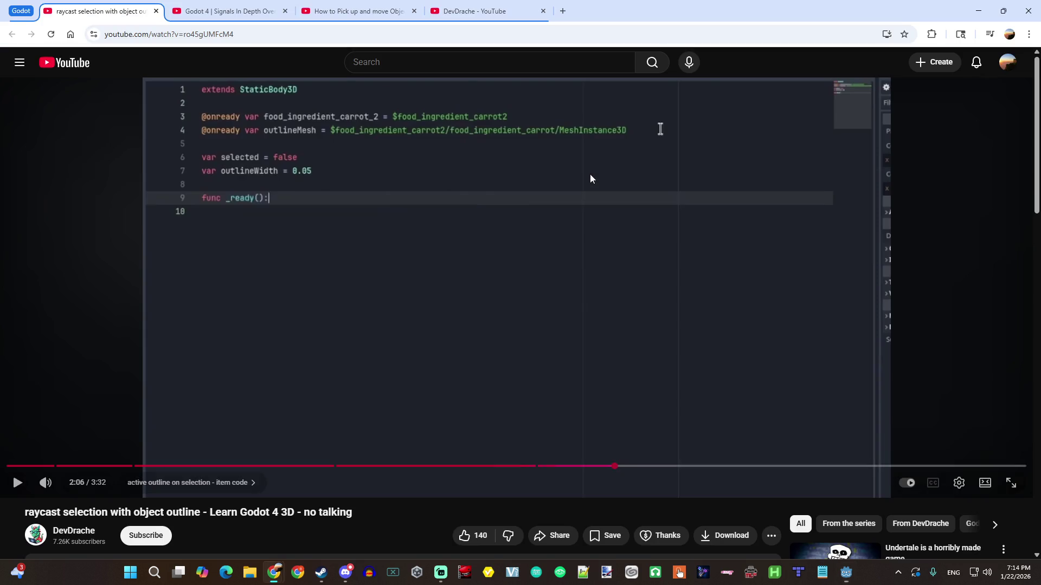
pyautogui.hotkey('alt', 'Tab')
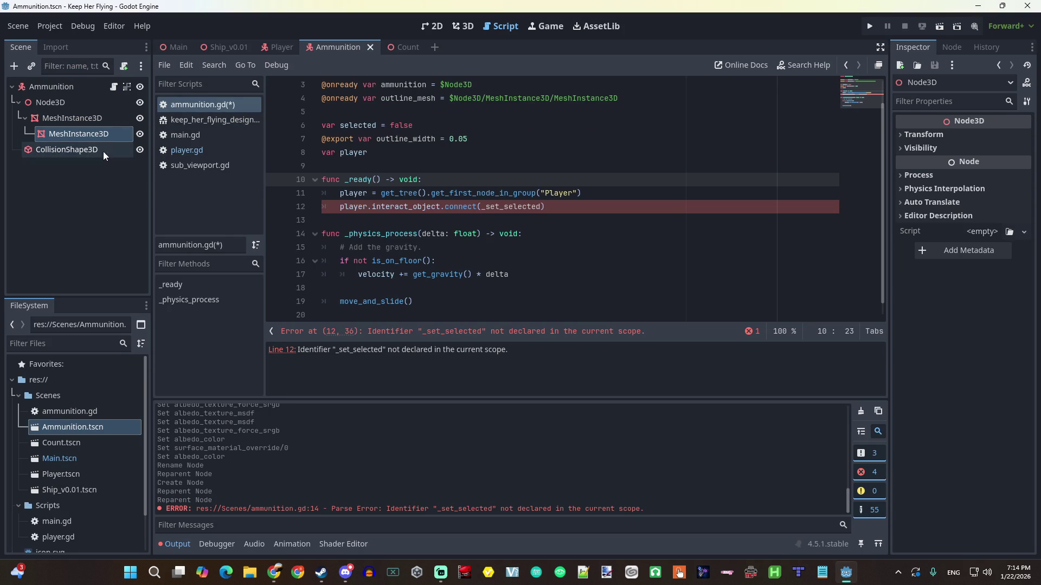
# - Inspect the Ammunition root node in the 3D view, then return to the script
pyautogui.click(463, 26)
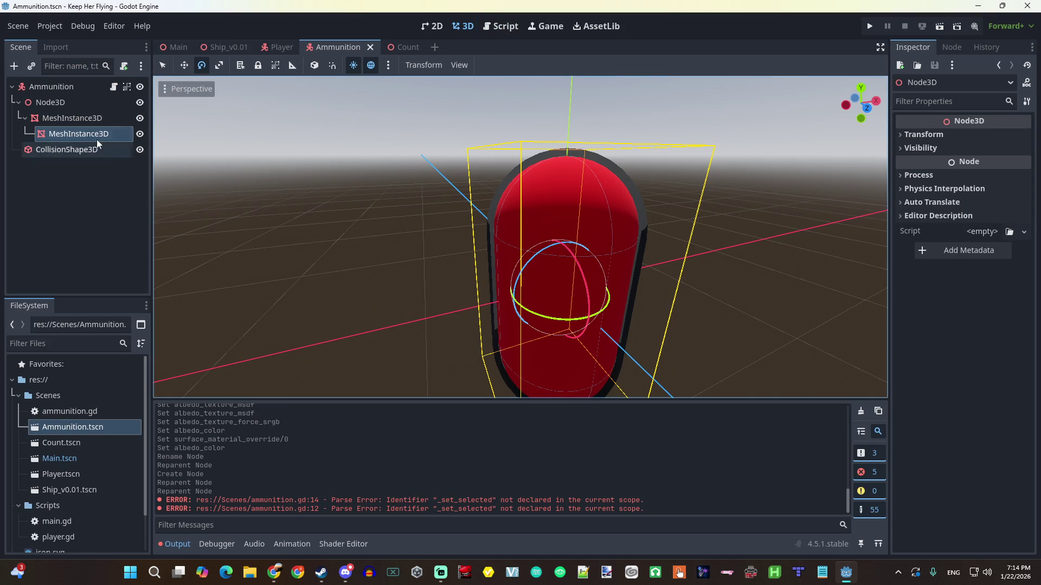
pyautogui.click(66, 92)
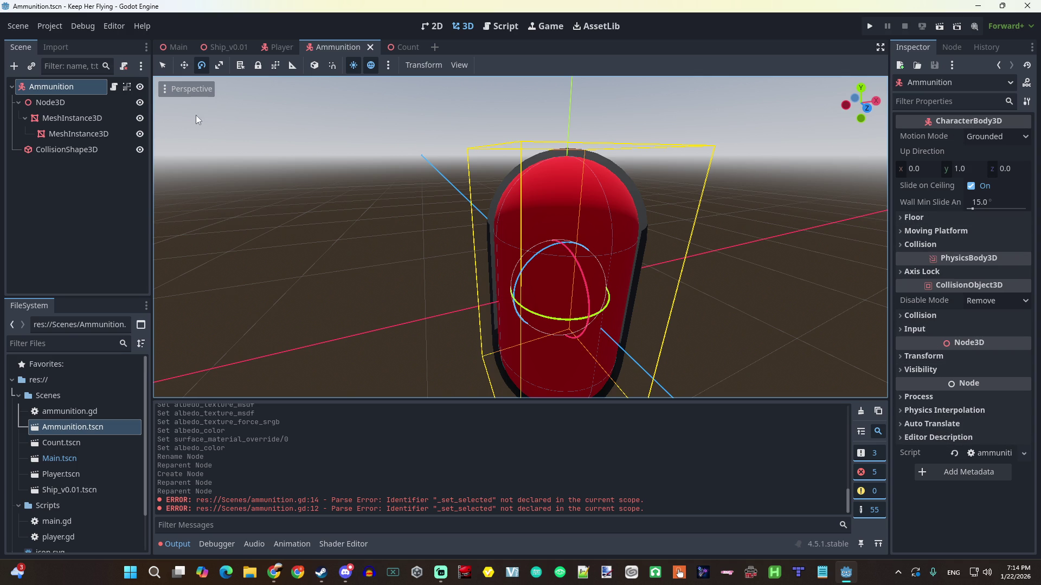
pyautogui.click(500, 26)
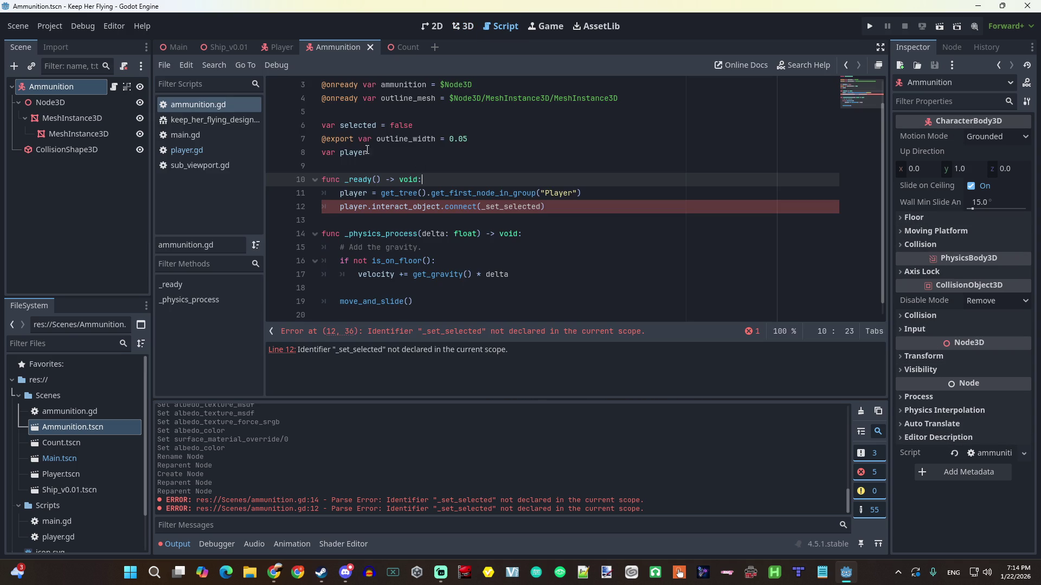
pyautogui.moveTo(358, 139); pyautogui.dragTo(304, 137)
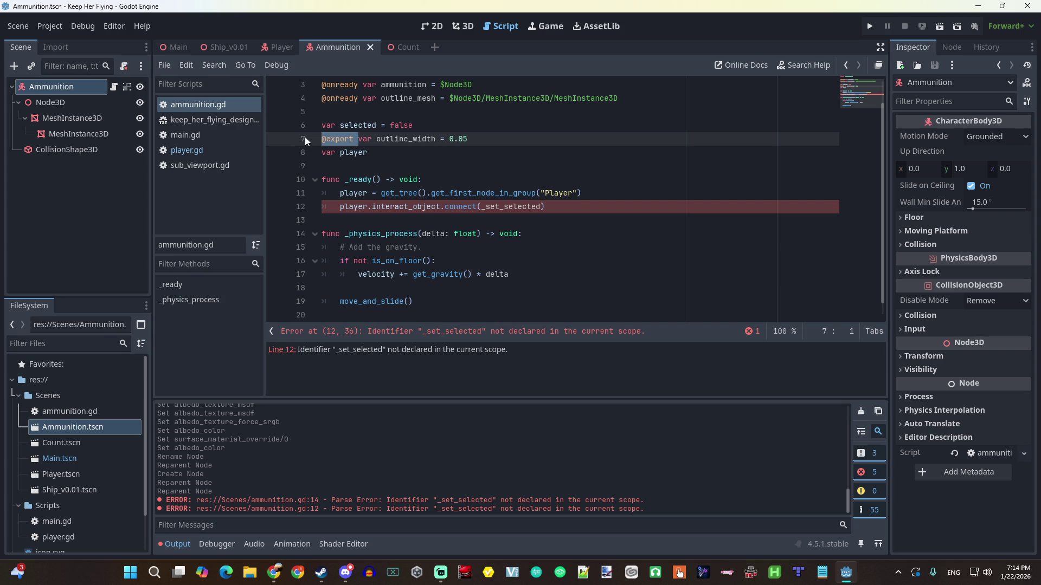
pyautogui.press('BackSpace')
pyautogui.hotkey('ctrl', 's')
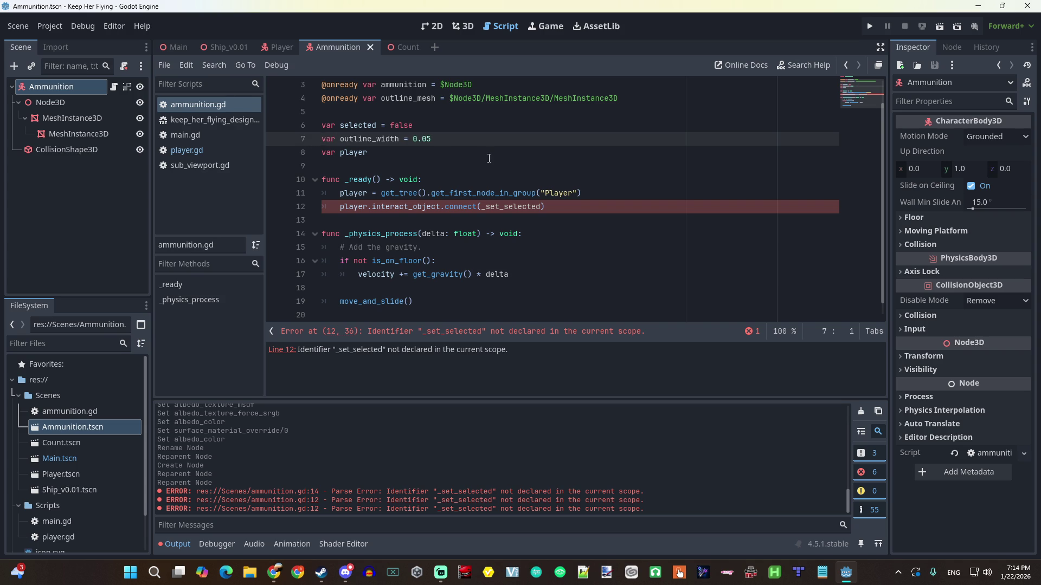
pyautogui.click(476, 150)
pyautogui.hotkey('alt', 'Tab')
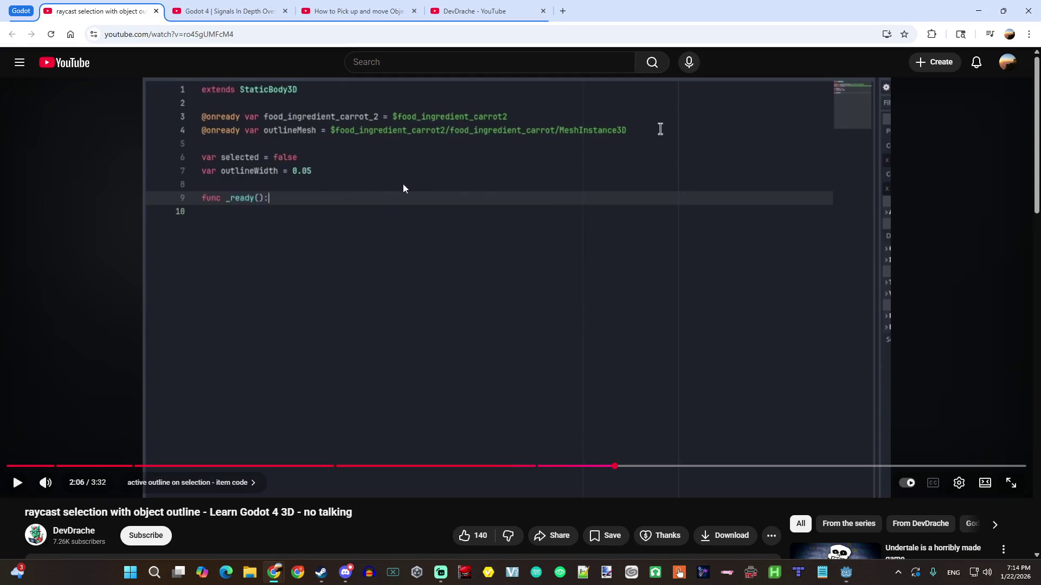
# - Play the tutorial from 2:06 to 2:22, stopping at 'func _set_selected():', then return to Godot
pyautogui.click(254, 204)
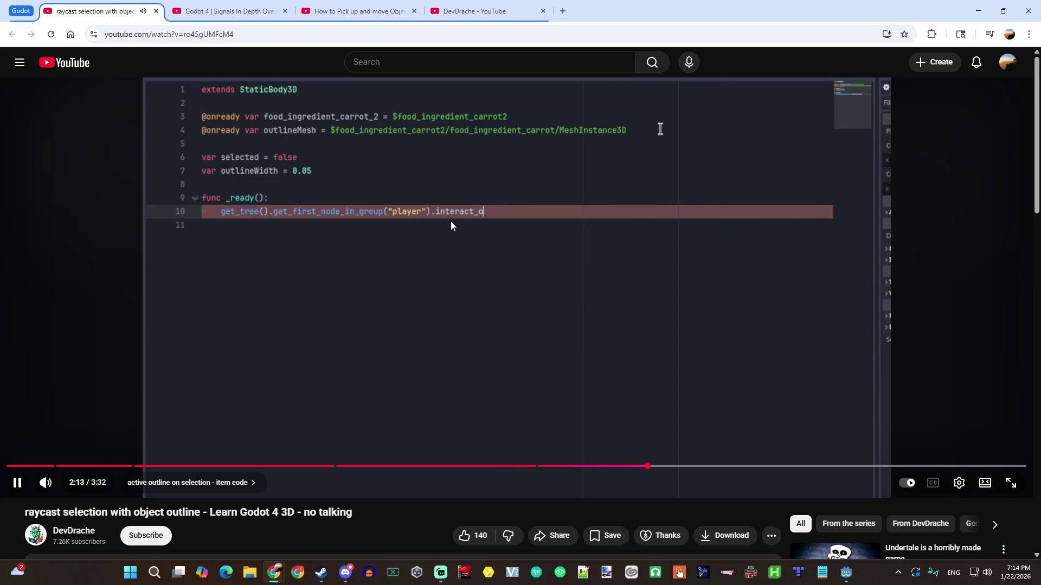
pyautogui.click(448, 233)
pyautogui.click(553, 247)
pyautogui.doubleClick(509, 261)
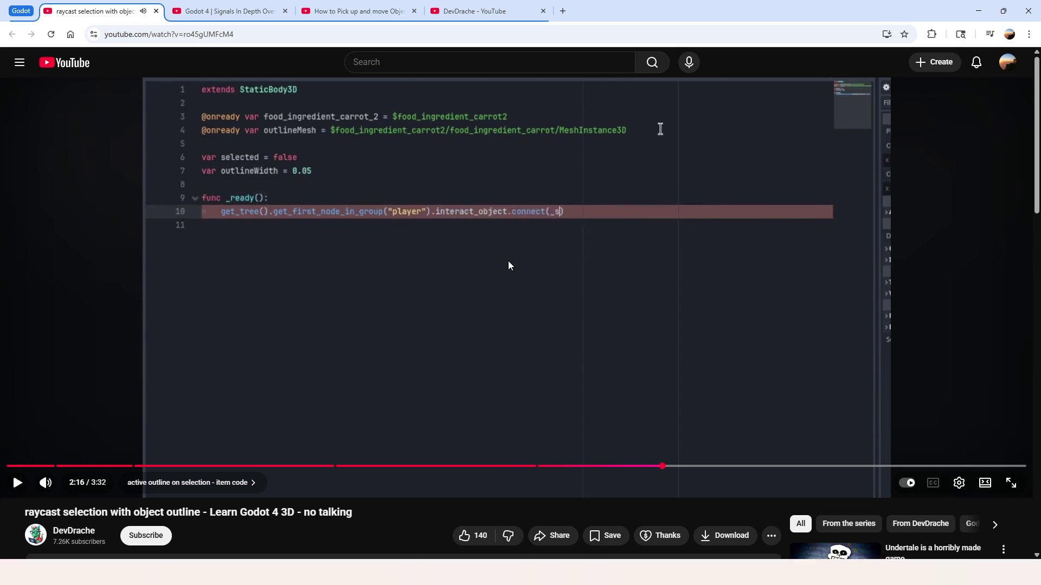
pyautogui.press('Escape')
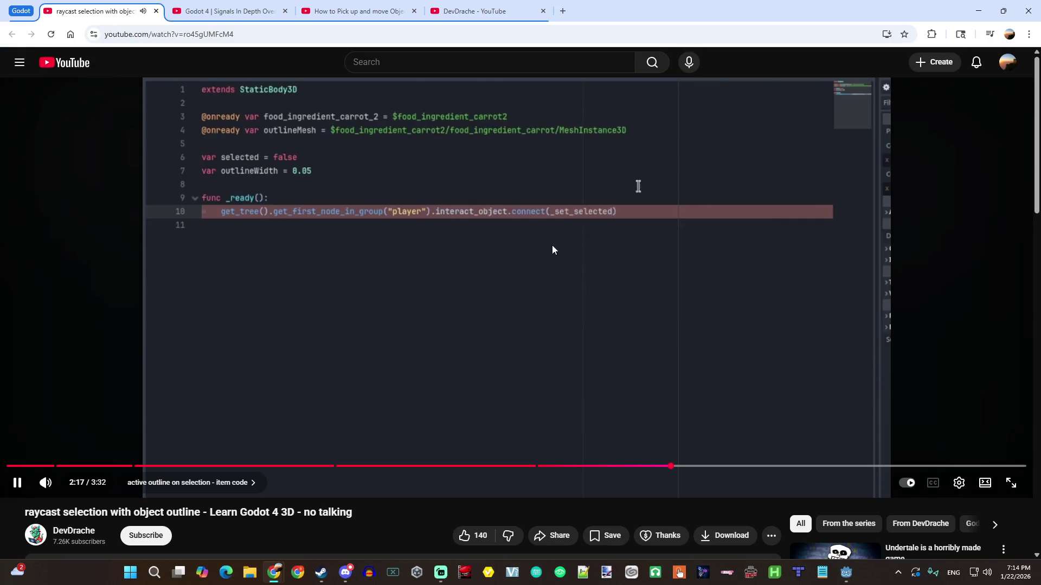
pyautogui.click(522, 250)
pyautogui.click(522, 250)
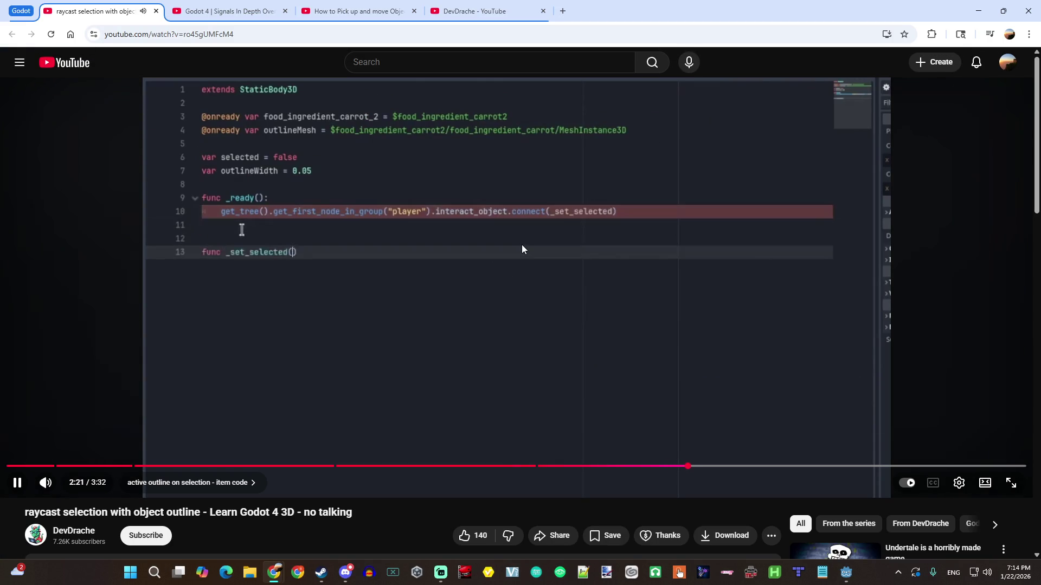
pyautogui.click(522, 246)
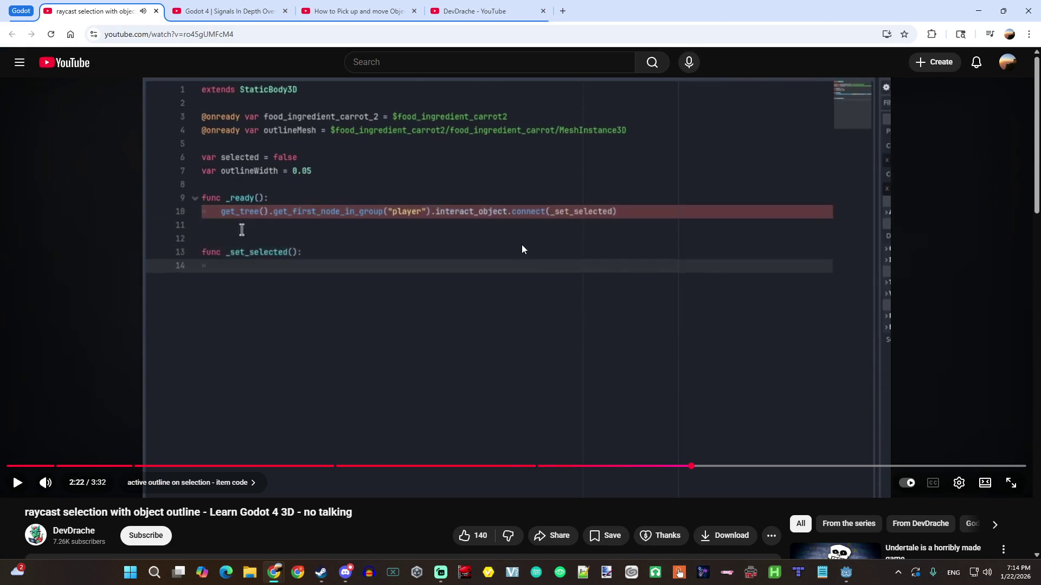
pyautogui.hotkey('alt', 'Tab')
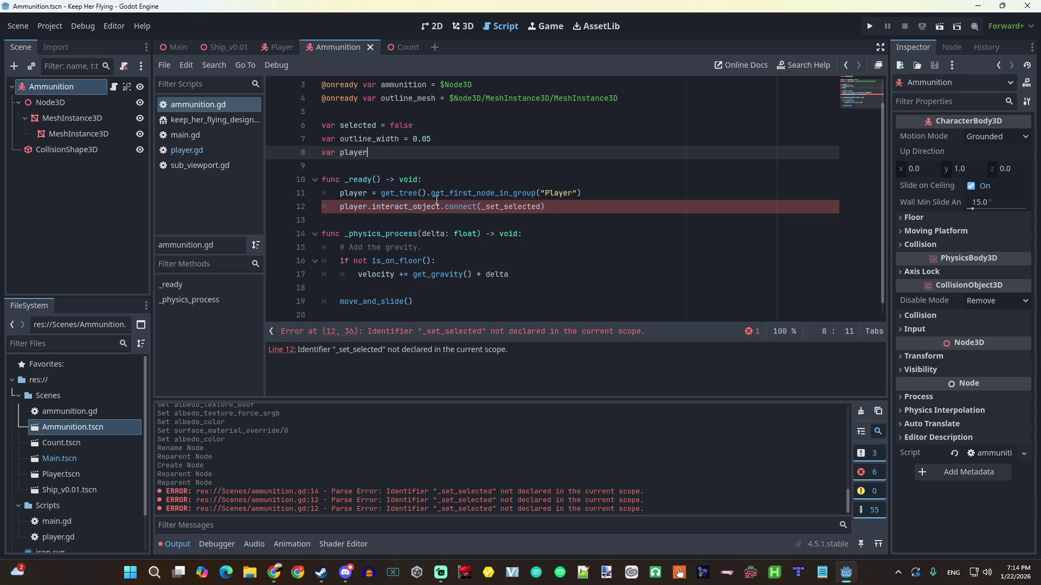
# - Temporarily drop the underscore from _ready, then restore '_ready' and save
pyautogui.click(351, 181)
pyautogui.press('BackSpace')
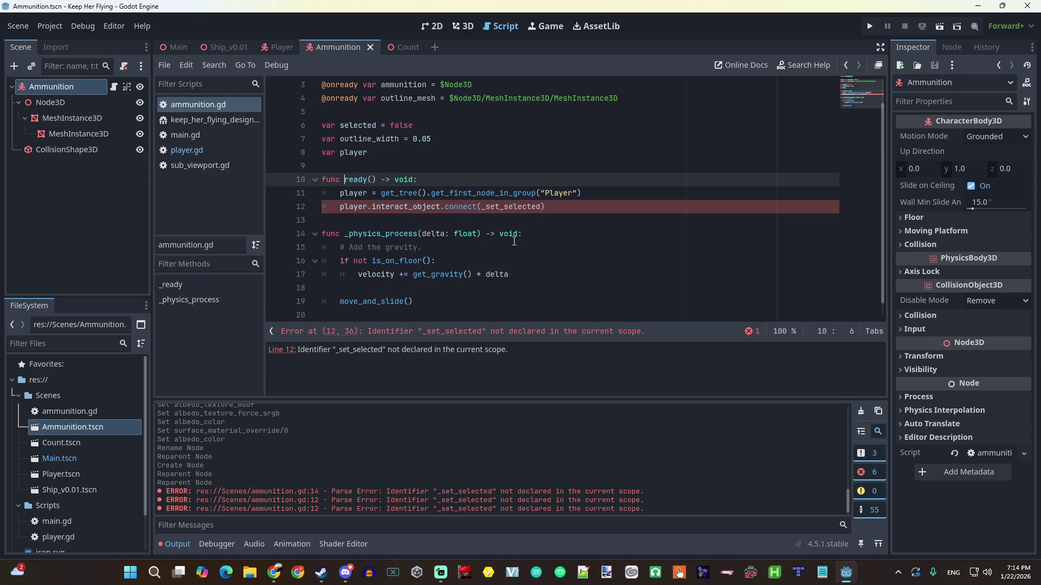
pyautogui.click(540, 242)
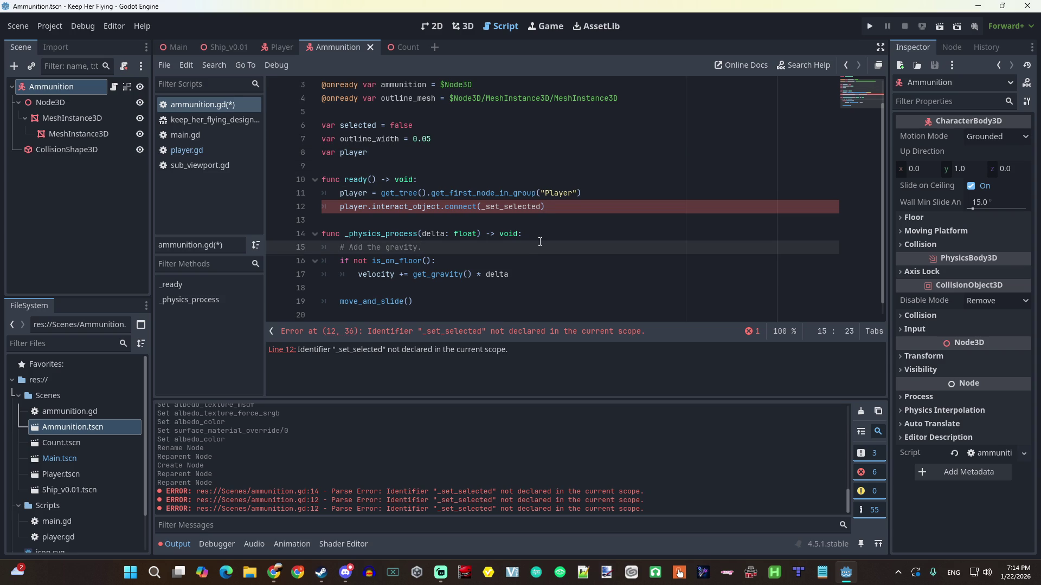
pyautogui.hotkey('ctrl', 's')
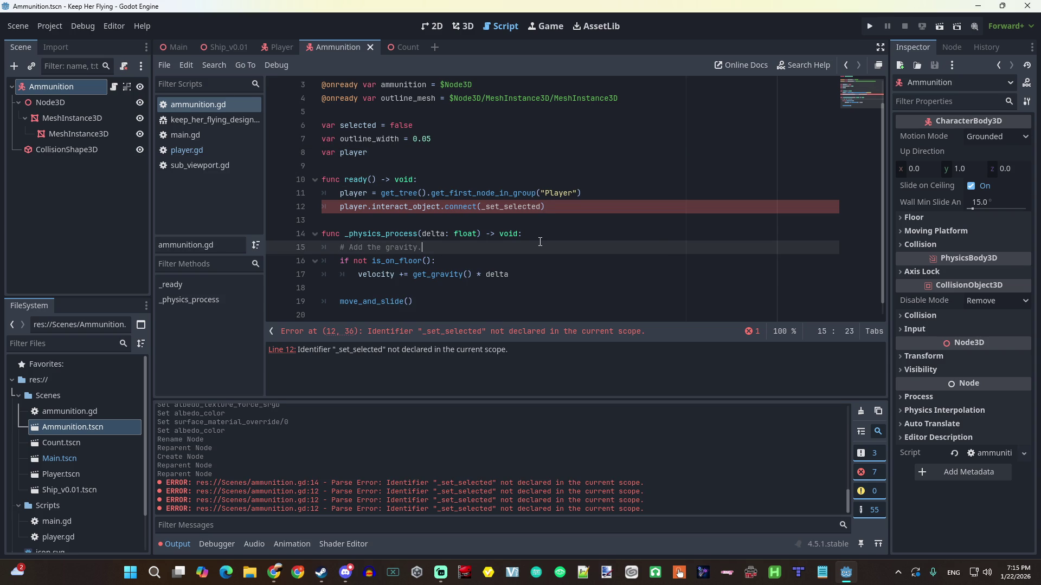
pyautogui.moveTo(432, 207)
pyautogui.mouseDown()
pyautogui.moveTo(325, 206)
pyautogui.moveTo(472, 206)
pyautogui.moveTo(413, 207)
pyautogui.mouseUp()
pyautogui.moveTo(369, 180); pyautogui.dragTo(345, 180)
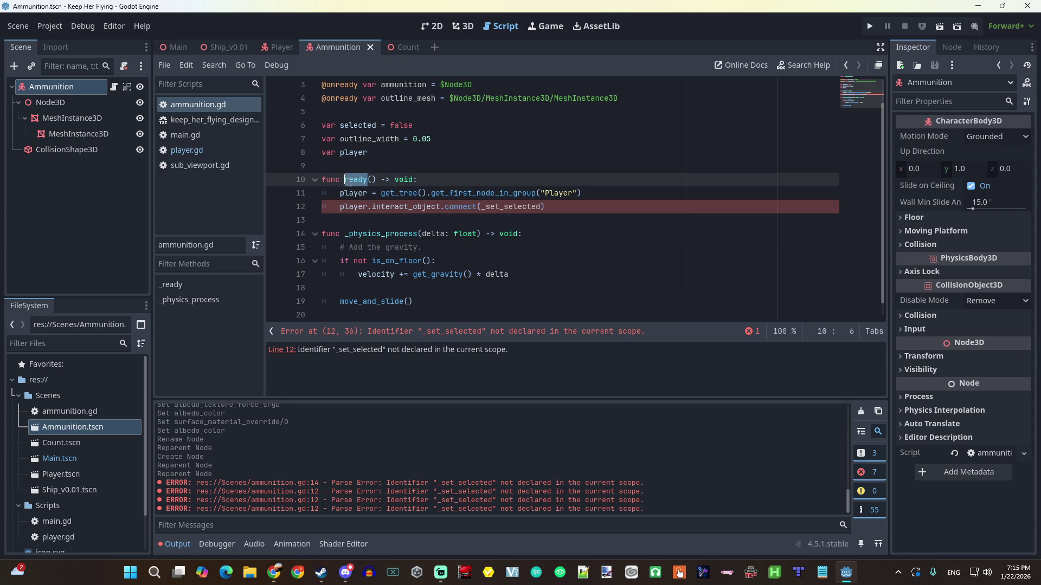
pyautogui.click(448, 216)
pyautogui.hotkey('alt', 'Tab')
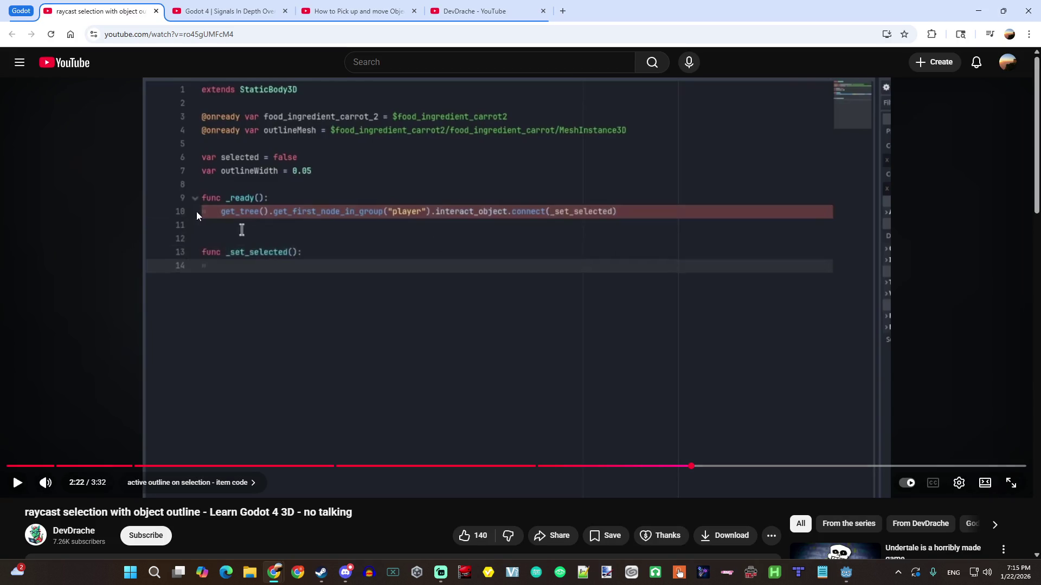
pyautogui.hotkey('alt', 'Tab')
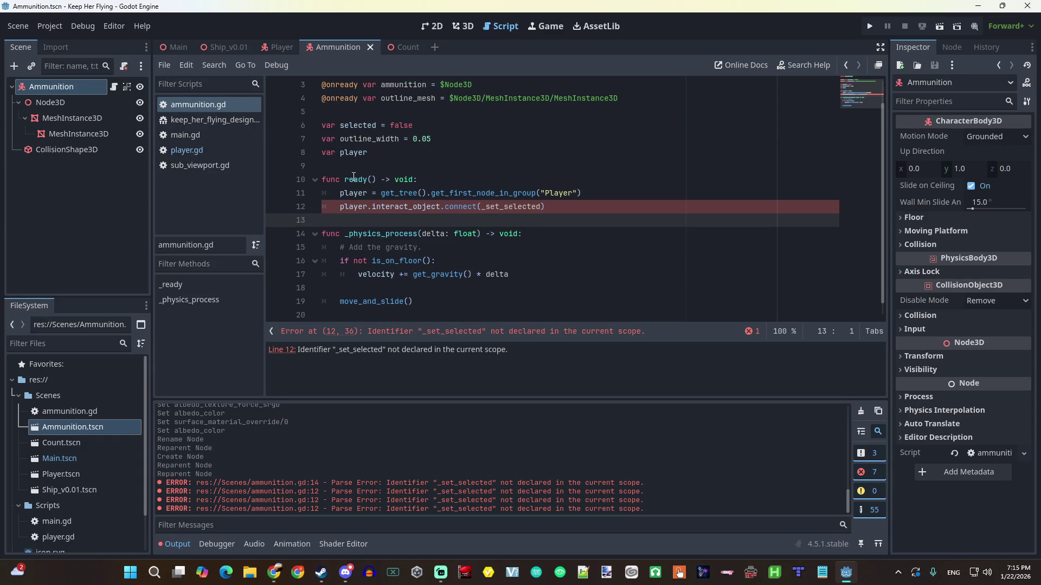
pyautogui.click(345, 180)
pyautogui.write('_')
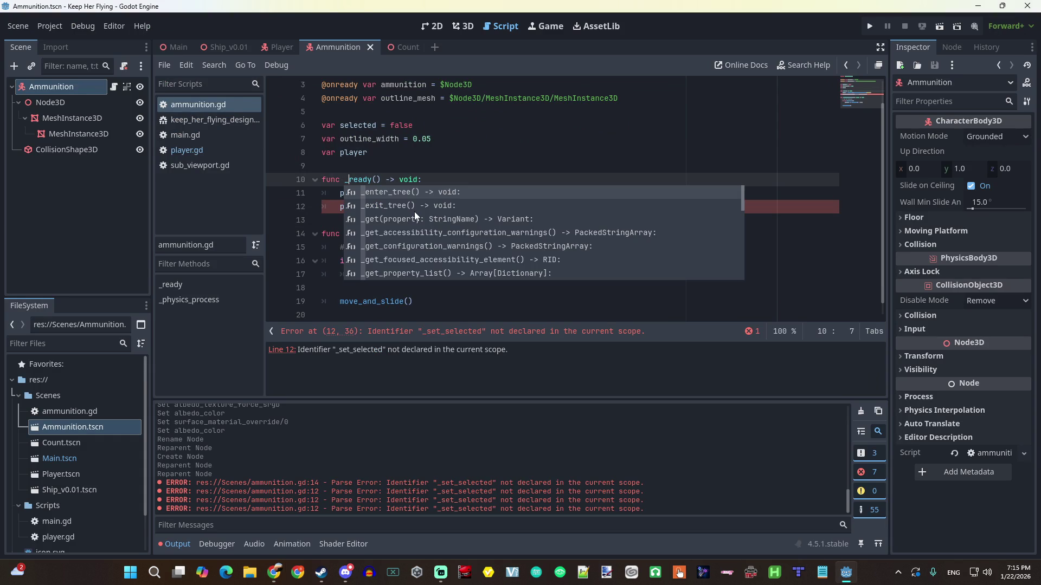
pyautogui.hotkey('ctrl', 's')
pyautogui.click(621, 314)
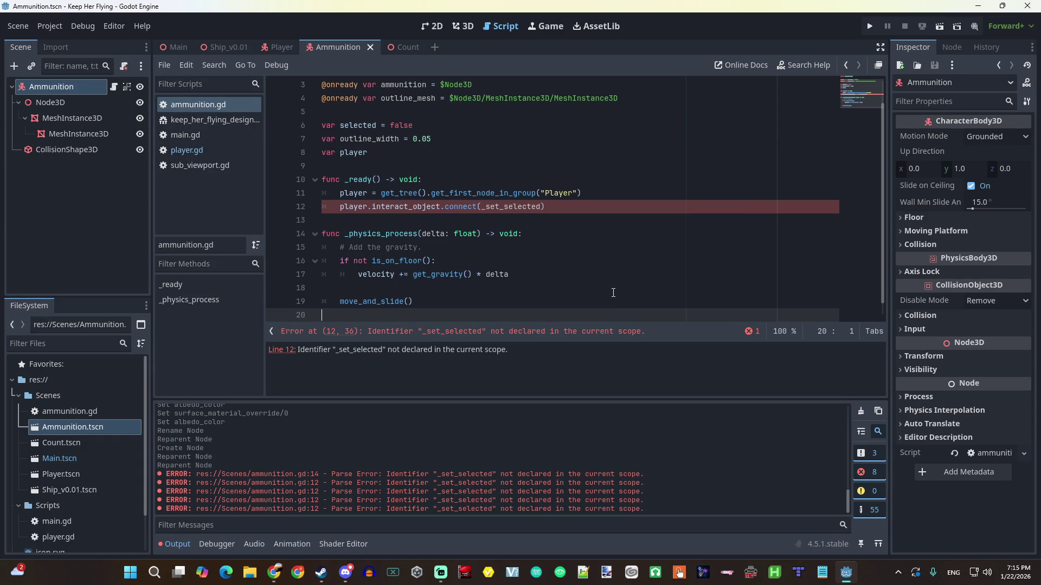
# - Compare the group lookup on line 11 against the tutorial's code
pyautogui.hotkey('alt', 'Tab')
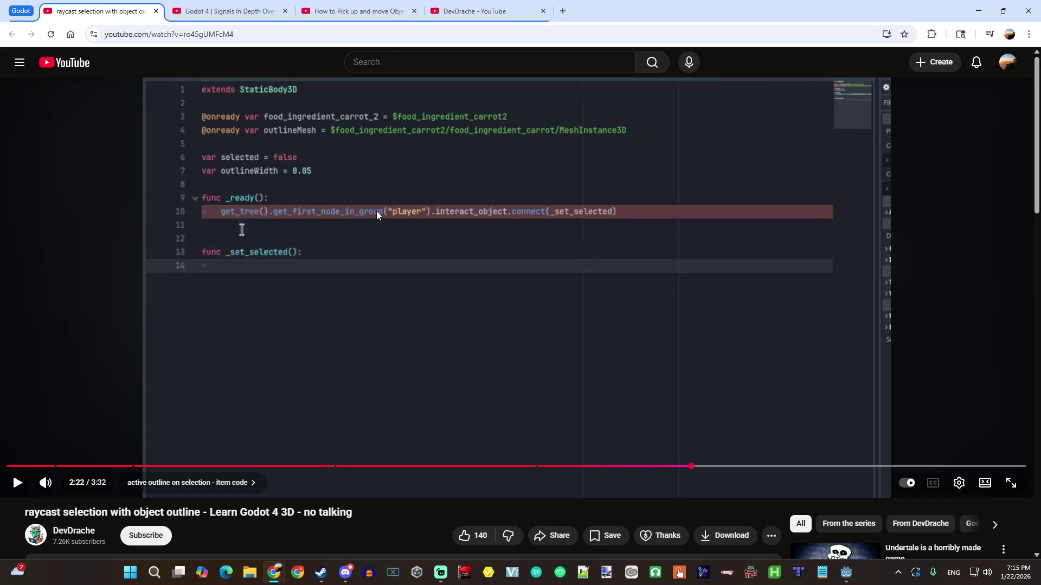
pyautogui.hotkey('alt', 'Tab')
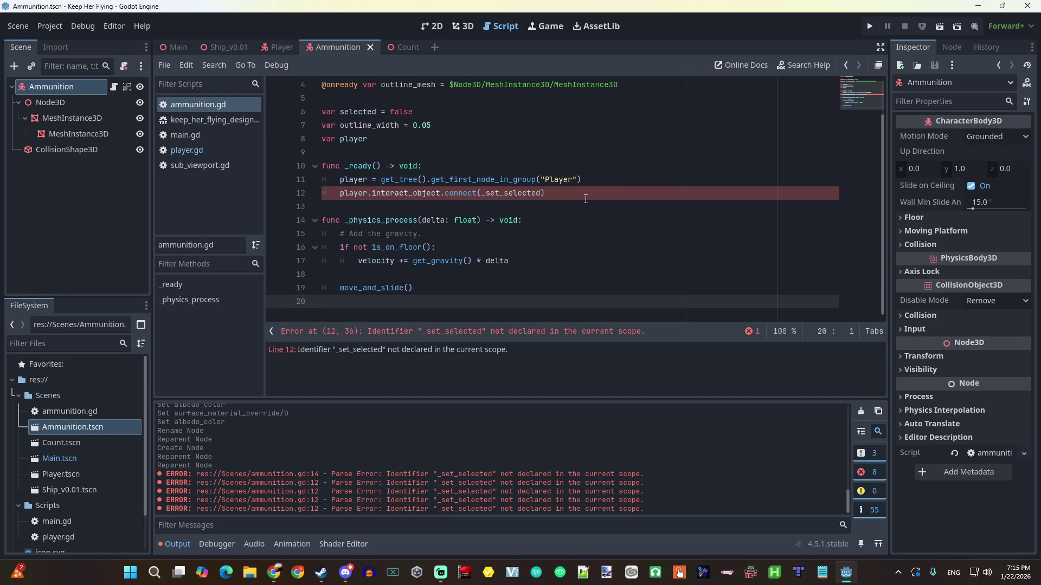
pyautogui.scroll(1, 432, 212)
pyautogui.scroll(-1, 401, 217)
pyautogui.scroll(1, 367, 221)
pyautogui.moveTo(367, 220); pyautogui.dragTo(582, 220)
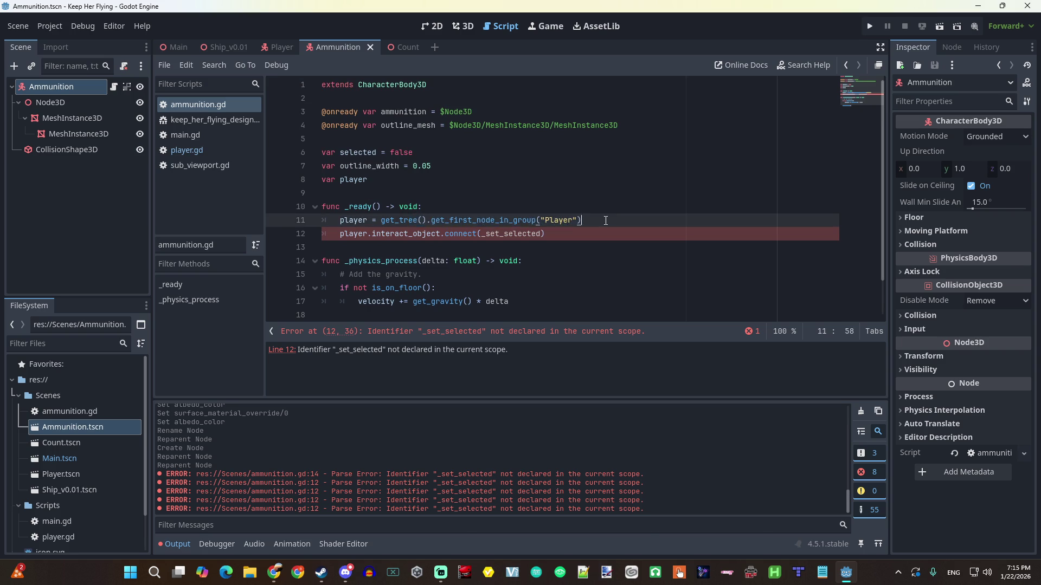
pyautogui.hotkey('alt', 'Tab')
pyautogui.hotkey('alt', 'Tab')
pyautogui.click(547, 220)
# - Change the group name to lowercase 'player' and indent blank line 13
pyautogui.doubleClick(560, 220)
pyautogui.write('player')
pyautogui.click(584, 253)
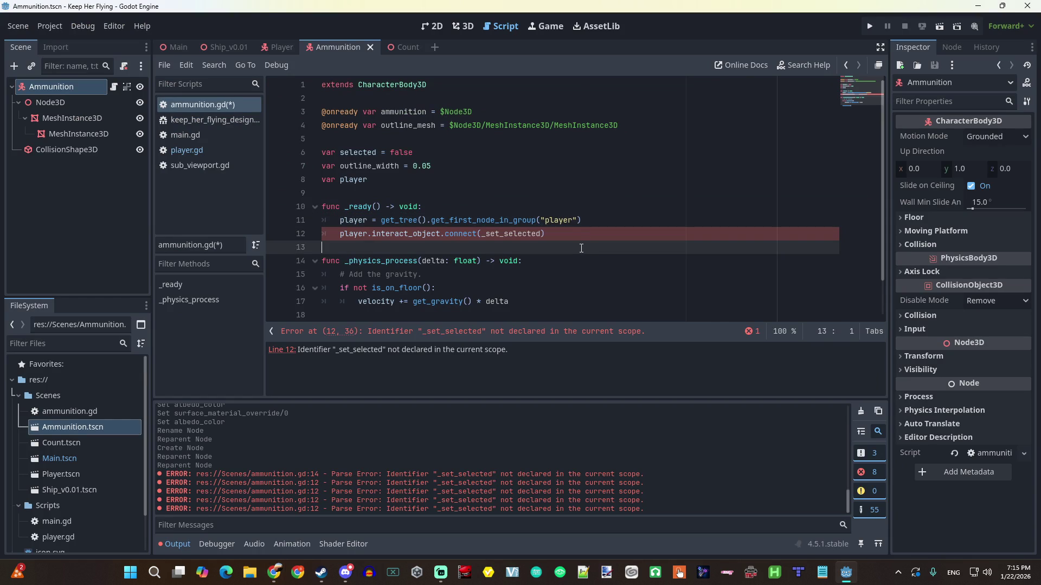
pyautogui.press('Tab')
pyautogui.hotkey('alt', 'Tab')
pyautogui.hotkey('alt', 'Tab')
pyautogui.hotkey('alt', 'Tab')
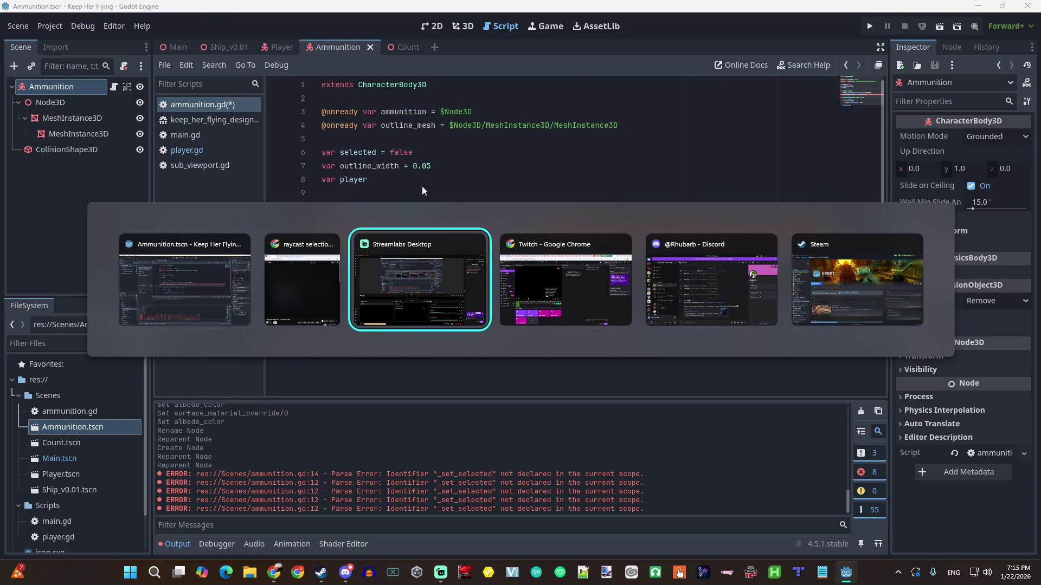
# - Join the interact_object connection onto the line-11 group lookup and save
pyautogui.click(374, 180)
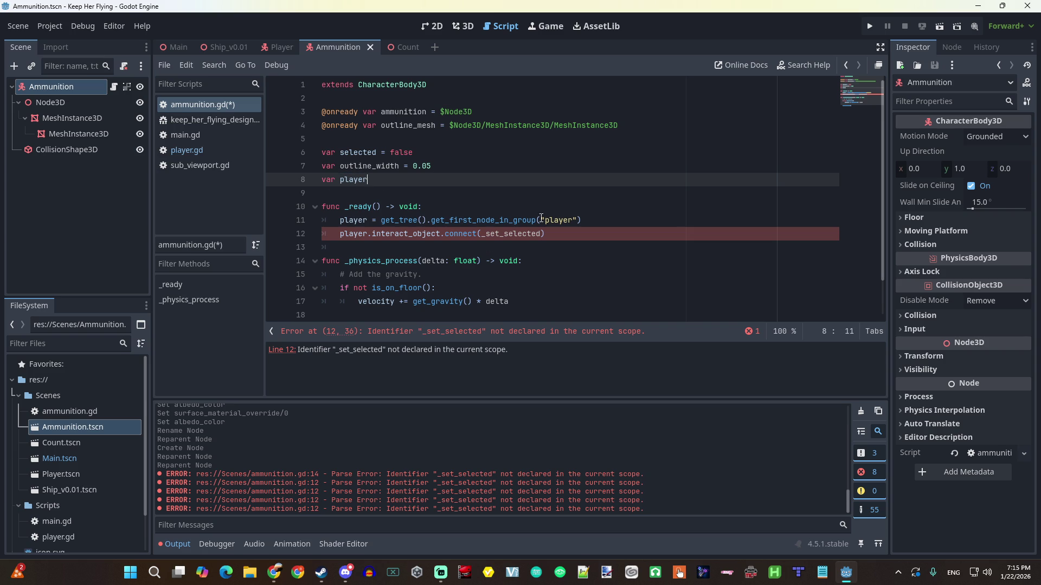
pyautogui.hotkey('alt', 'Tab')
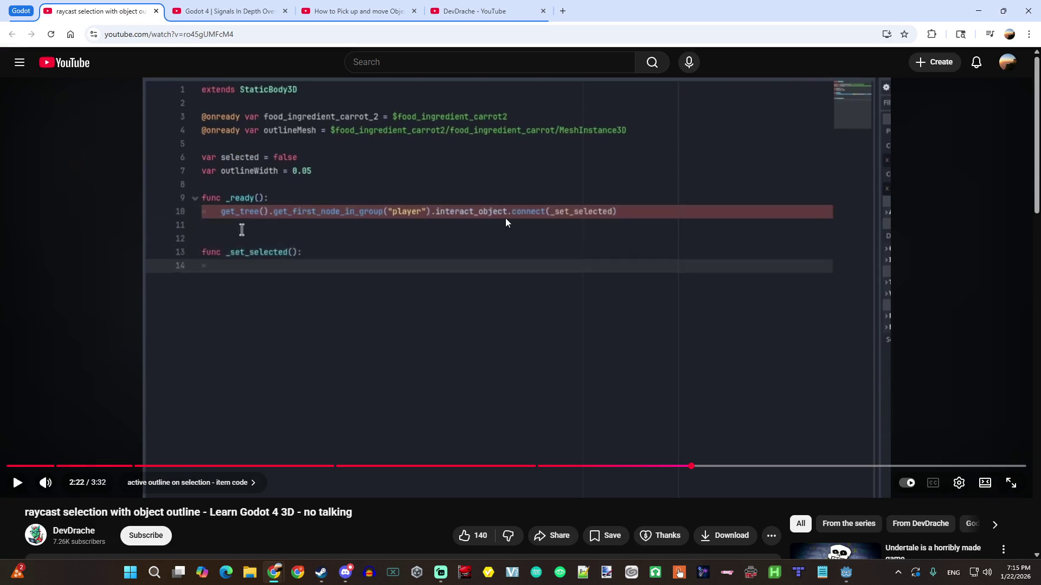
pyautogui.hotkey('alt', 'Tab')
pyautogui.click(598, 218)
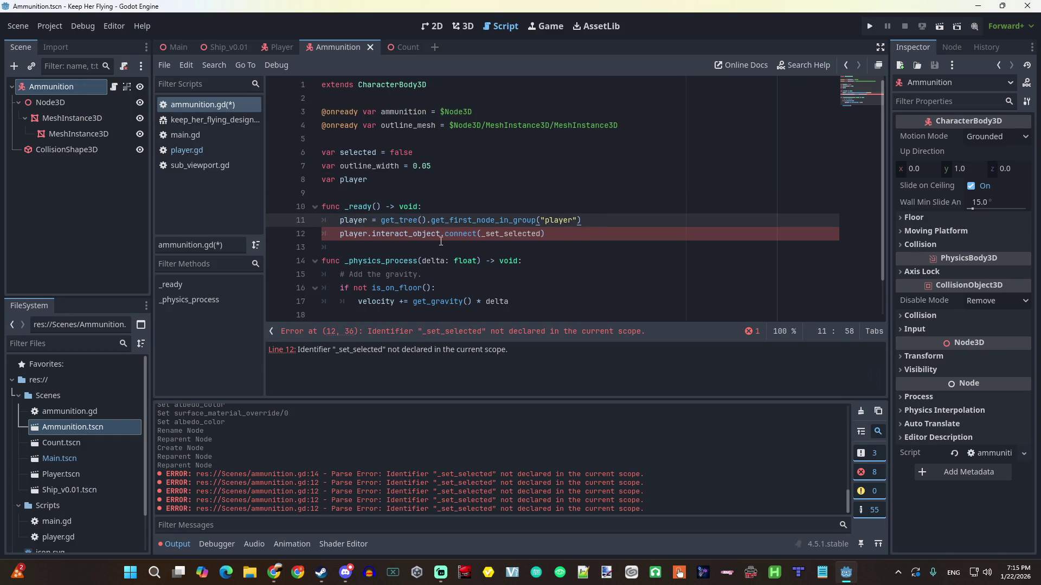
pyautogui.click(367, 234)
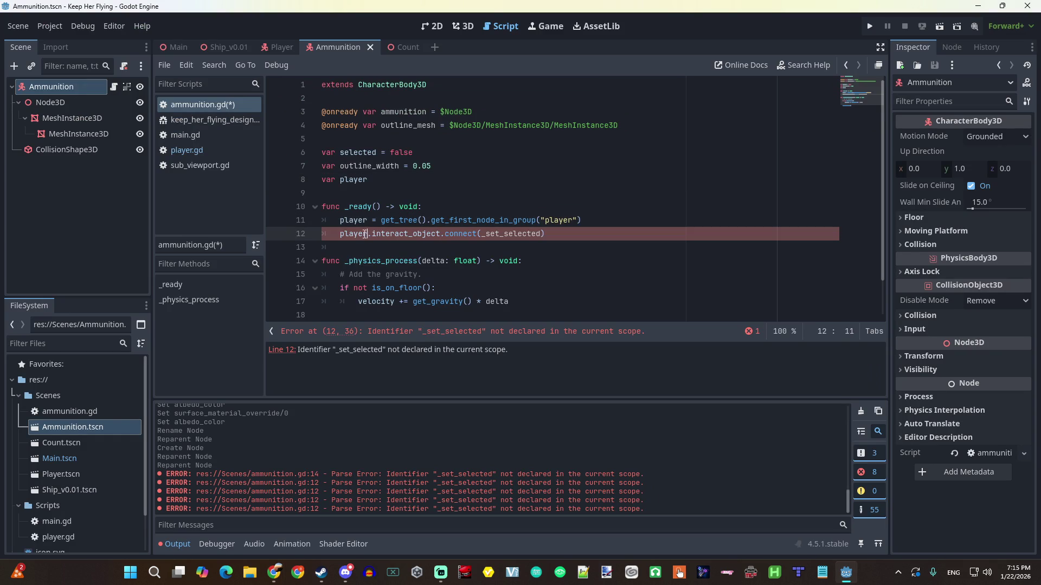
pyautogui.press('BackSpace')
pyautogui.press('BackSpace')
pyautogui.press('BackSpace')
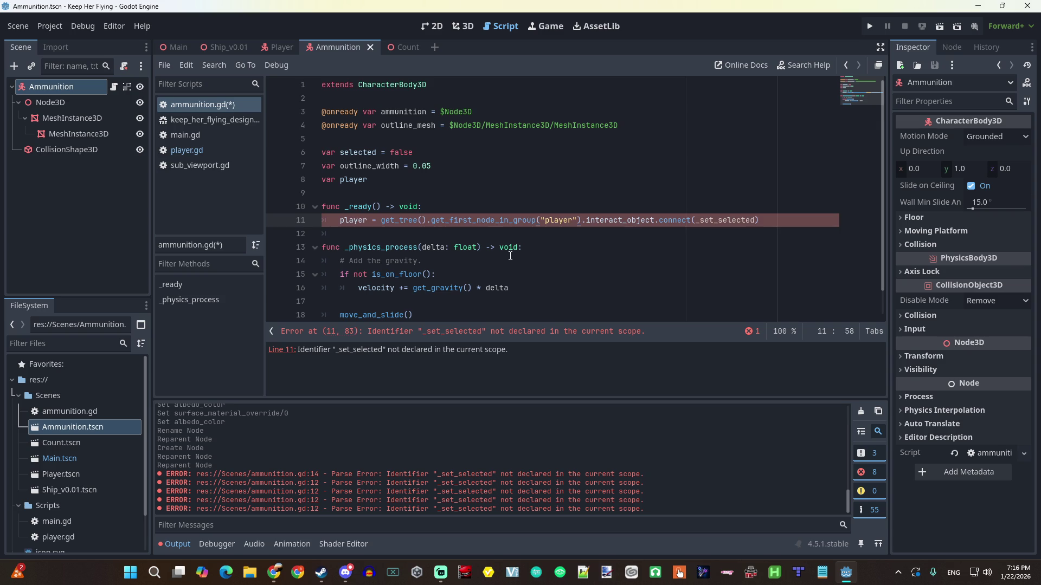
pyautogui.hotkey('ctrl', 's')
# - Check the tutorial and delete the 'player = ' assignment from line 11
pyautogui.click(561, 236)
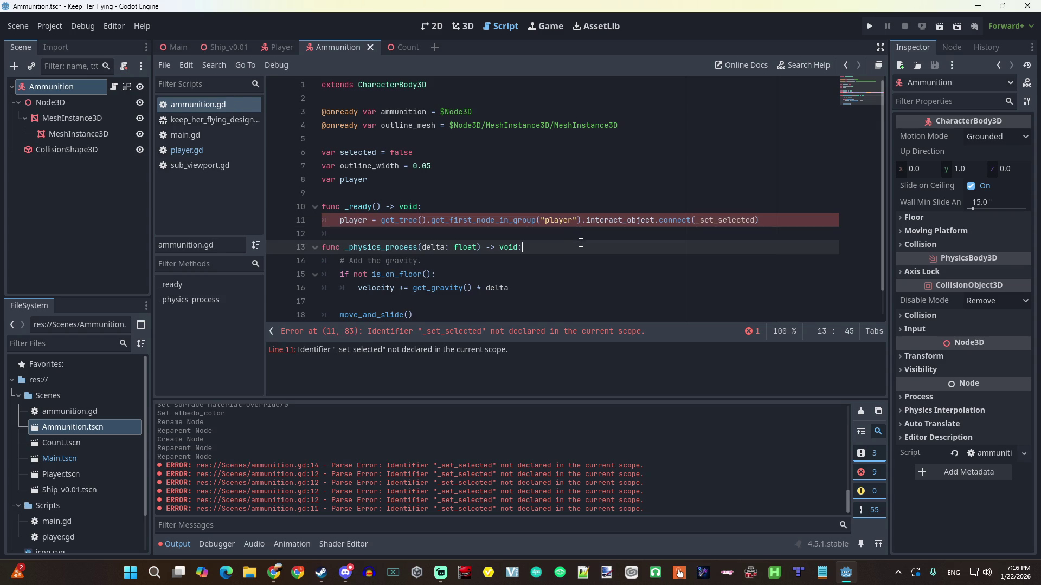
pyautogui.hotkey('alt', 'Tab')
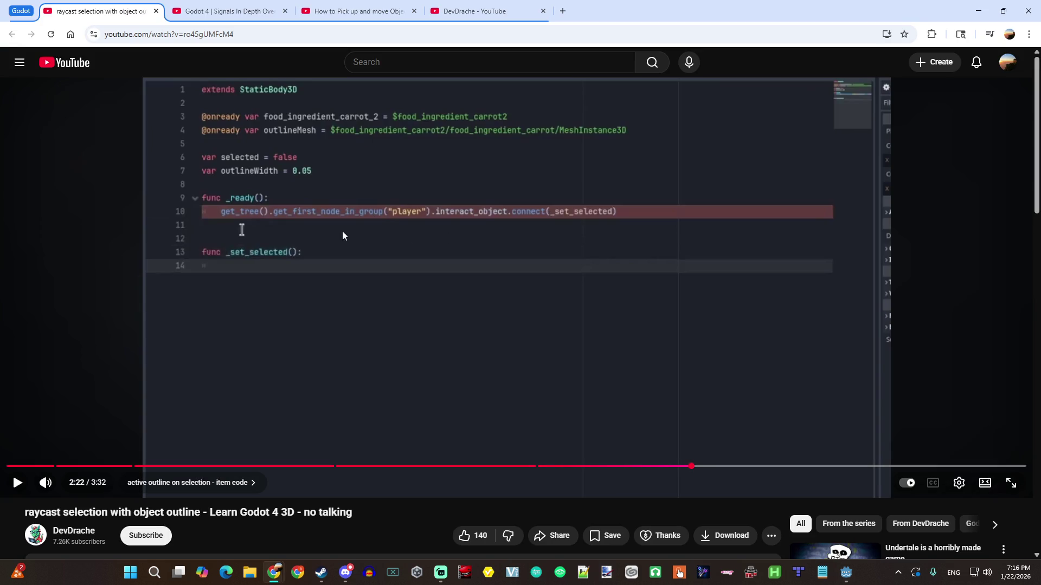
pyautogui.hotkey('alt', 'Tab')
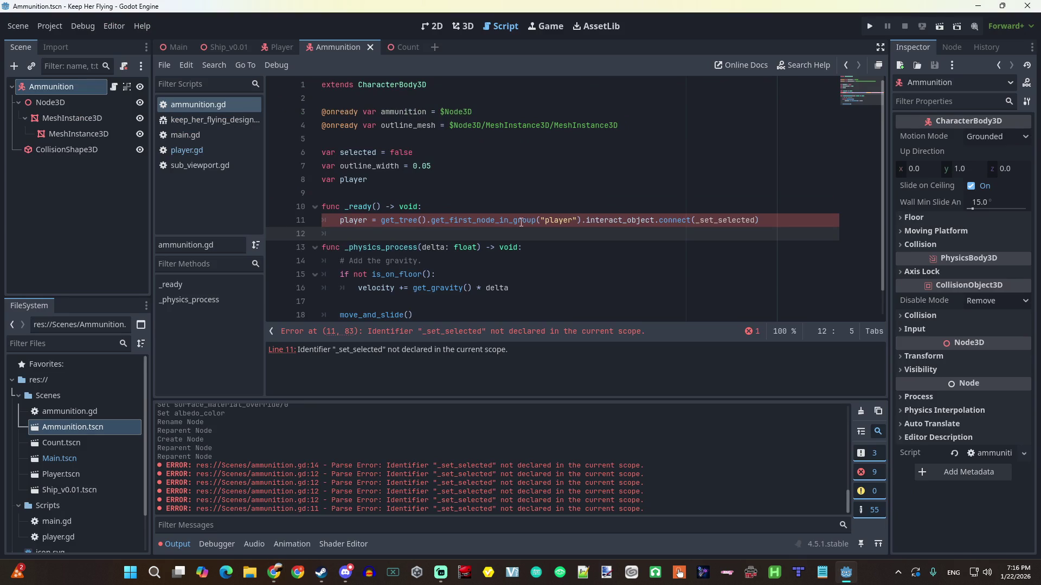
pyautogui.hotkey('alt', 'Tab')
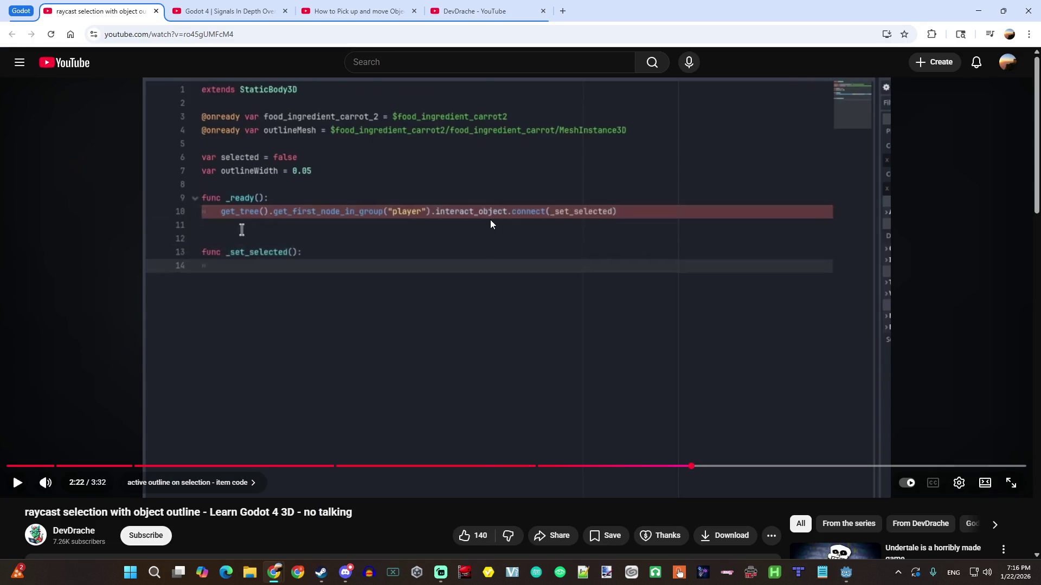
pyautogui.hotkey('alt', 'Tab')
pyautogui.hotkey('alt', 'Tab')
pyautogui.hotkey('alt', 'Tab')
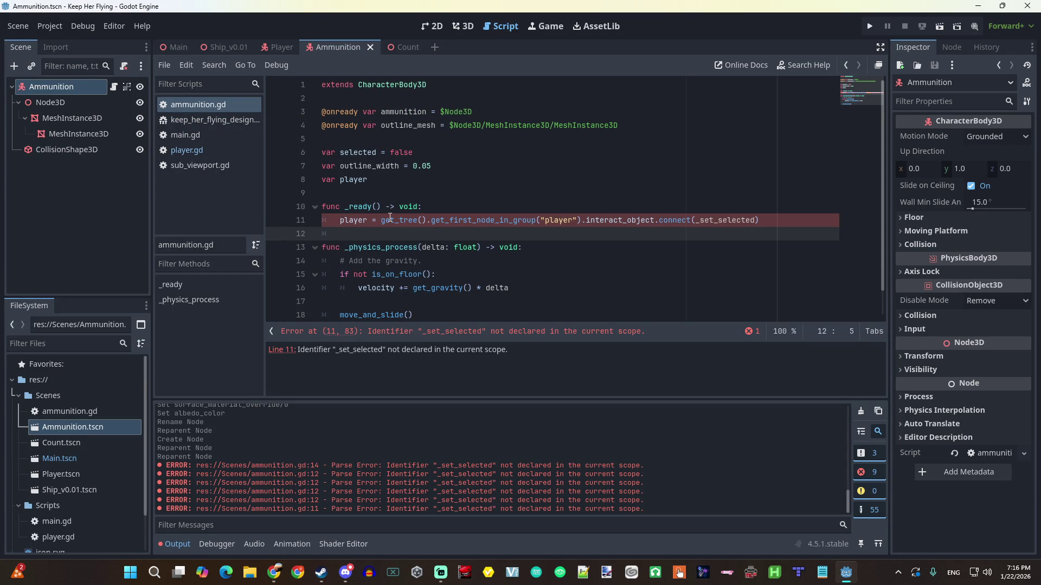
pyautogui.hotkey('alt', 'Tab')
pyautogui.hotkey('alt', 'Tab')
pyautogui.moveTo(381, 220); pyautogui.dragTo(334, 220)
pyautogui.press('BackSpace')
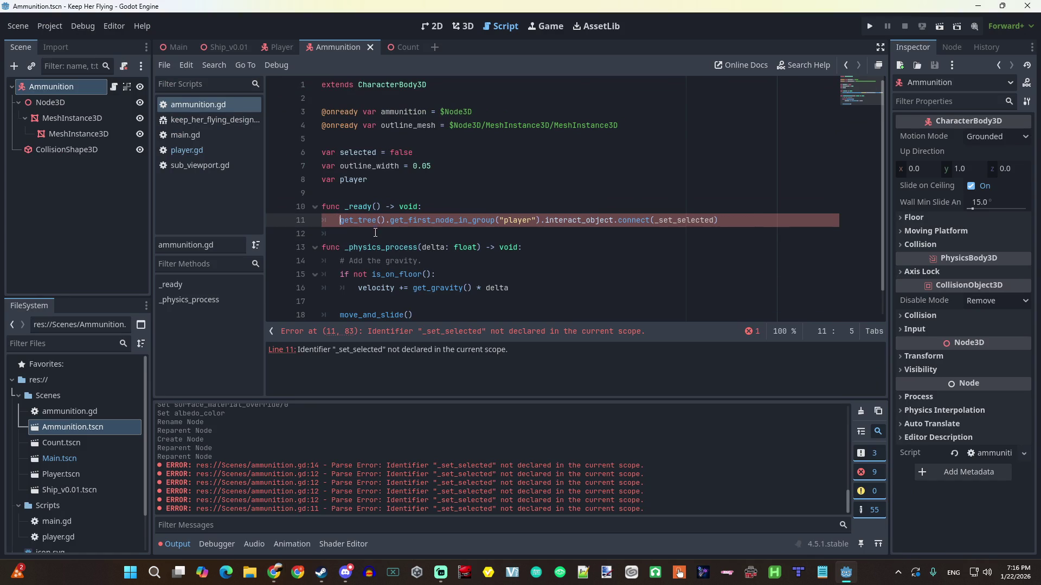
pyautogui.press('Down')
pyautogui.press('Down')
pyautogui.press('Up')
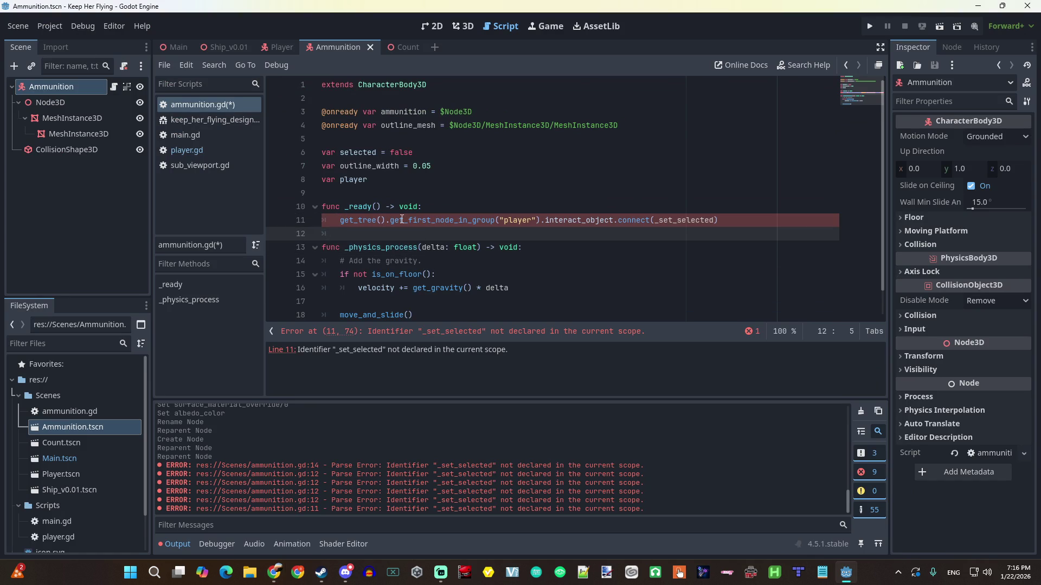
# - Play the tutorial to its next line, then add blank space below _ready
pyautogui.hotkey('alt', 'Tab')
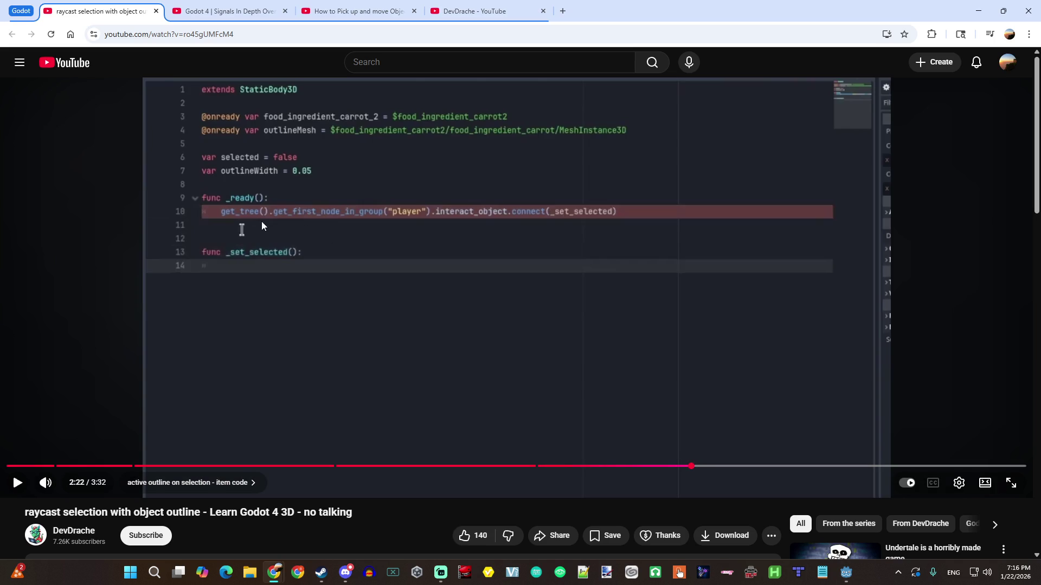
pyautogui.hotkey('alt', 'Tab')
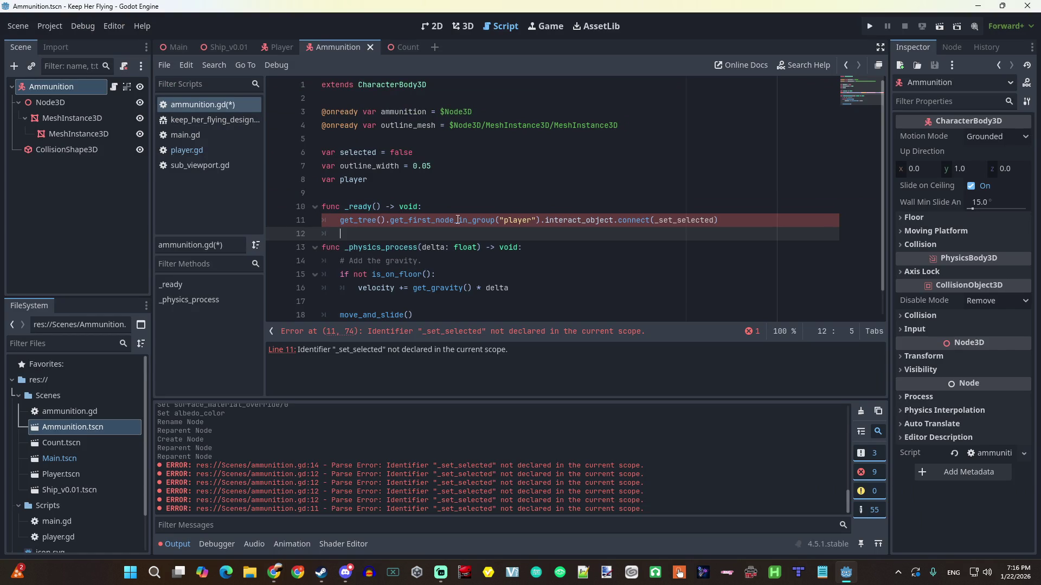
pyautogui.hotkey('alt', 'Tab')
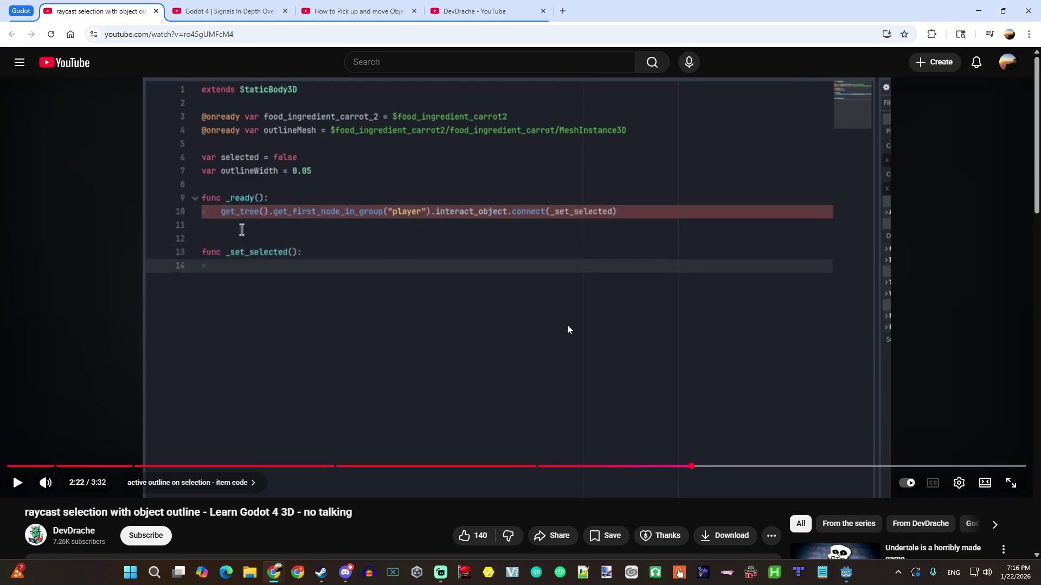
pyautogui.hotkey('alt', 'Tab')
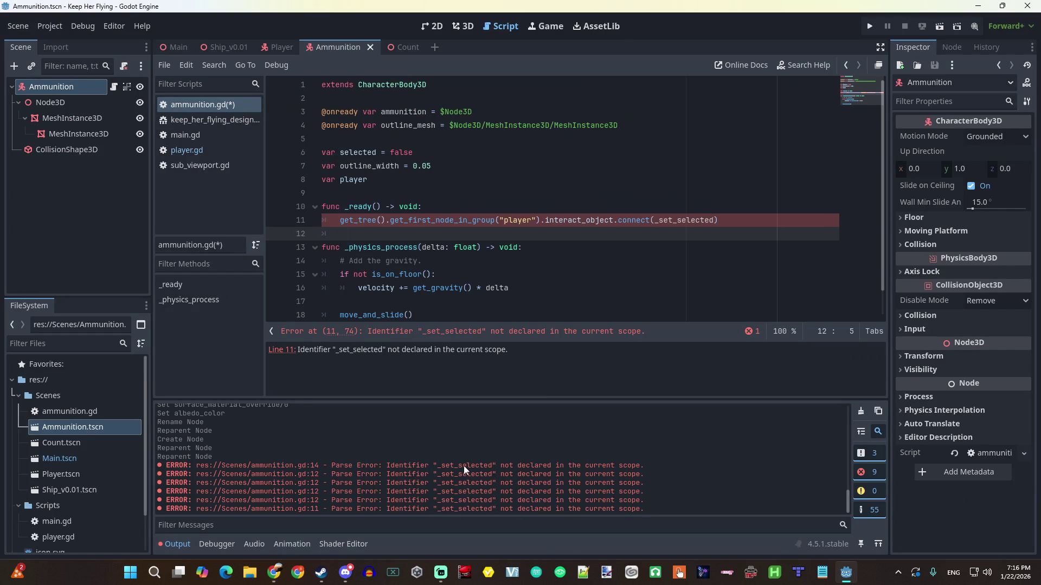
pyautogui.click(541, 470)
pyautogui.hotkey('alt', 'Tab')
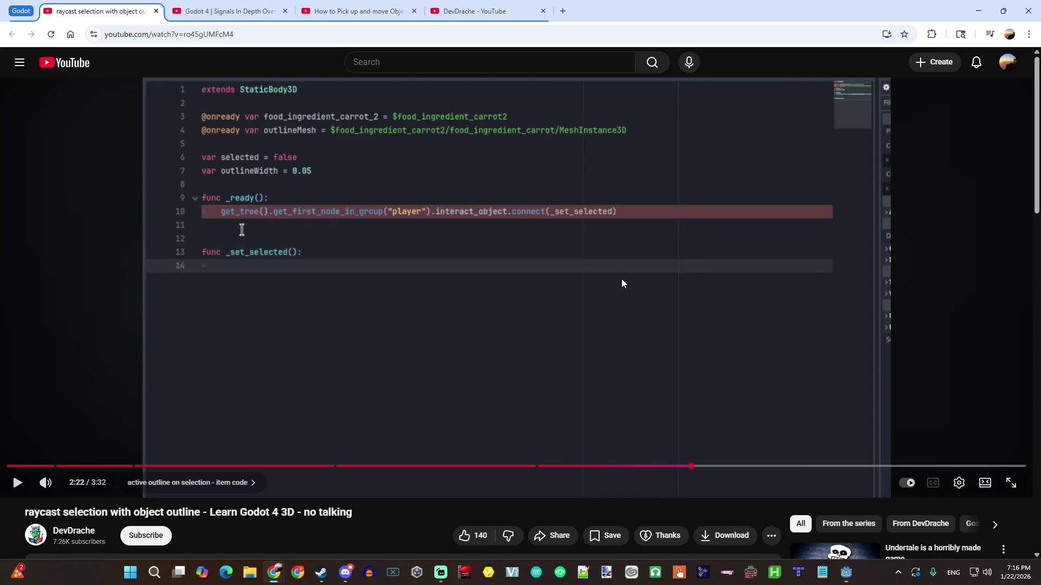
pyautogui.click(345, 194)
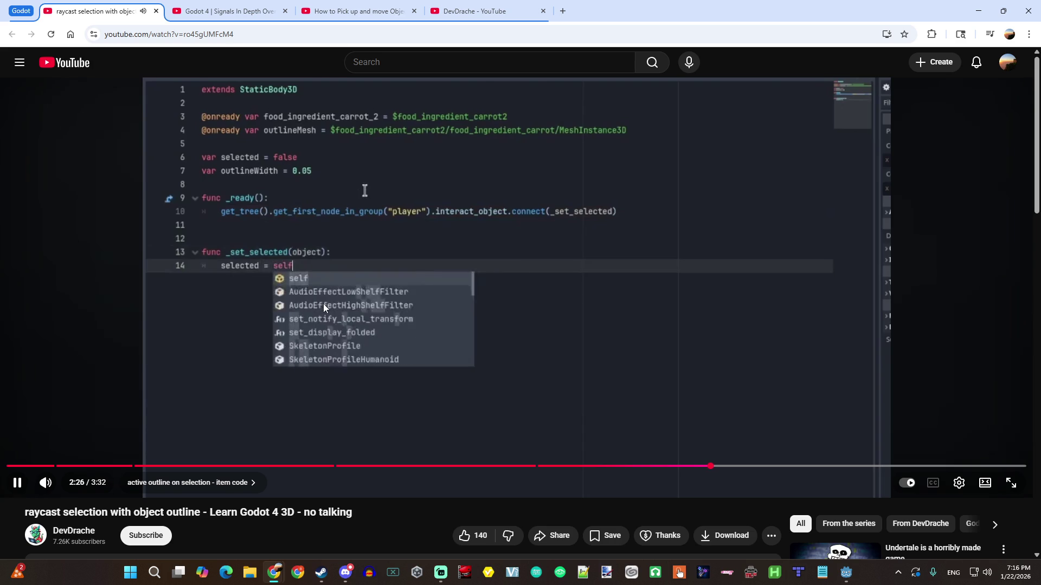
pyautogui.click(281, 268)
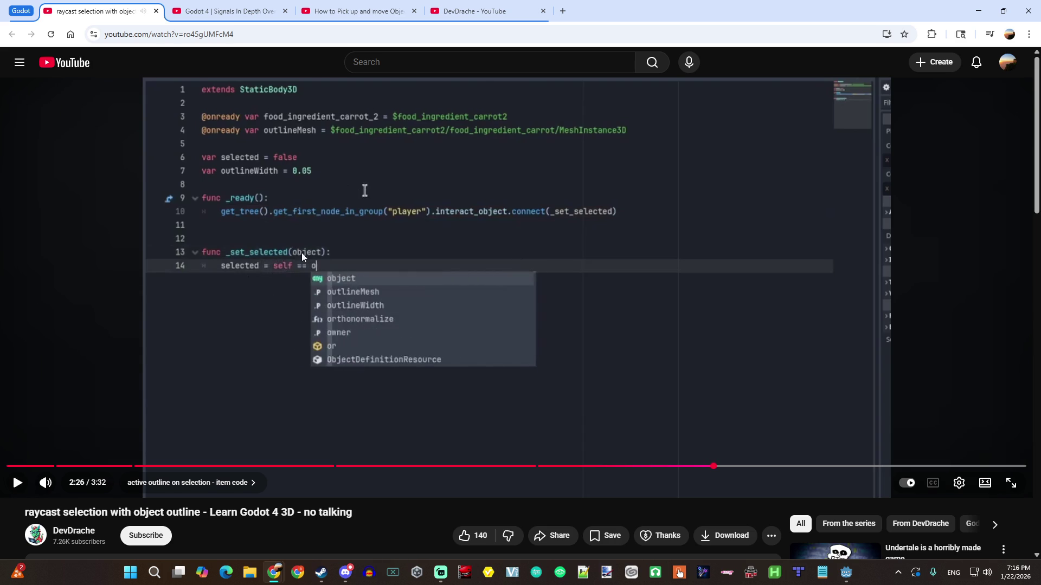
pyautogui.hotkey('alt', 'Tab')
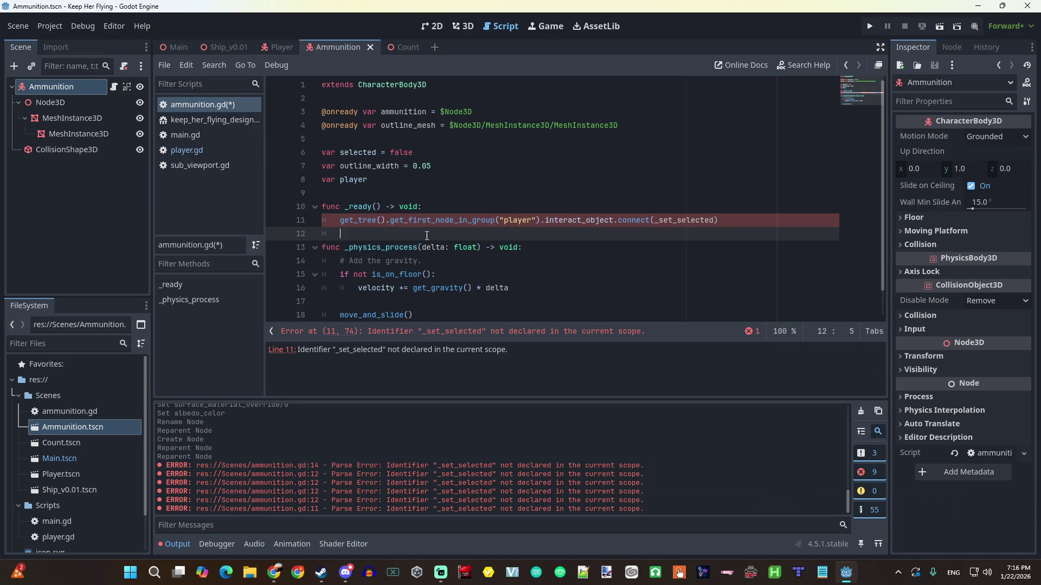
pyautogui.press('BackSpace')
pyautogui.press('Return')
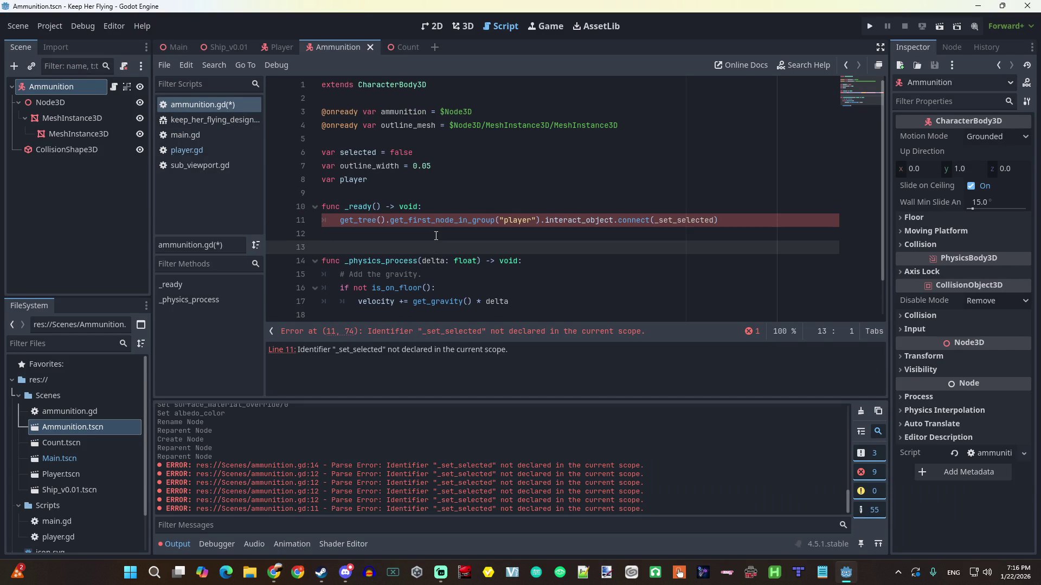
# - Declare 'func _set_selected(object' below _ready, matching the tutorial
pyautogui.press('Return')
pyautogui.write('func')
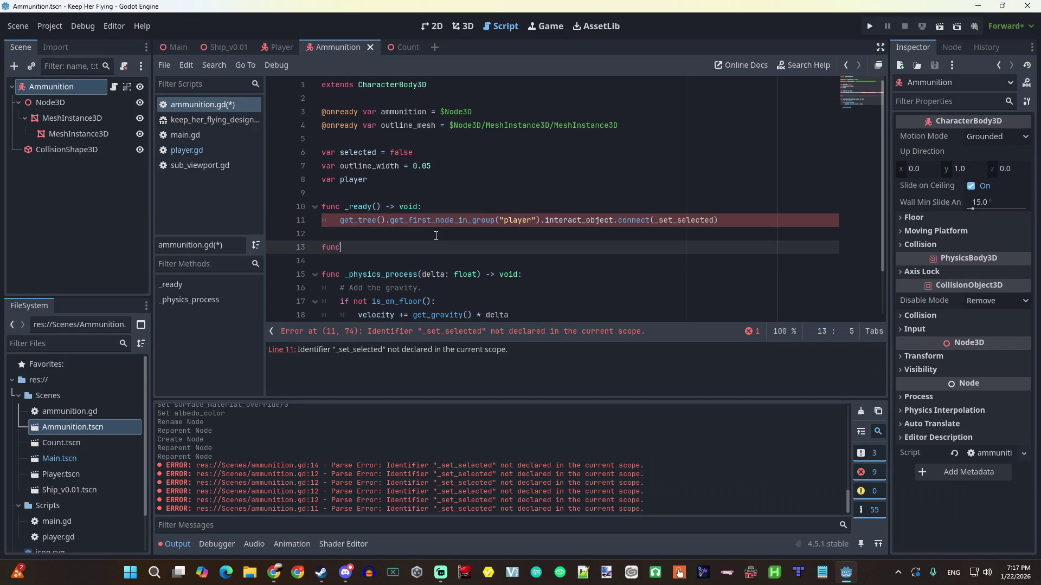
pyautogui.hotkey('alt', 'Tab')
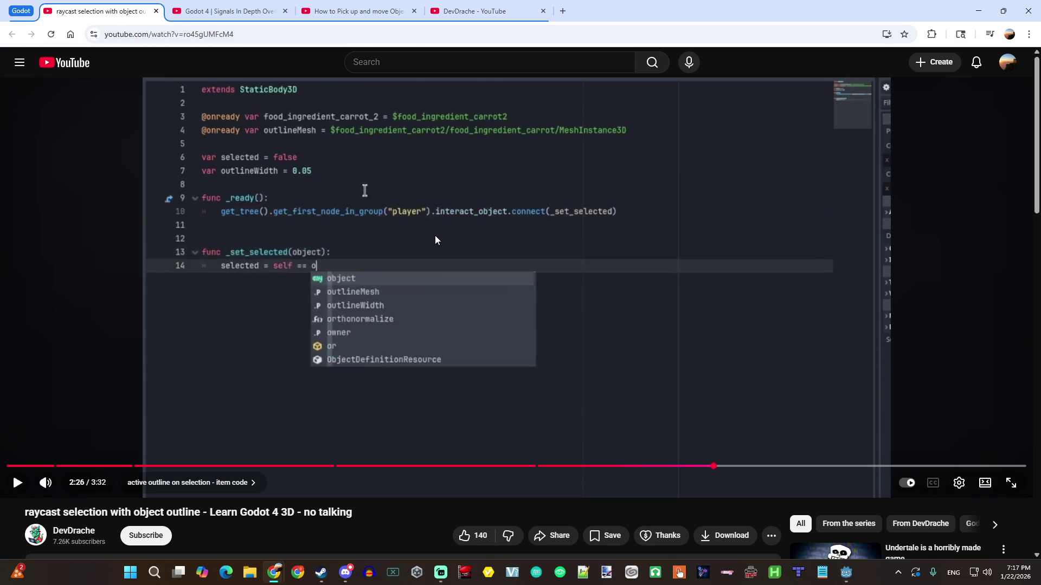
pyautogui.hotkey('alt', 'Tab')
pyautogui.write('_set')
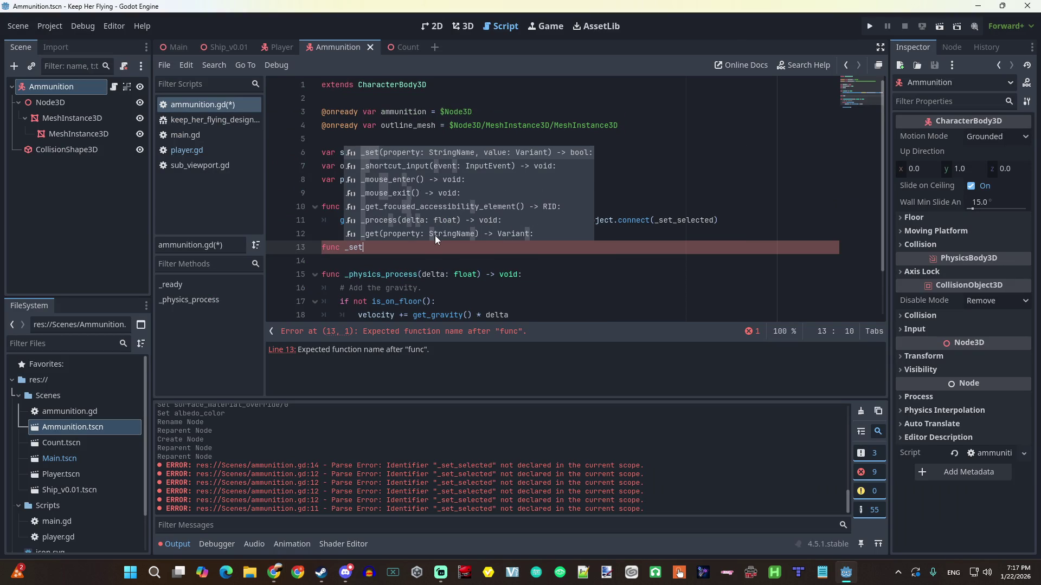
pyautogui.write('_selce')
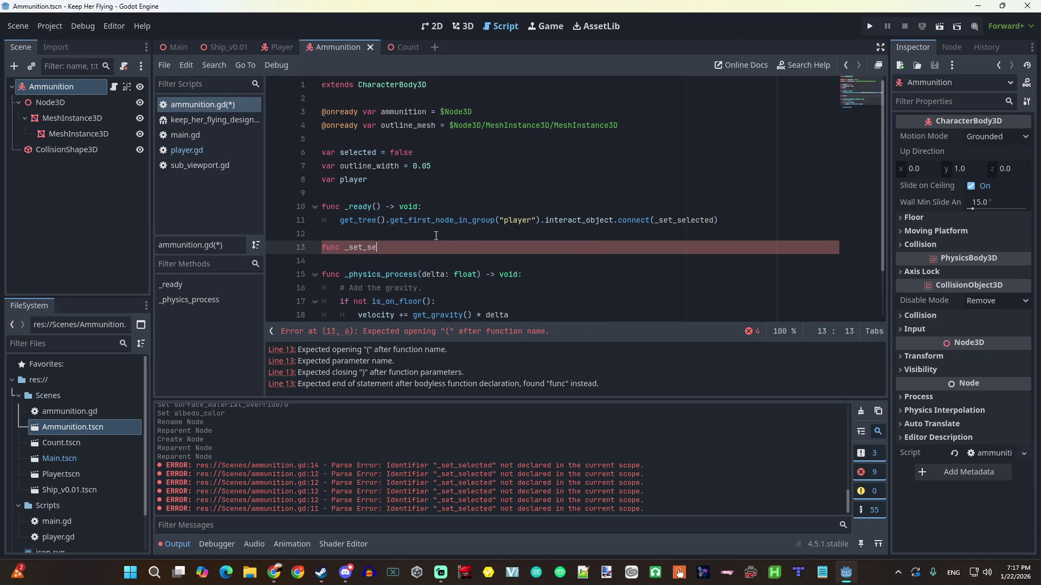
pyautogui.press('BackSpace')
pyautogui.press('BackSpace')
pyautogui.write('ect')
pyautogui.write('ed')
pyautogui.hotkey('alt', 'Tab')
pyautogui.hotkey('alt', 'Tab')
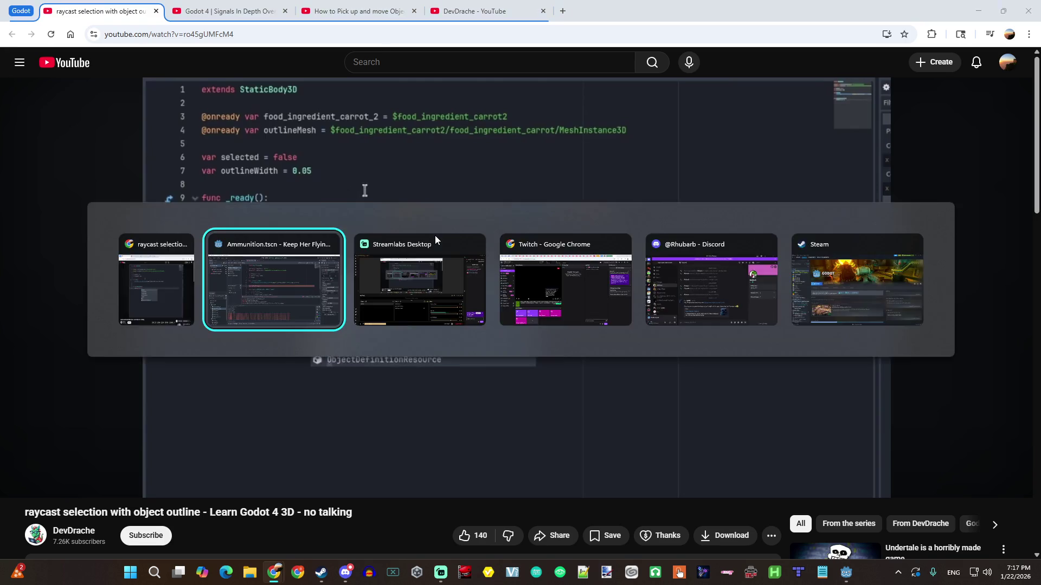
pyautogui.write('(')
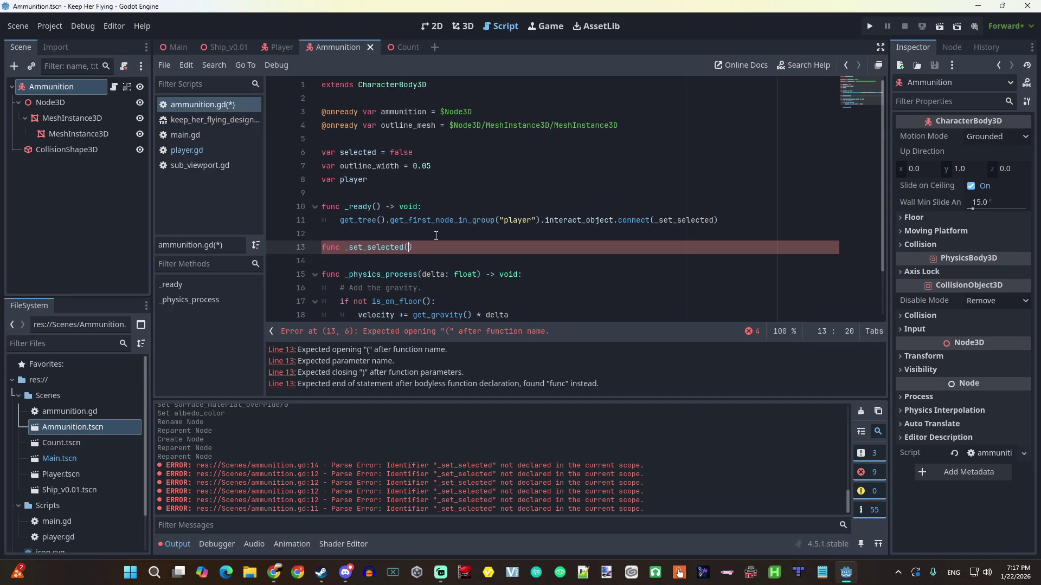
pyautogui.write('object')
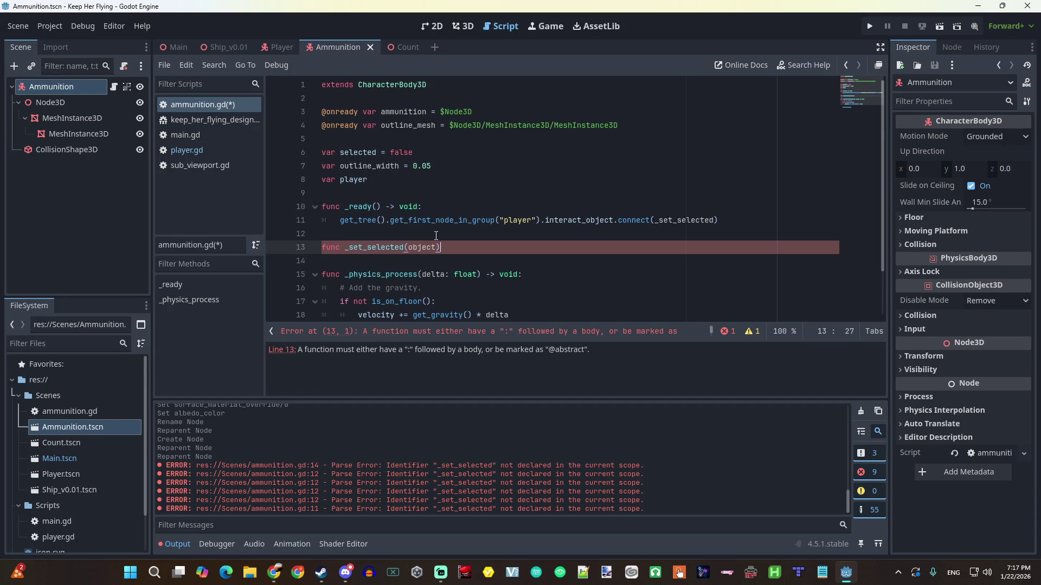
# - Give _set_selected a 'pass' body and review the unused-parameter warning
pyautogui.press('Return')
pyautogui.write('pass')
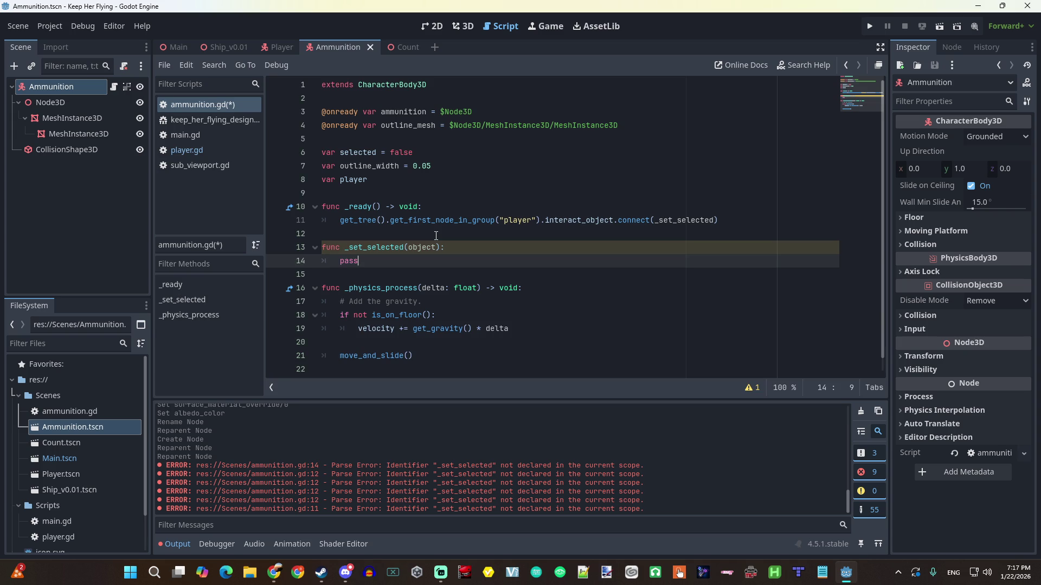
pyautogui.press('Down')
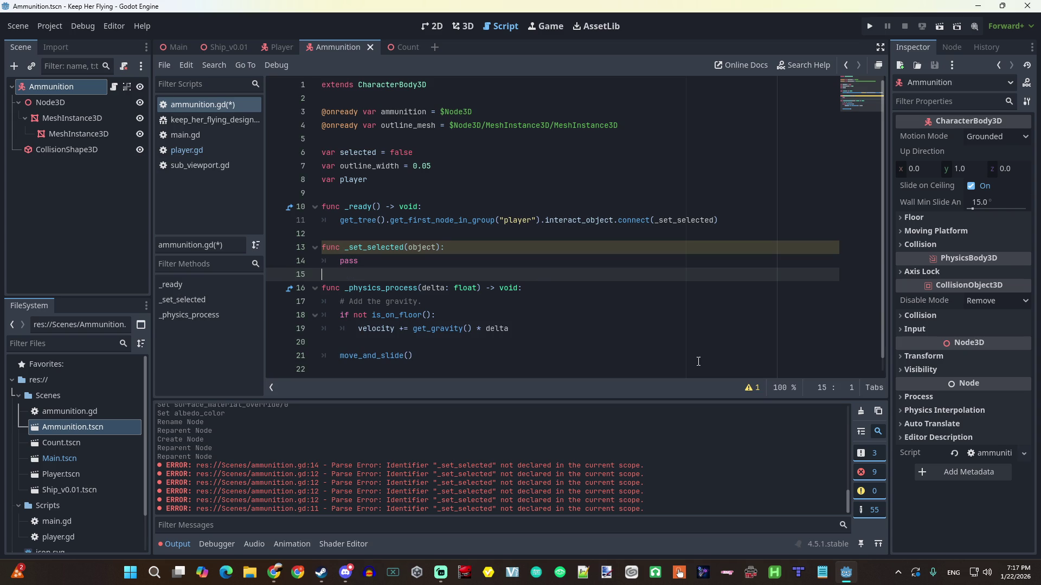
pyautogui.click(750, 388)
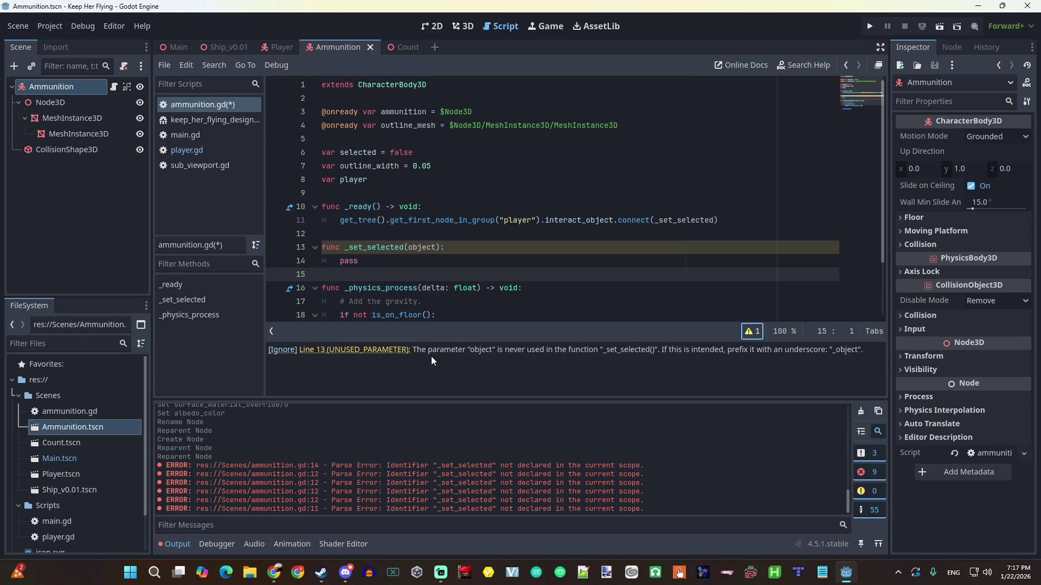
pyautogui.hotkey('alt', 'Tab')
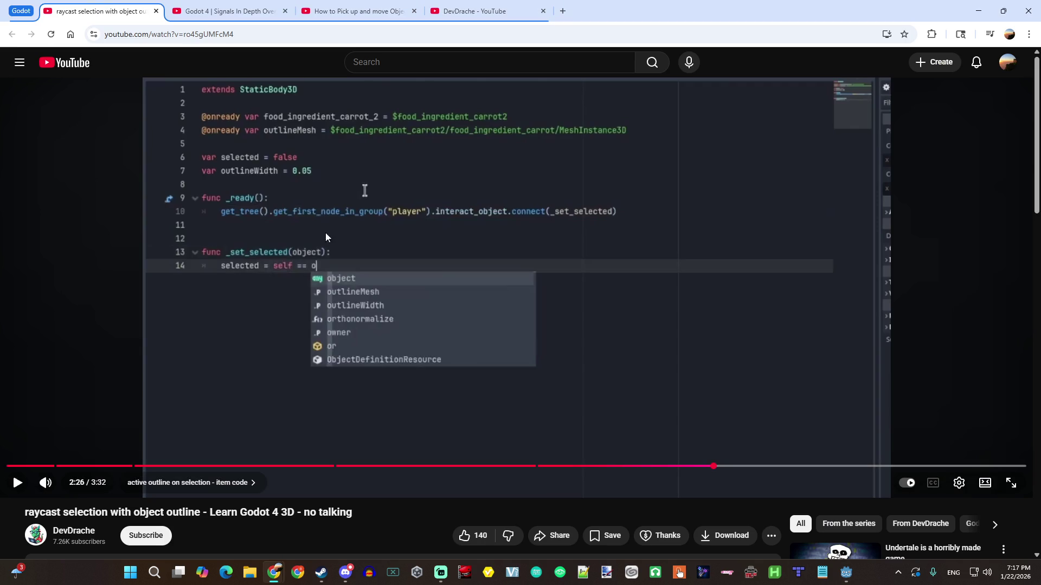
pyautogui.hotkey('alt', 'Tab')
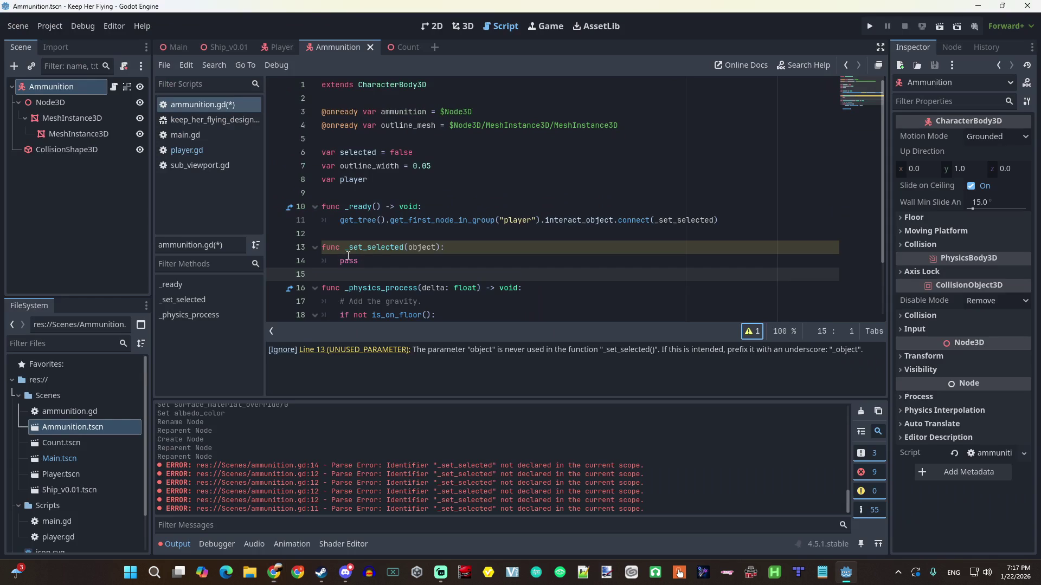
pyautogui.hotkey('alt', 'Tab')
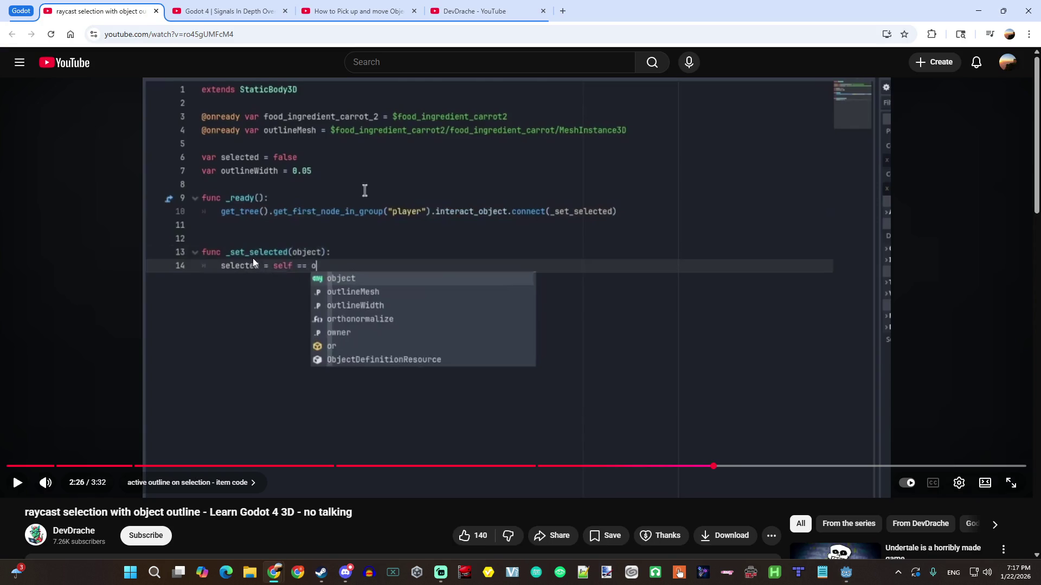
pyautogui.hotkey('alt', 'Tab')
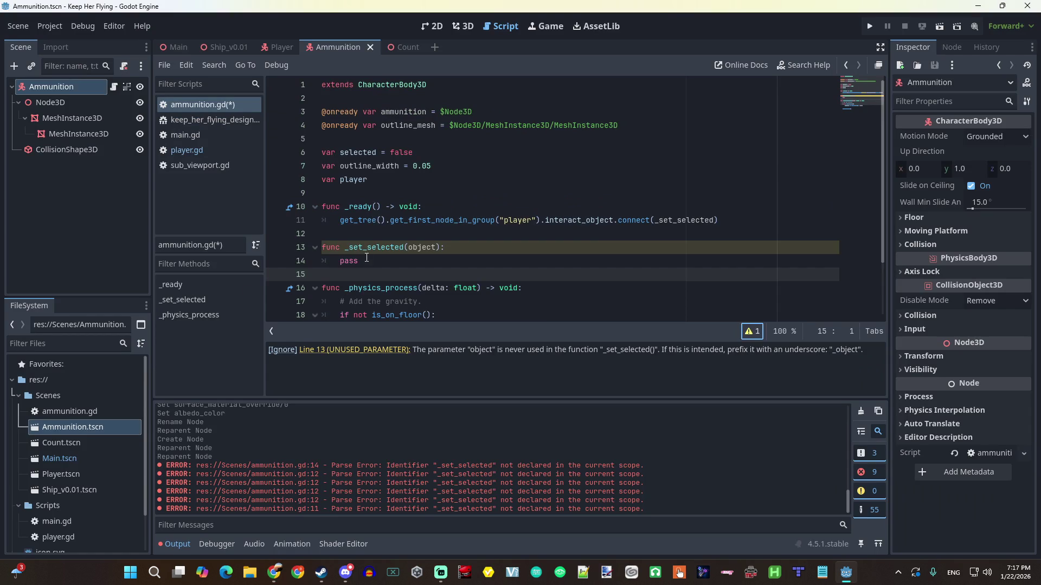
# - Replace 'pass' with 'selected self == object' after watching the tutorial
pyautogui.doubleClick(341, 261)
pyautogui.hotkey('alt', 'Tab')
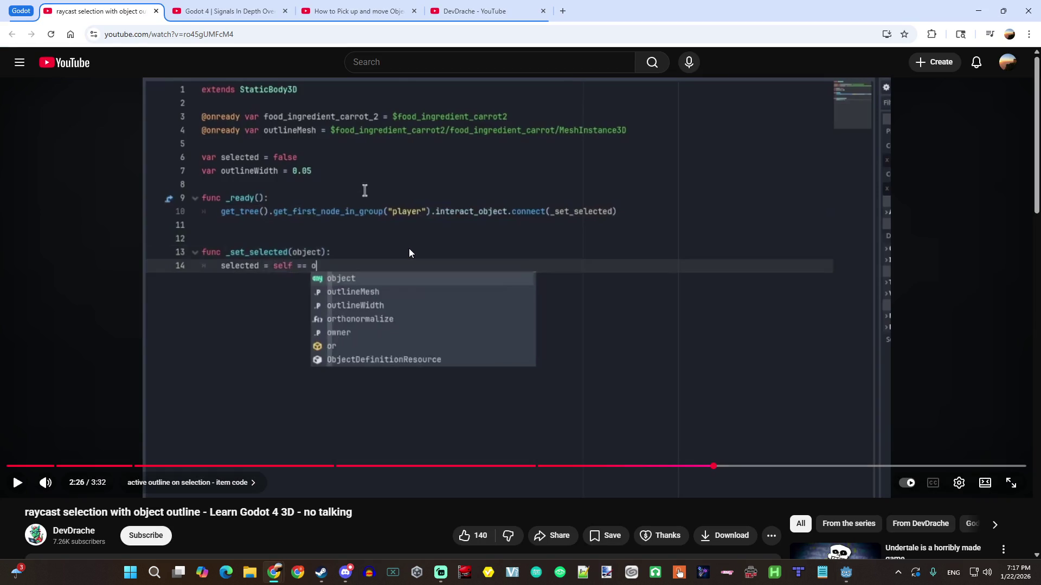
pyautogui.click(410, 252)
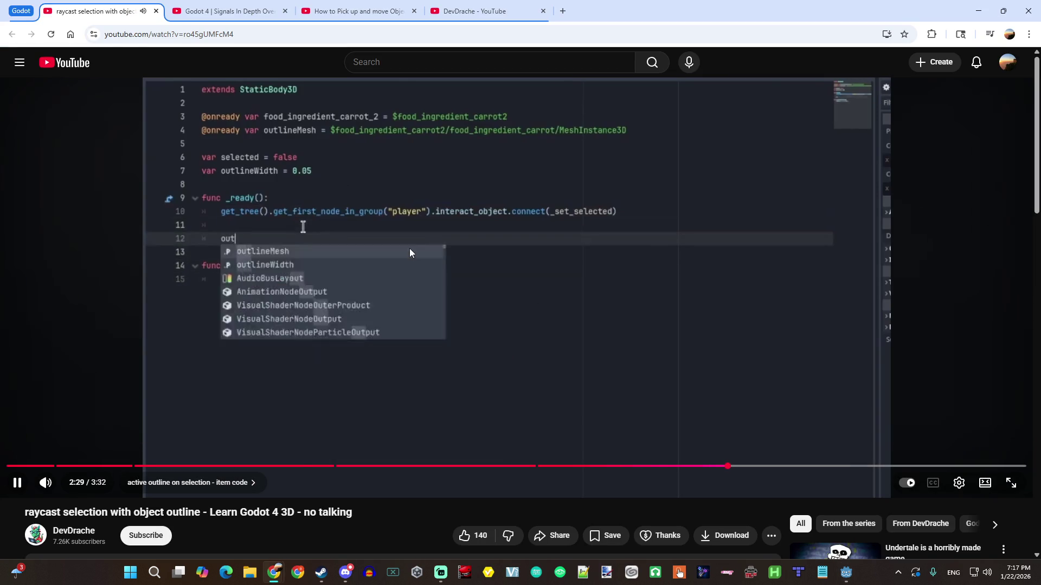
pyautogui.click(409, 249)
pyautogui.click(409, 248)
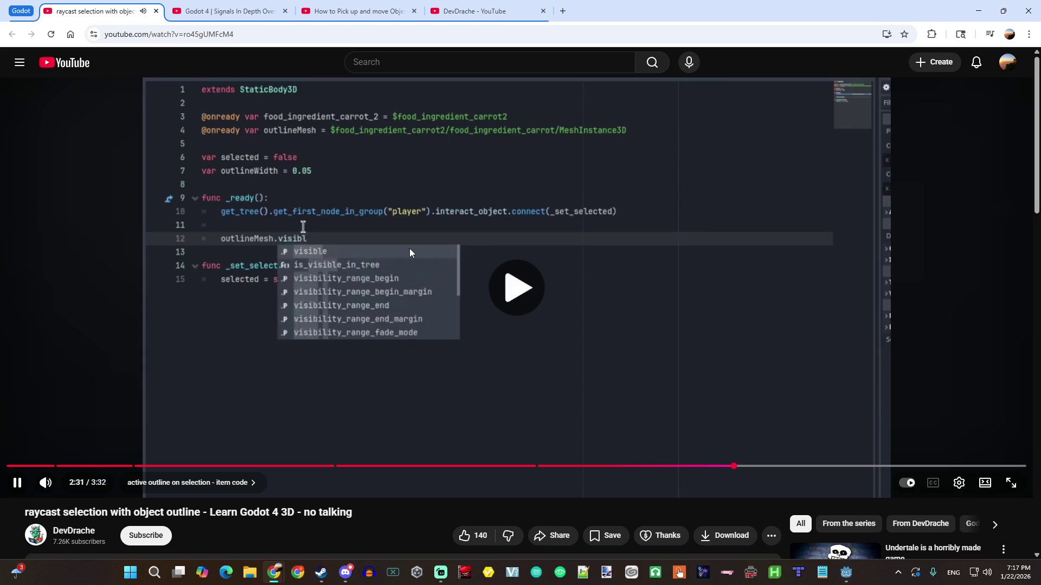
pyautogui.click(408, 249)
pyautogui.hotkey('alt', 'Tab')
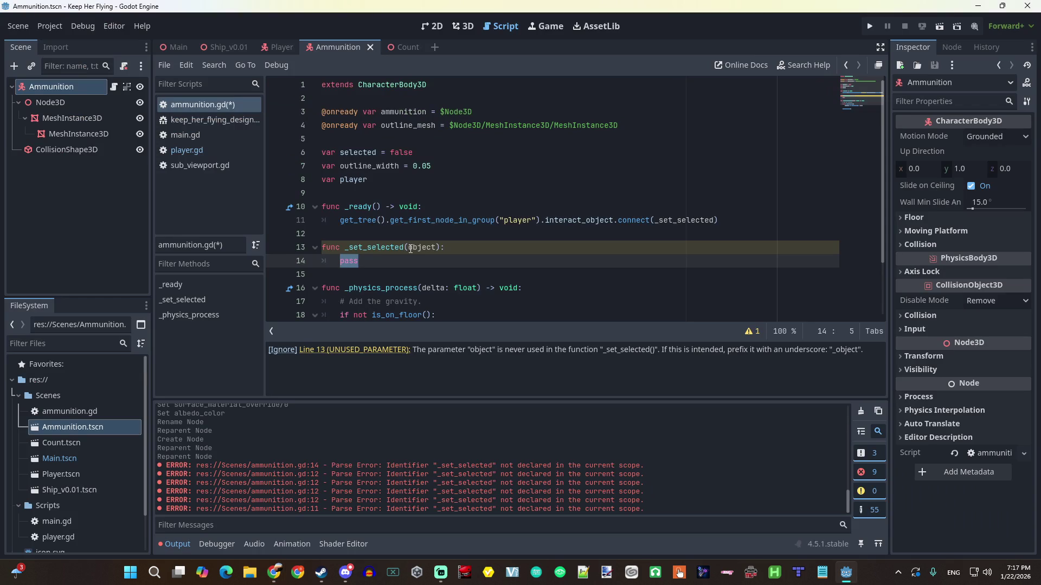
pyautogui.write('selected ')
pyautogui.write('self ==')
pyautogui.write(' object')
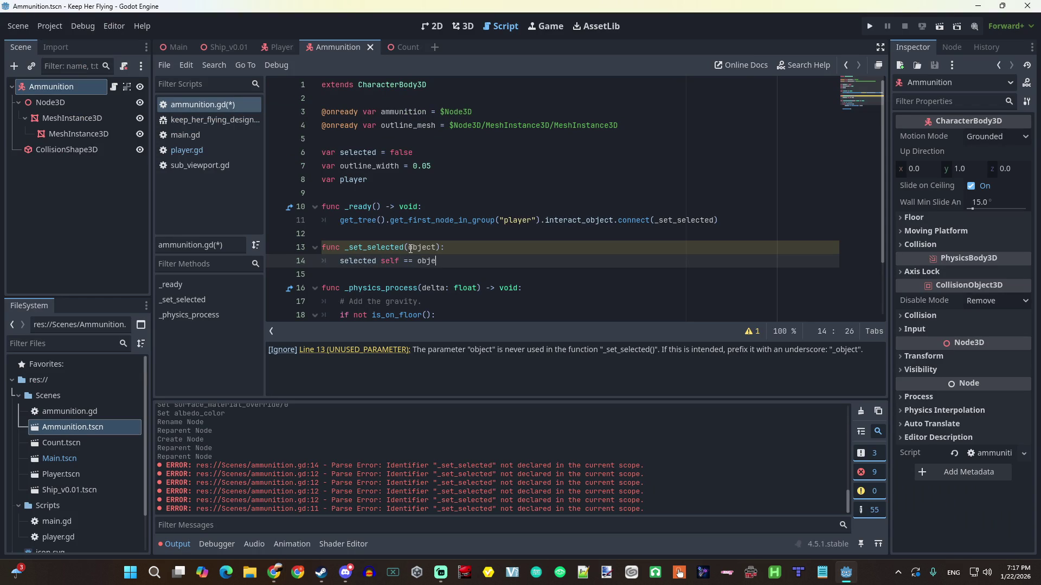
# - Pause the tutorial and add an empty line below the connect call in _ready
pyautogui.hotkey('alt', 'Tab')
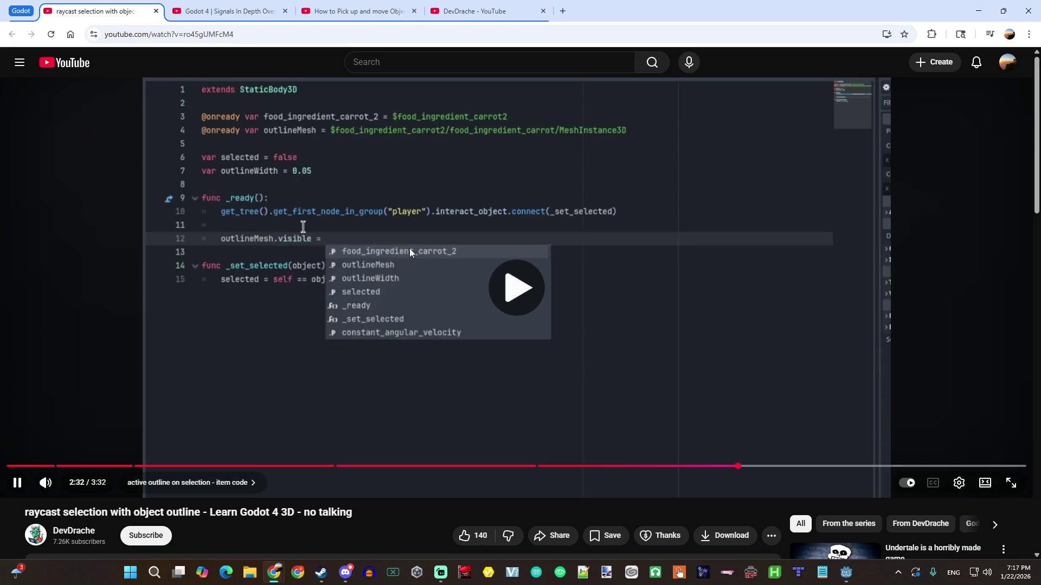
pyautogui.press('space')
pyautogui.hotkey('alt', 'Tab')
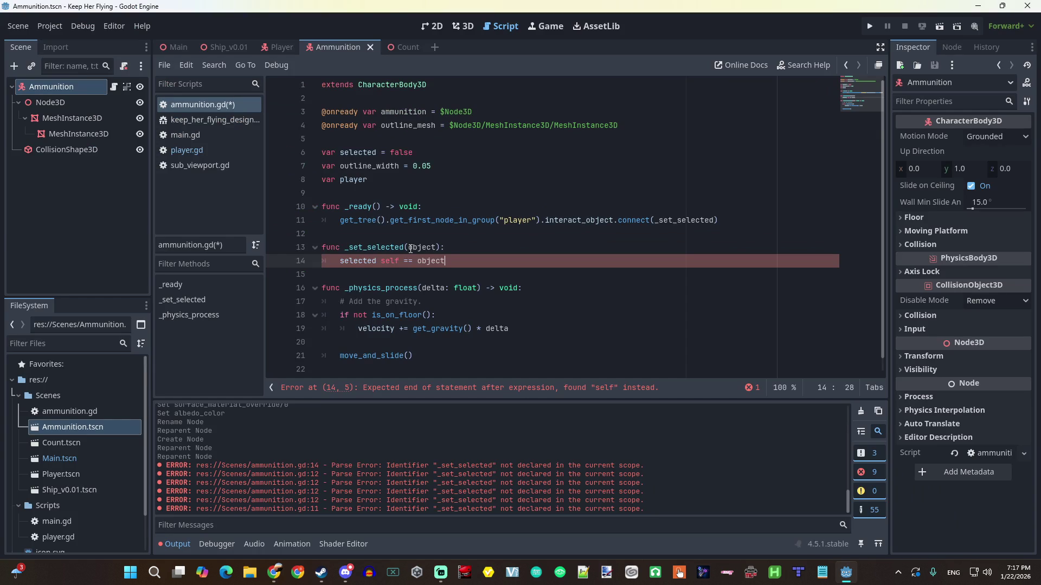
pyautogui.hotkey('alt', 'Tab')
pyautogui.hotkey('alt', 'Tab')
pyautogui.press('Up')
pyautogui.press('Up')
pyautogui.press('BackSpace')
pyautogui.press('Return')
pyautogui.press('Return')
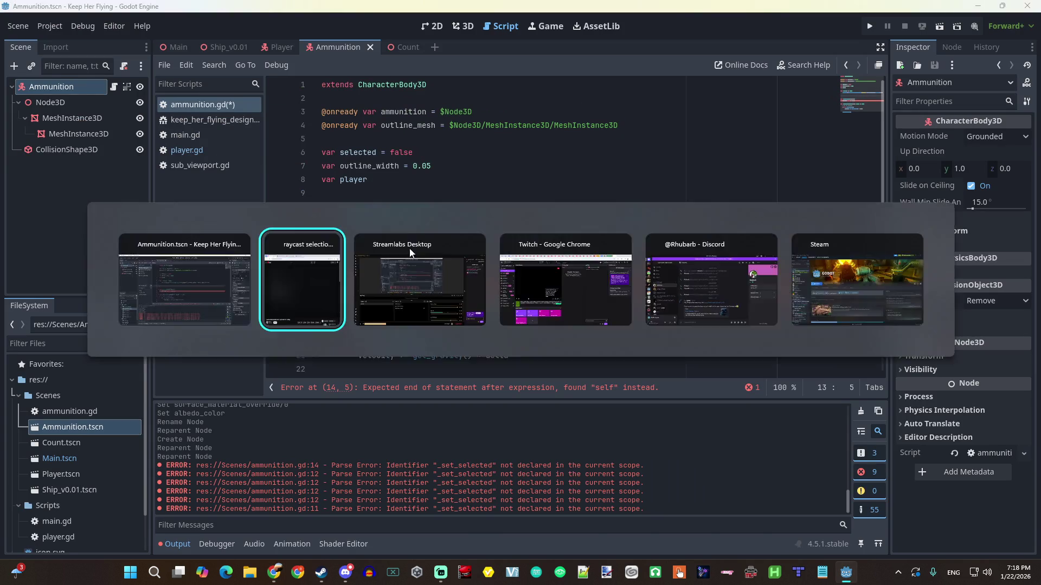
# - Add 'outline_mesh.visible = false' to the _ready function
pyautogui.hotkey('alt', 'Tab')
pyautogui.hotkey('alt', 'Tab')
pyautogui.write('oul')
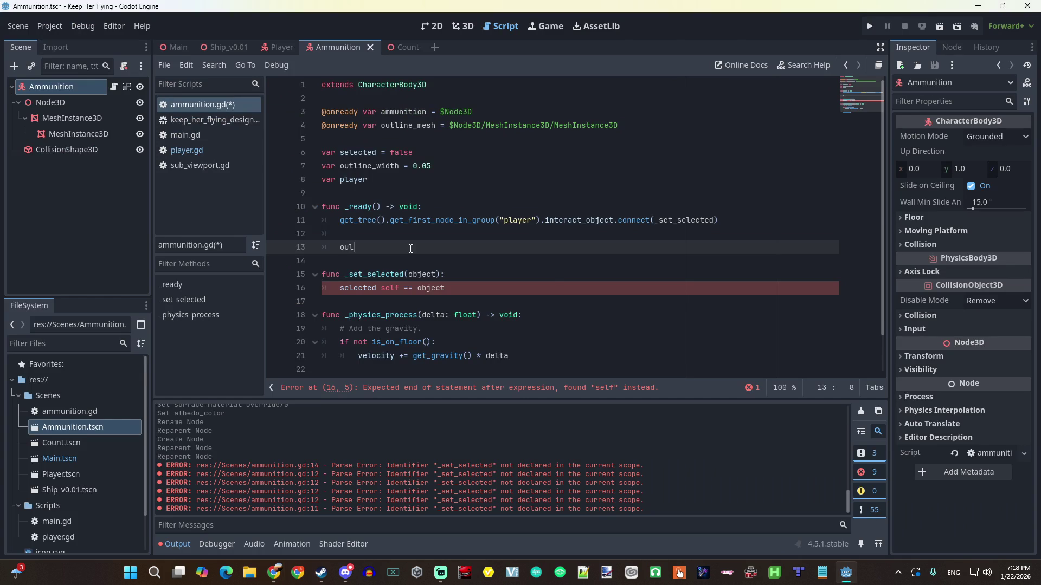
pyautogui.press('BackSpace')
pyautogui.write('tline')
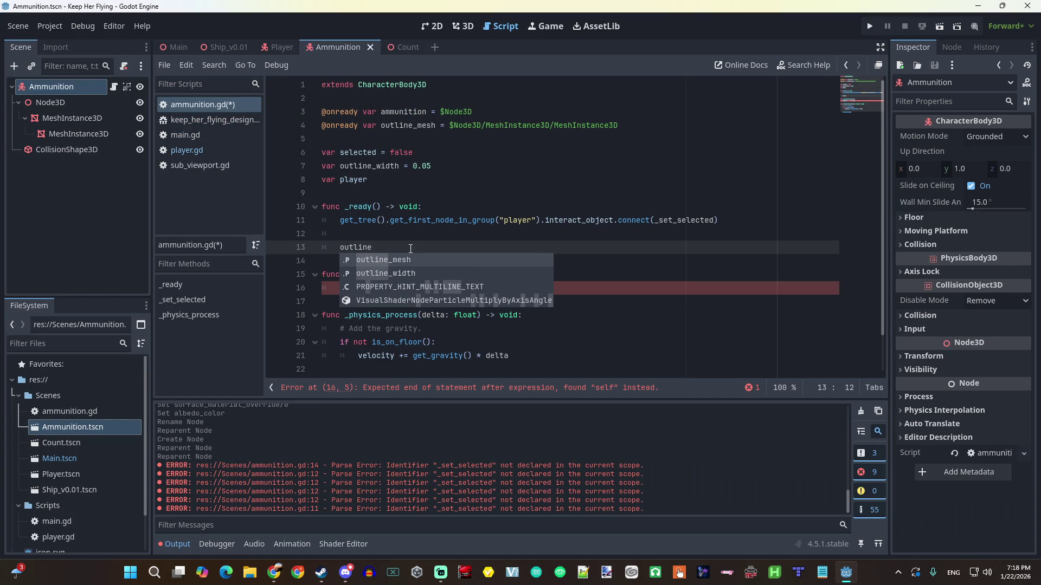
pyautogui.write('_')
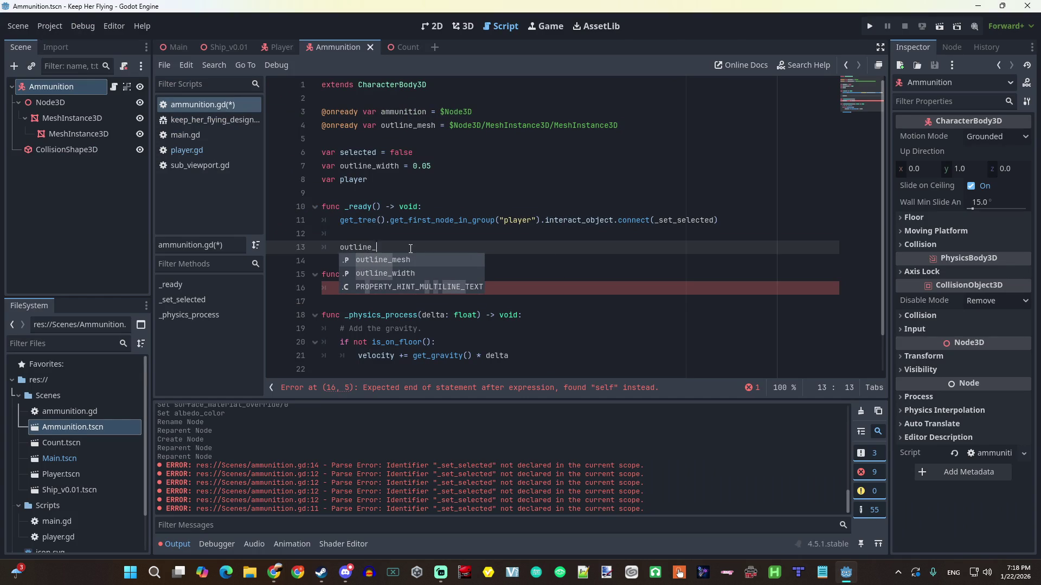
pyautogui.press('Return')
pyautogui.write('.visible =')
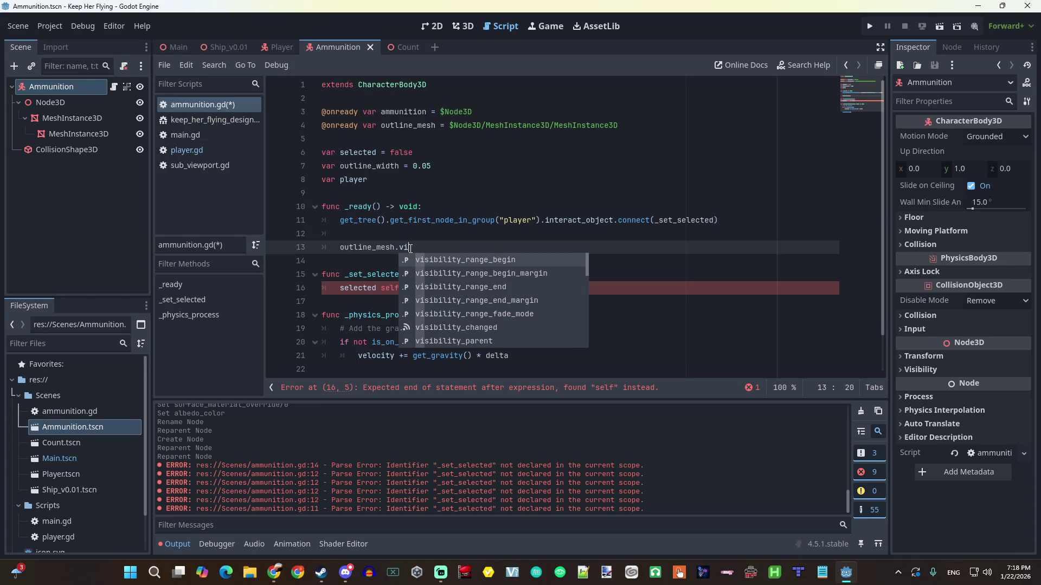
pyautogui.write(' false')
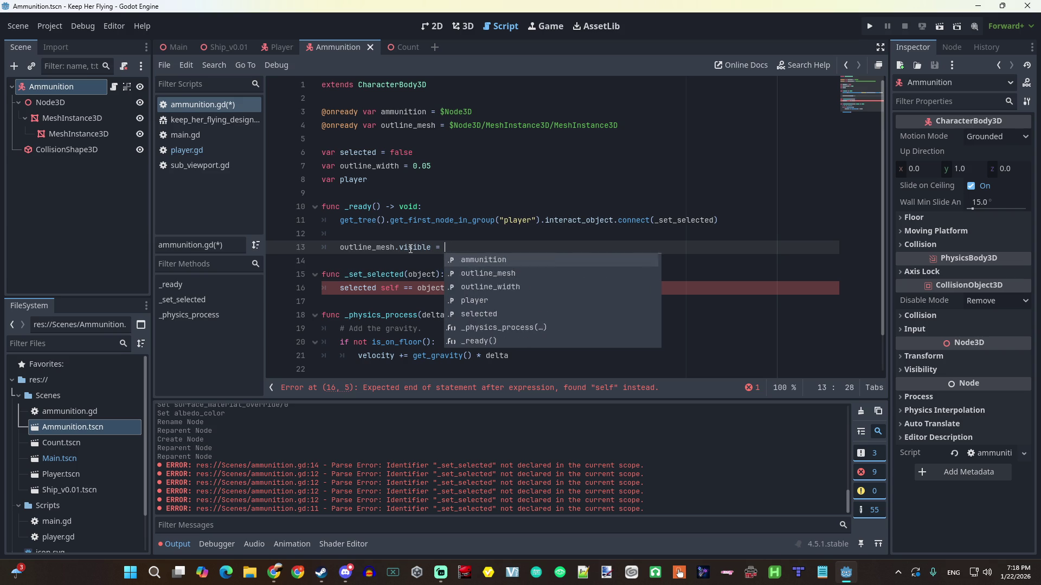
pyautogui.press('Down')
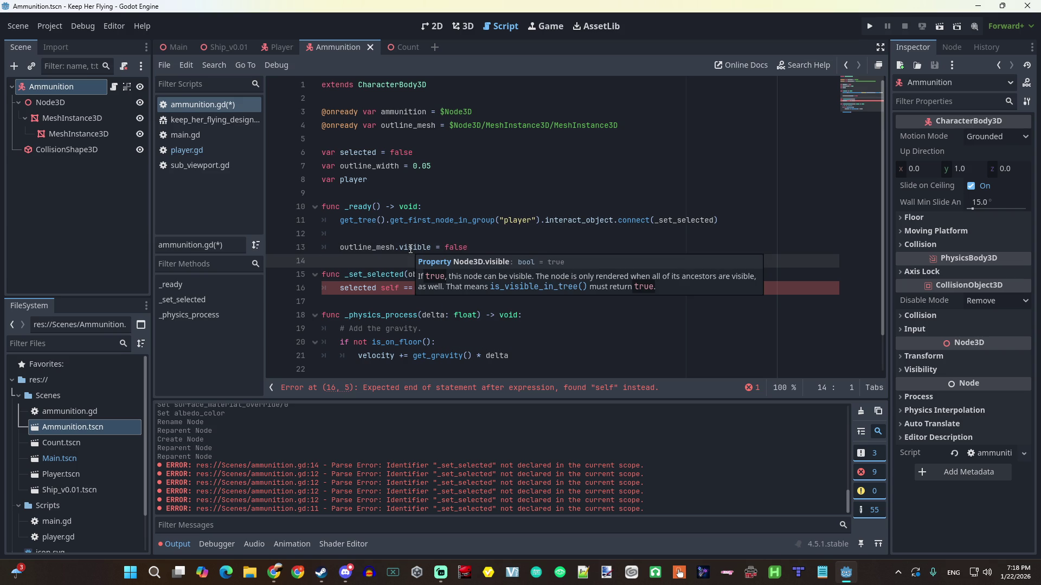
# - Fix line 16 to read 'selected = self == object' and save the script
pyautogui.hotkey('alt', 'Tab')
pyautogui.press('space')
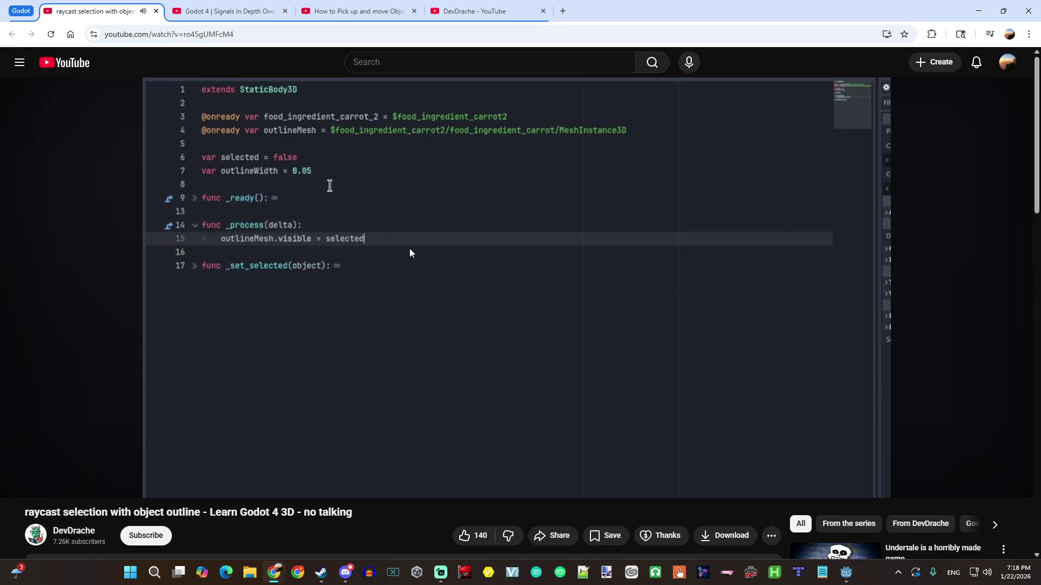
pyautogui.click(409, 248)
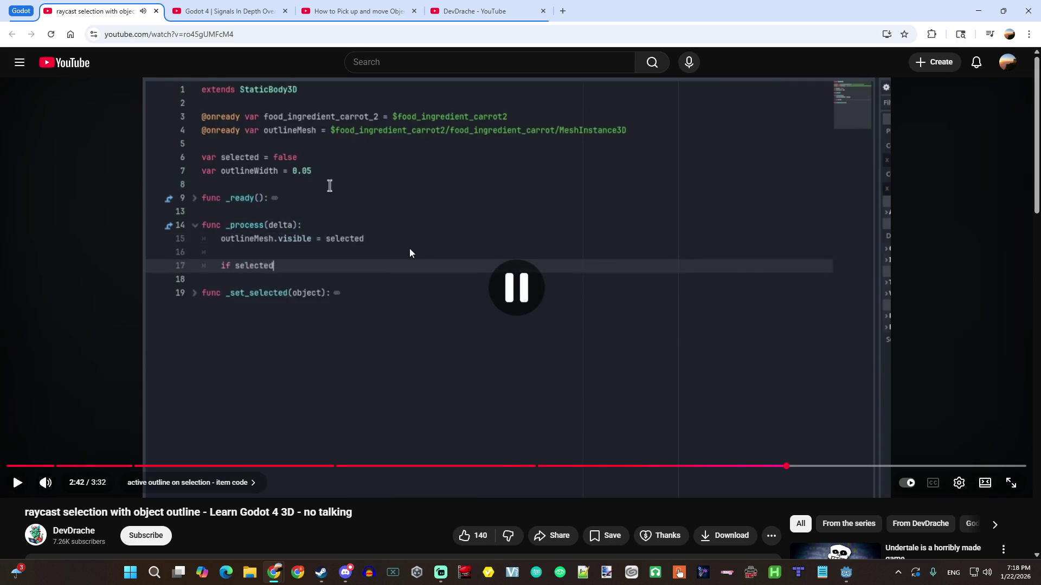
pyautogui.hotkey('alt', 'Tab')
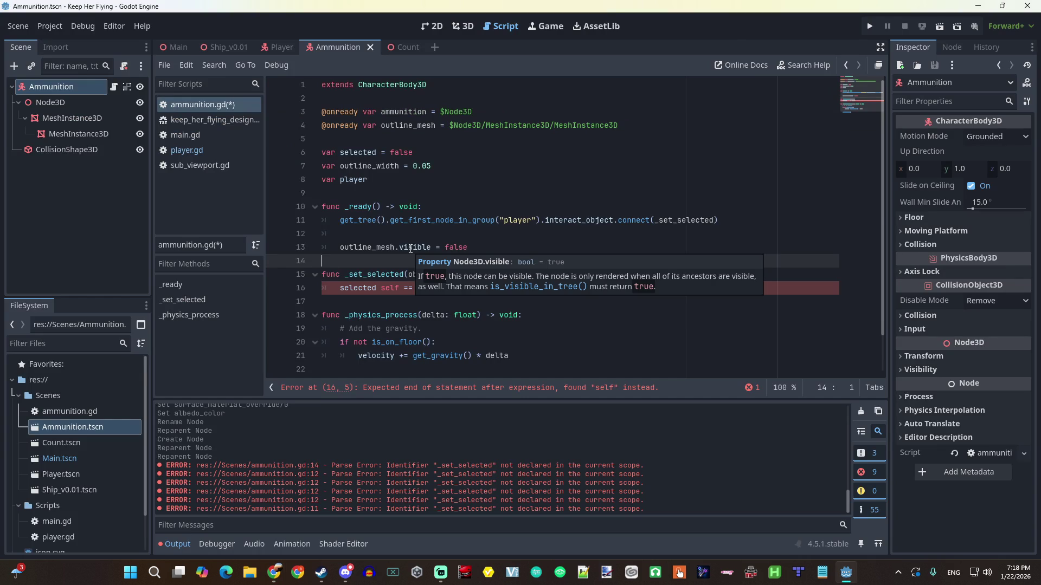
pyautogui.click(386, 288)
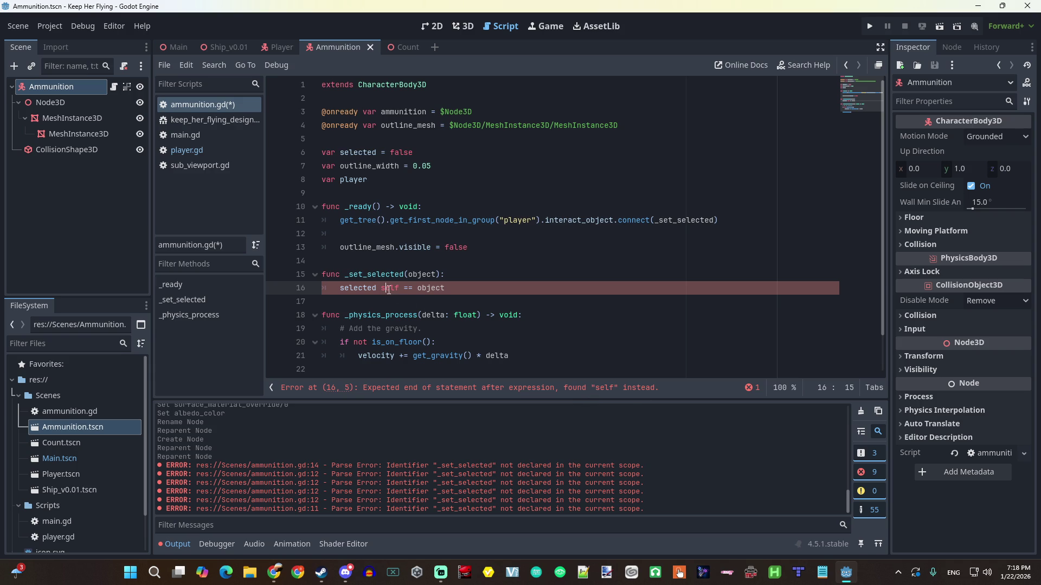
pyautogui.write('=')
pyautogui.click(404, 297)
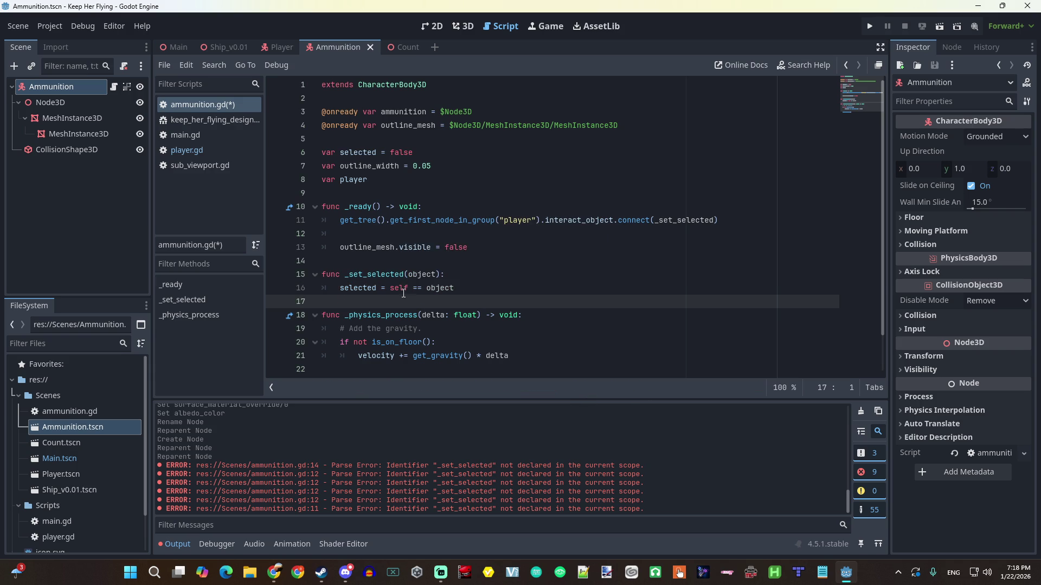
pyautogui.hotkey('ctrl', 's')
# - Collapse the _ready, _set_selected and _physics_process functions
pyautogui.click(450, 260)
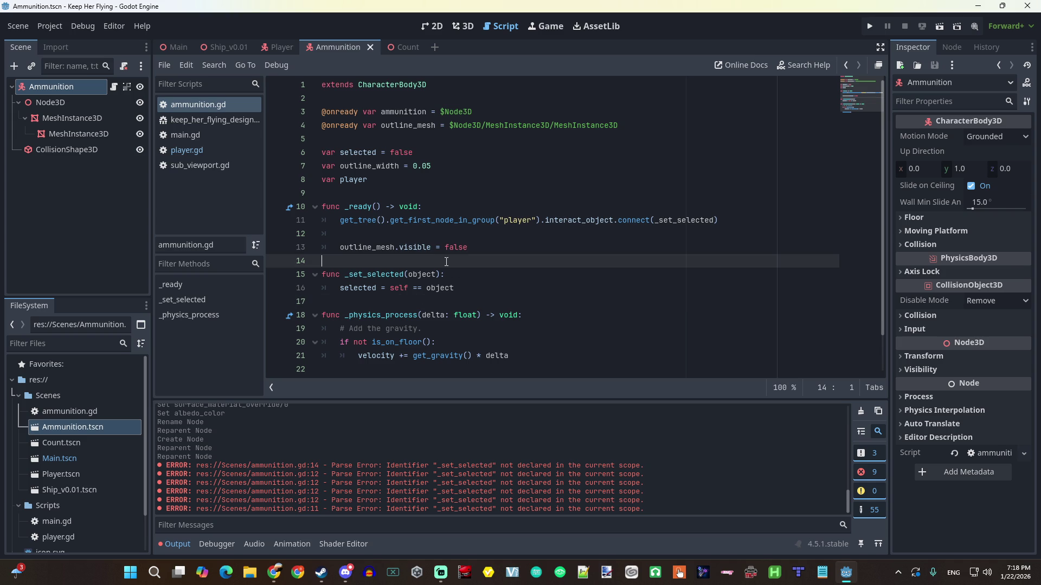
pyautogui.click(481, 248)
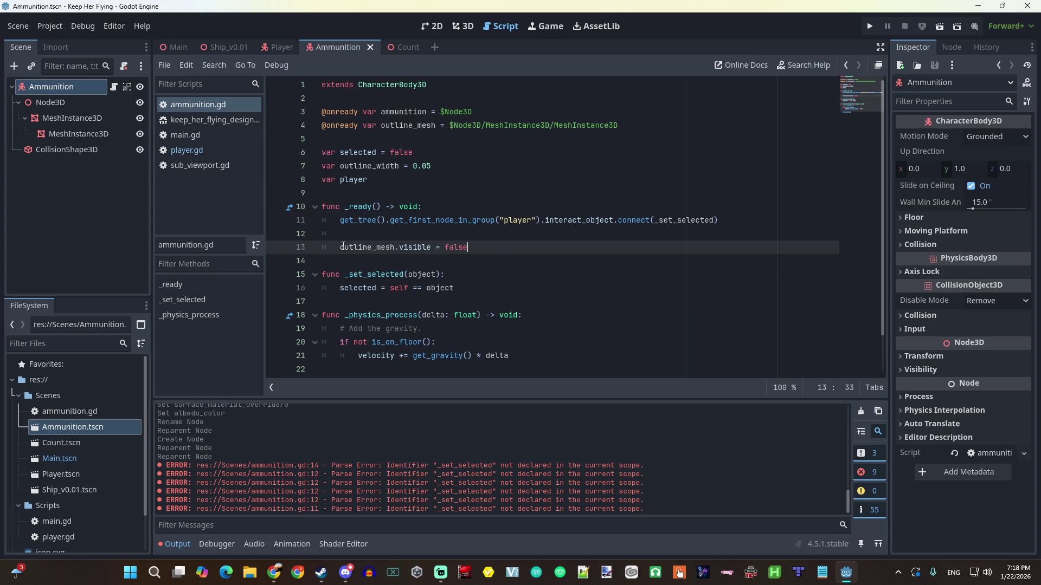
pyautogui.click(314, 208)
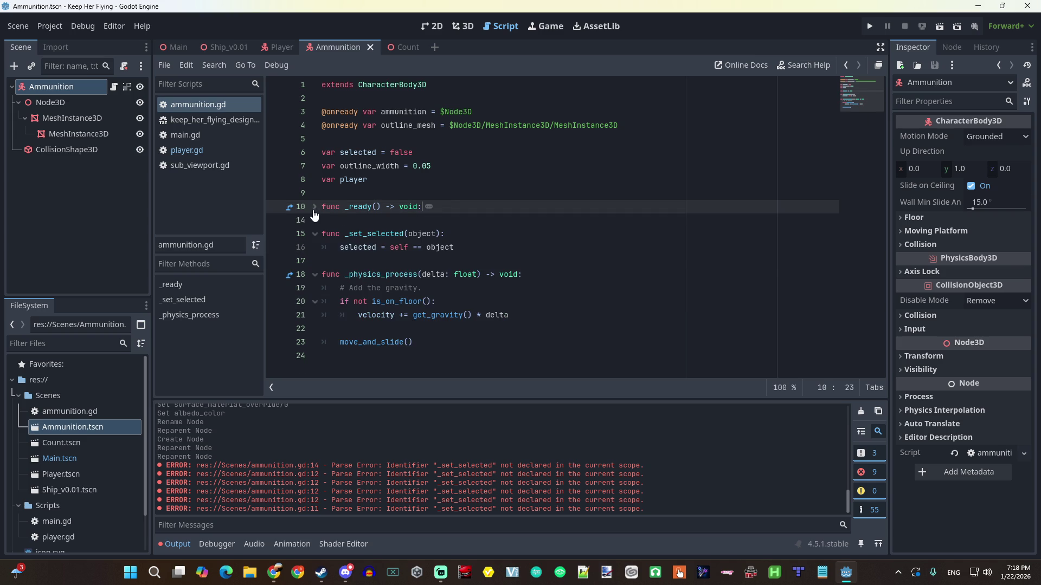
pyautogui.click(315, 238)
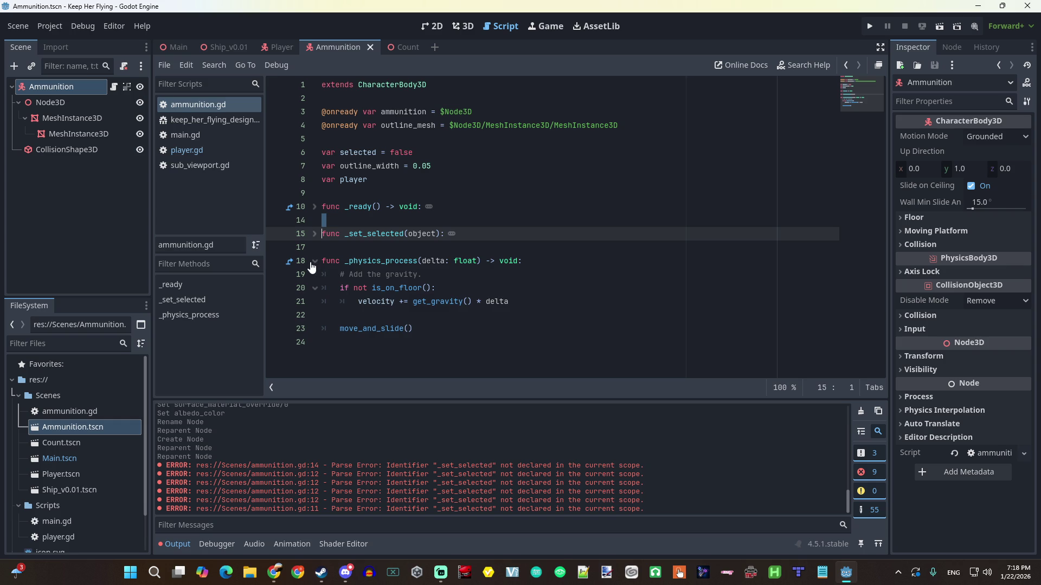
pyautogui.click(314, 261)
pyautogui.click(483, 337)
pyautogui.hotkey('alt', 'Tab')
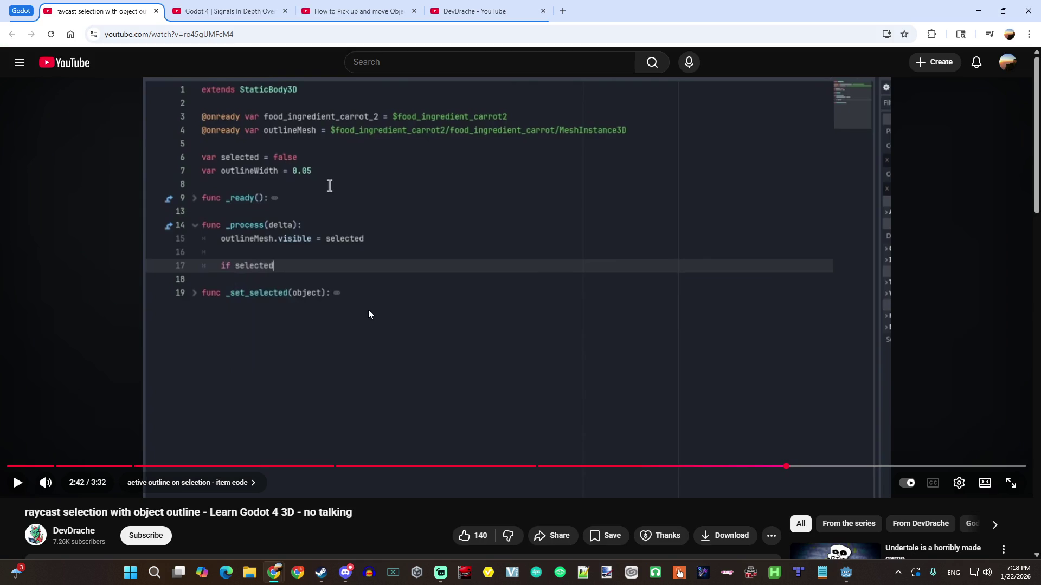
# - Declare func _process on new line 25 using the autocomplete signature
pyautogui.click(298, 285)
pyautogui.hotkey('alt', 'Tab')
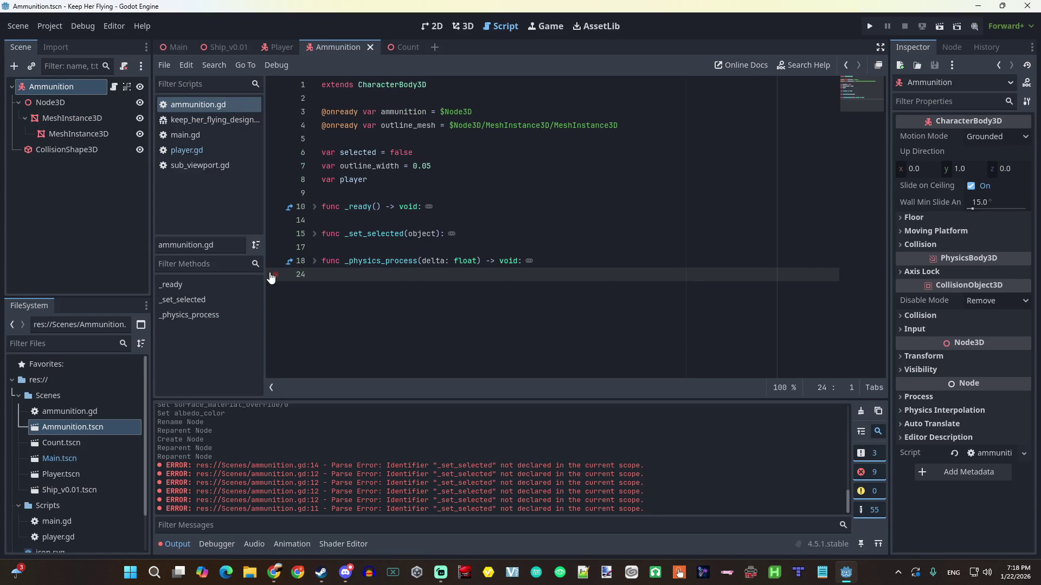
pyautogui.hotkey('alt', 'Tab')
pyautogui.click(431, 364)
pyautogui.hotkey('alt', 'Tab')
pyautogui.hotkey('alt', 'Tab')
pyautogui.hotkey('alt', 'Tab')
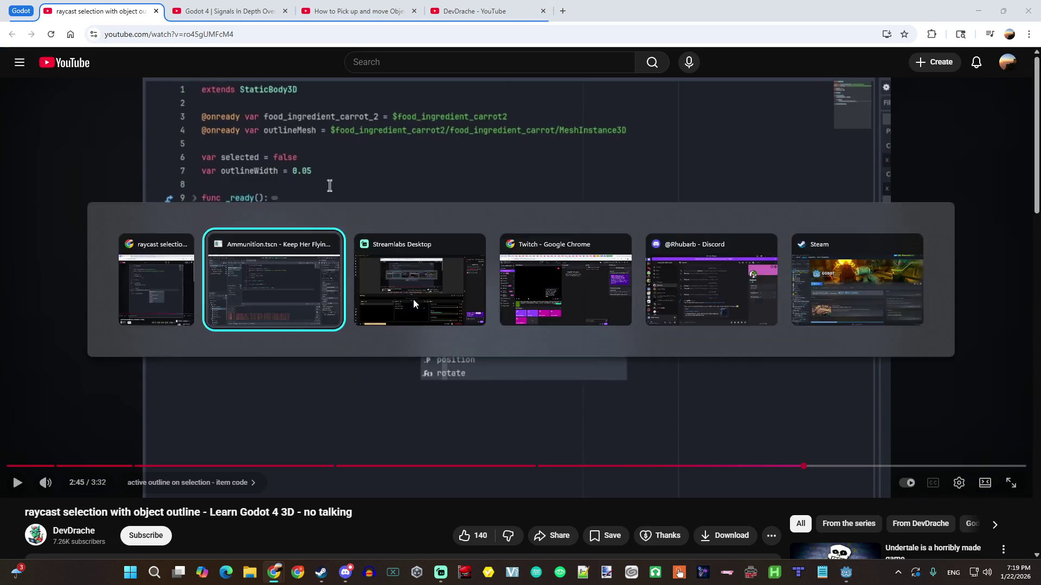
pyautogui.press('Return')
pyautogui.write('func')
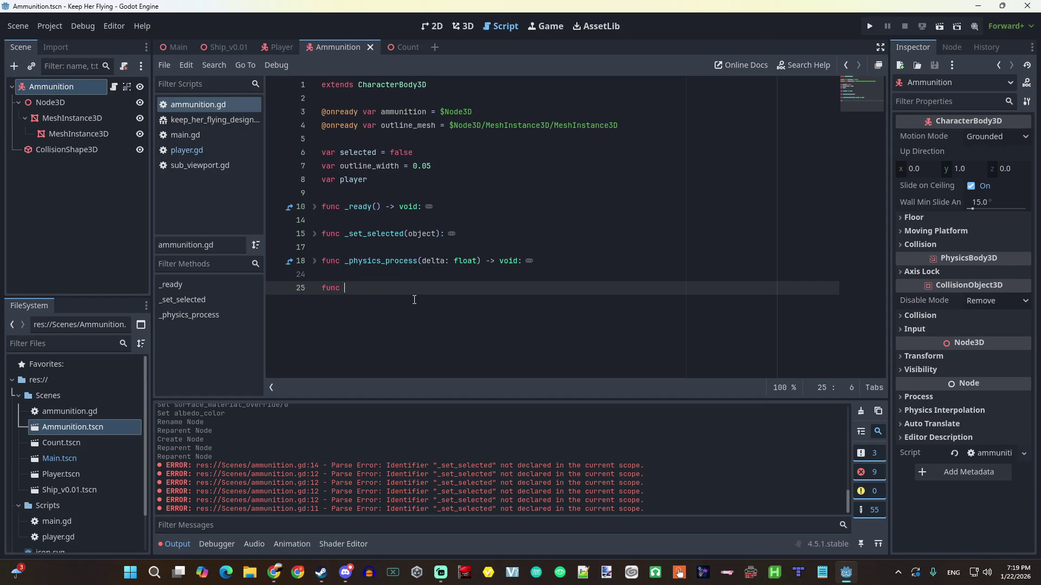
pyautogui.hotkey('alt', 'Tab')
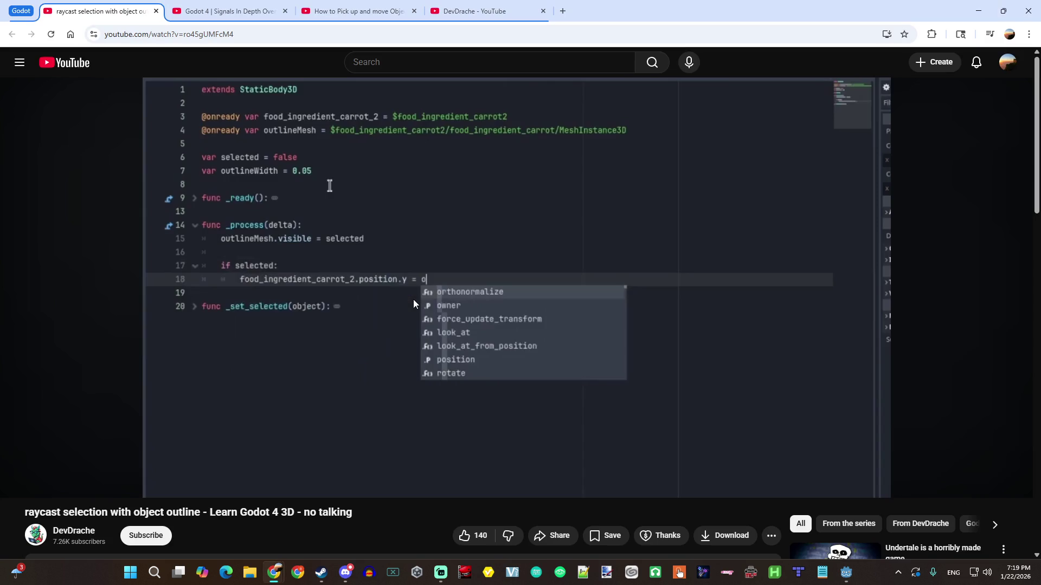
pyautogui.hotkey('alt', 'Tab')
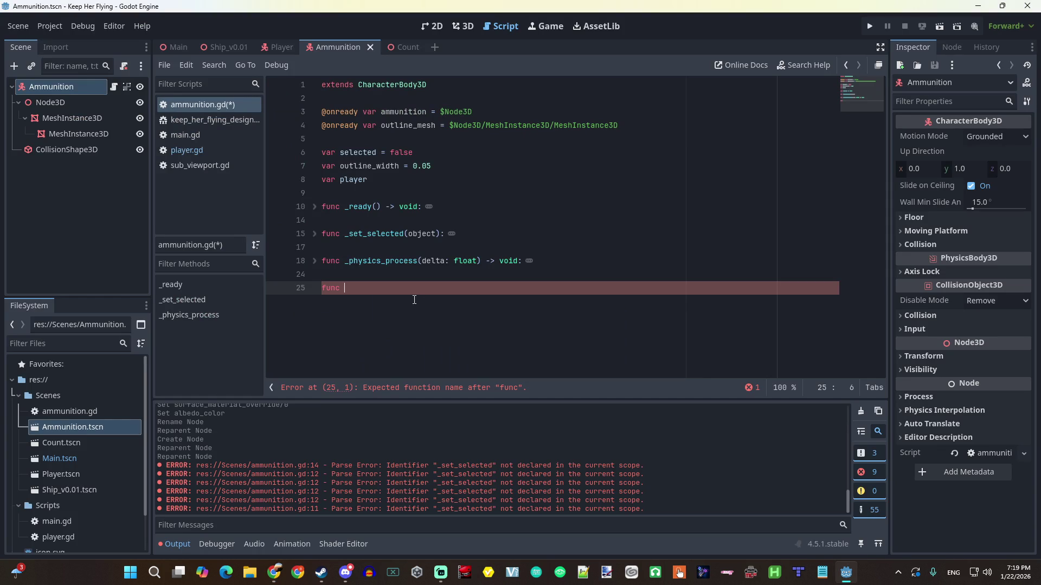
pyautogui.write('_proc')
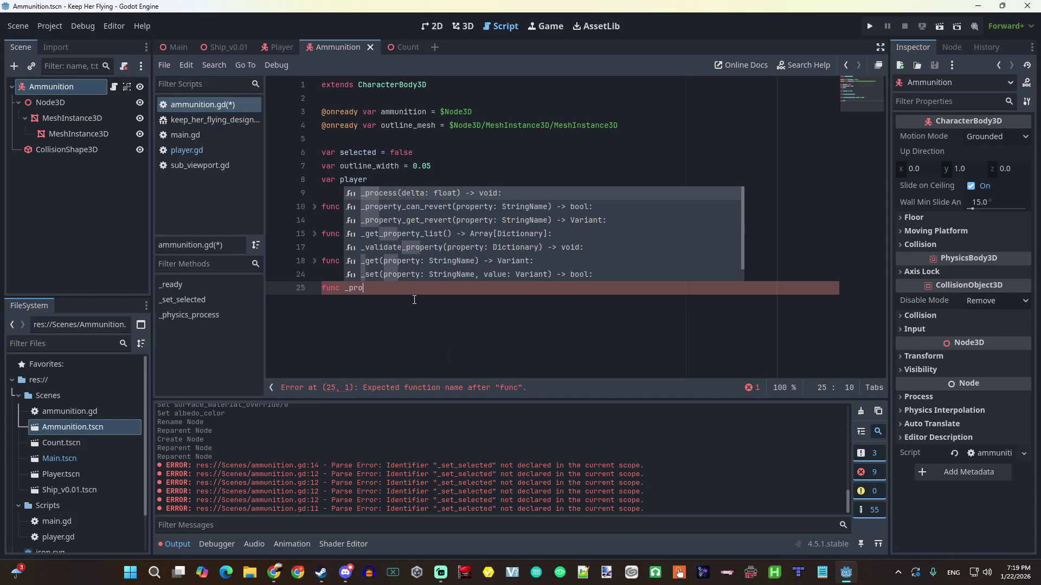
pyautogui.press('Return')
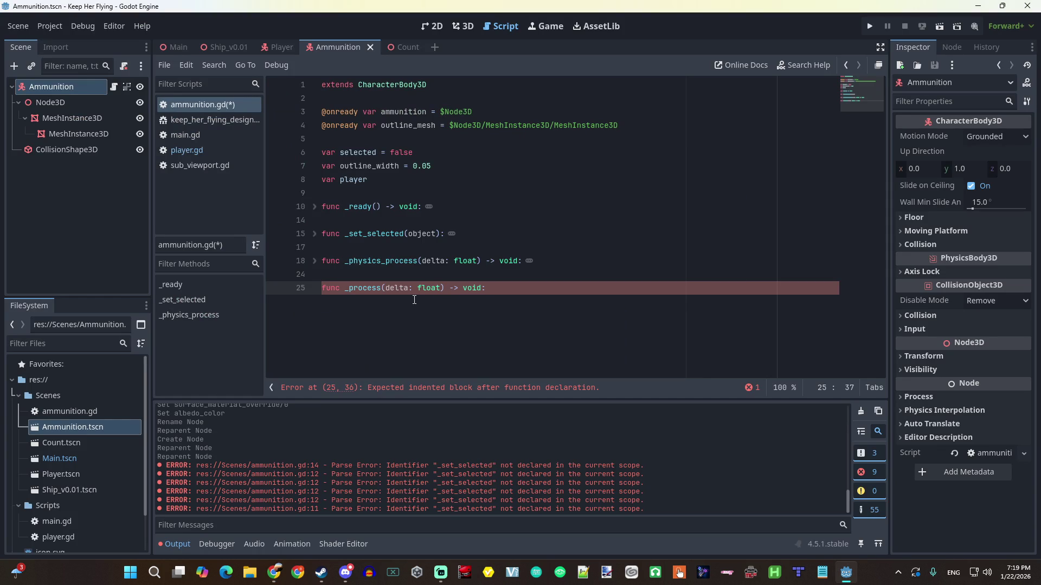
# - Trim the signature to _process(delta), removing the float hint and void return type
pyautogui.press('BackSpace')
pyautogui.press('BackSpace')
pyautogui.press('BackSpace')
pyautogui.press('Left')
pyautogui.press('Left')
pyautogui.press('Left')
pyautogui.press('Delete')
pyautogui.press('Delete')
pyautogui.press('Delete')
pyautogui.press('BackSpace')
pyautogui.press('BackSpace')
pyautogui.press('Delete')
pyautogui.press('Return')
pyautogui.write('pass')
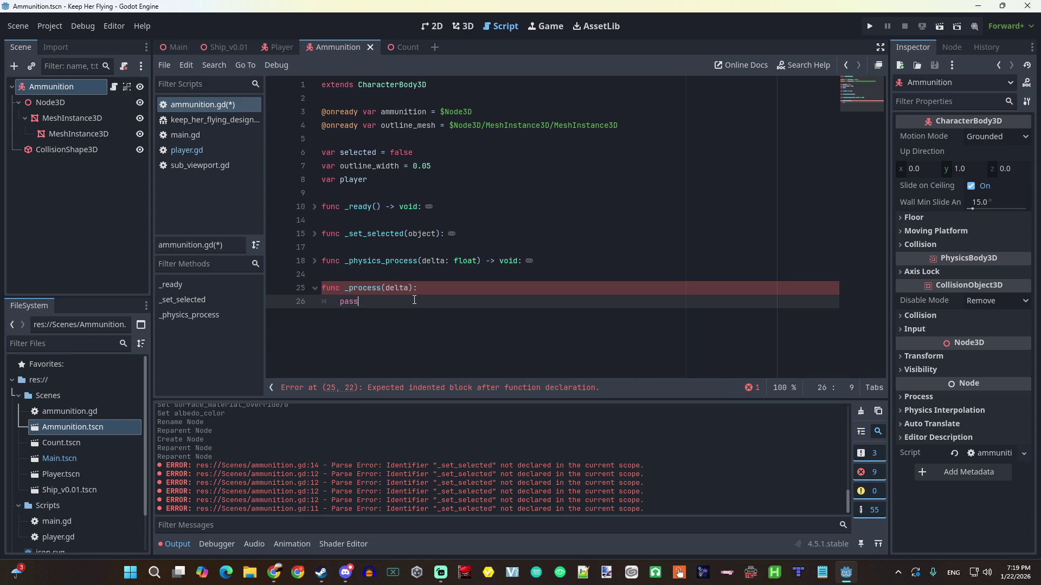
pyautogui.press('BackSpace')
pyautogui.press('BackSpace')
pyautogui.press('BackSpace')
pyautogui.hotkey('alt', 'Tab')
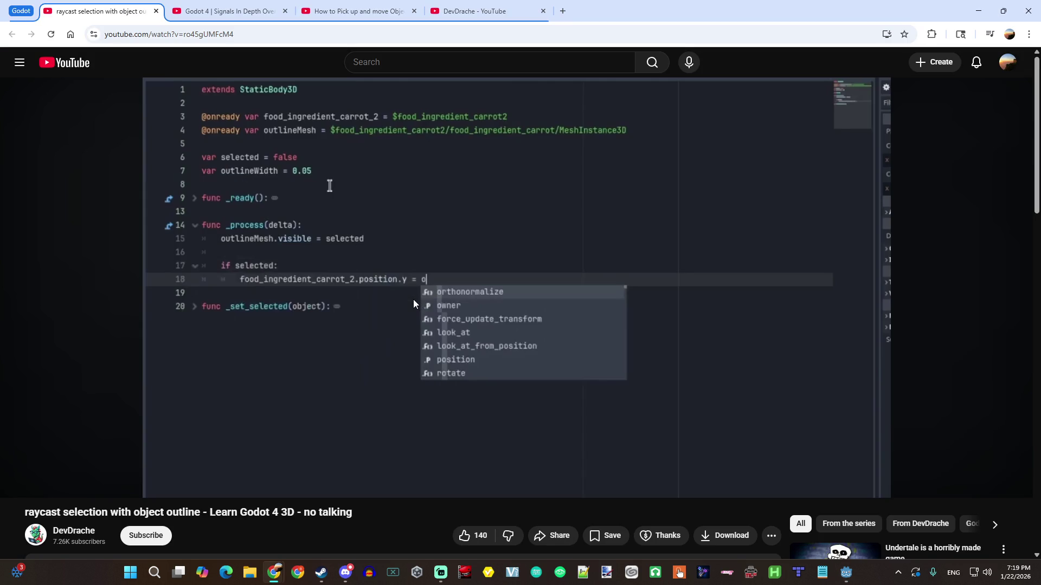
pyautogui.hotkey('alt', 'Tab')
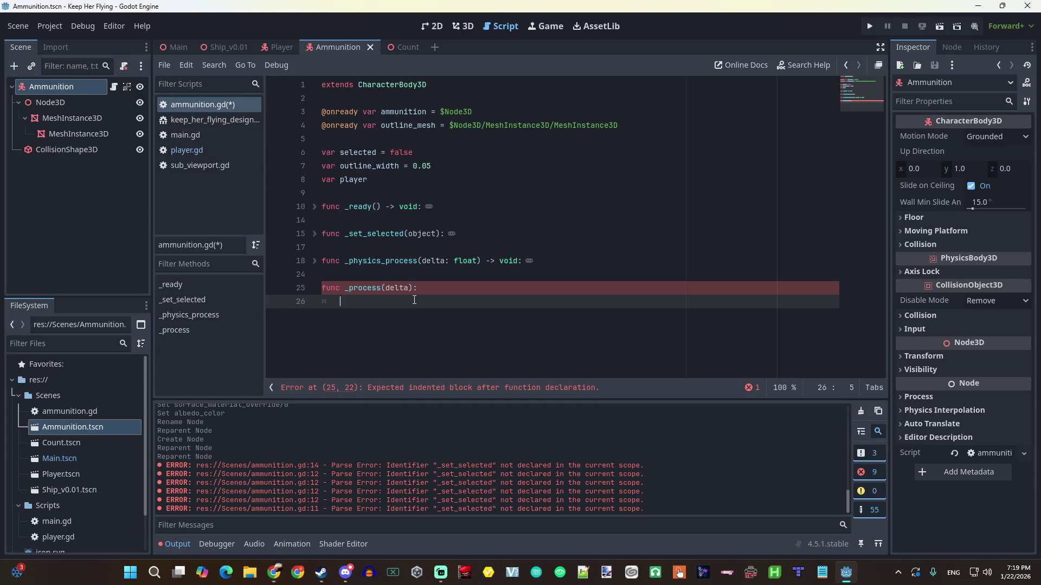
# - Write 'outline_mesh.visible = selected' as the first line of _process
pyautogui.write('outline_')
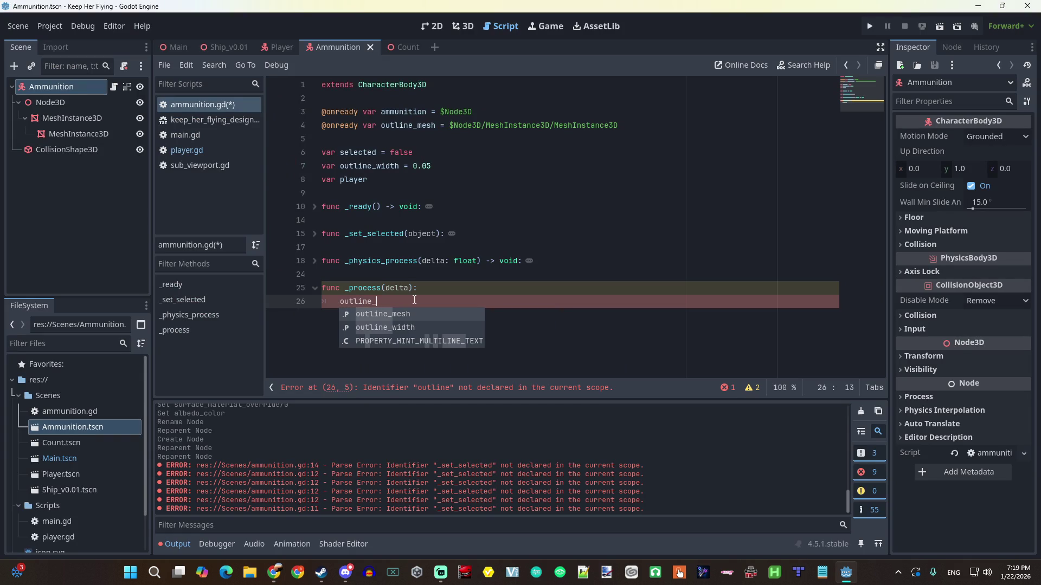
pyautogui.press('Return')
pyautogui.hotkey('alt', 'Tab')
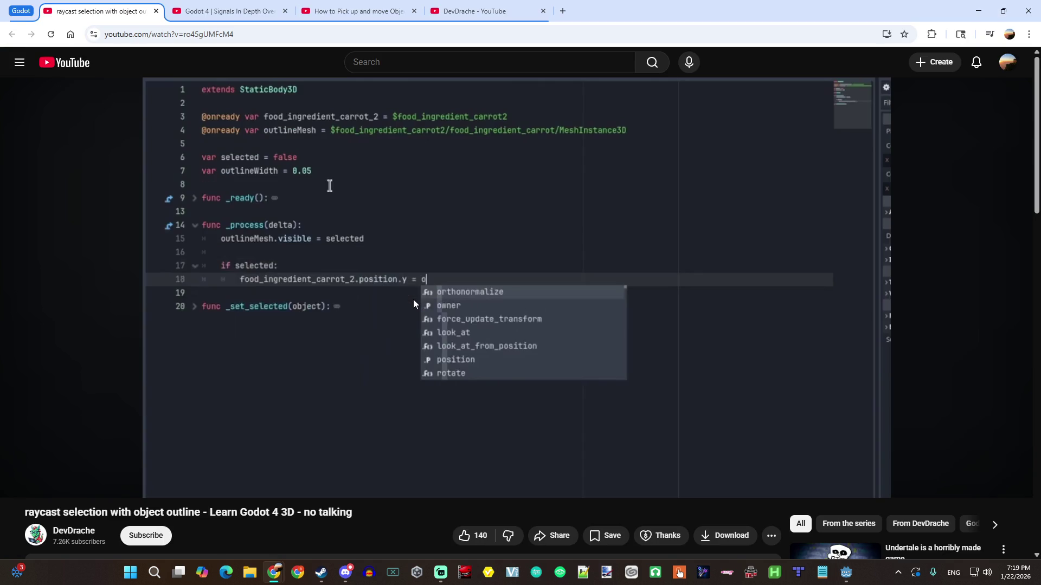
pyautogui.hotkey('alt', 'Tab')
pyautogui.write('.visi')
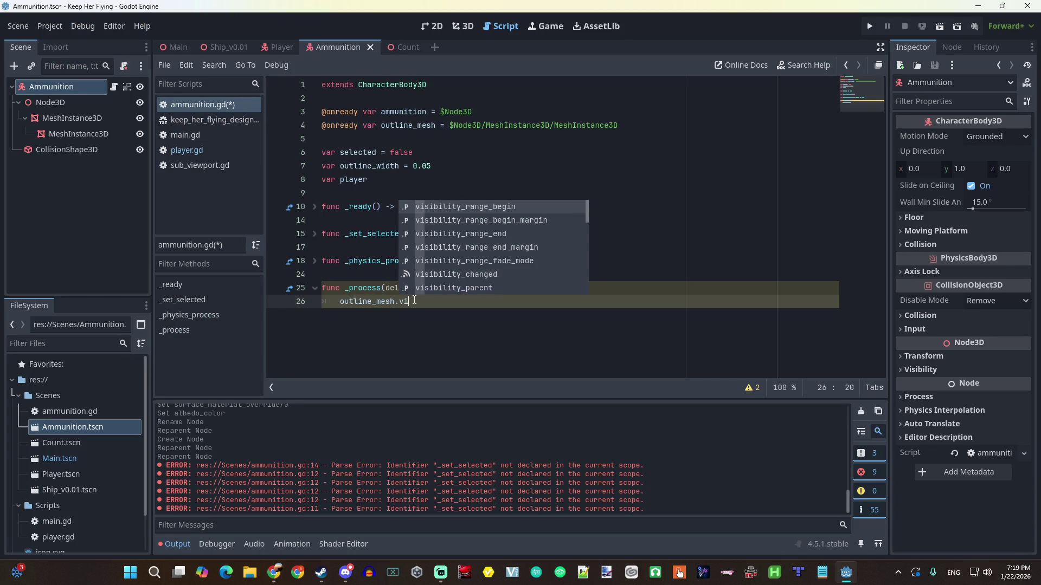
pyautogui.write('ble =')
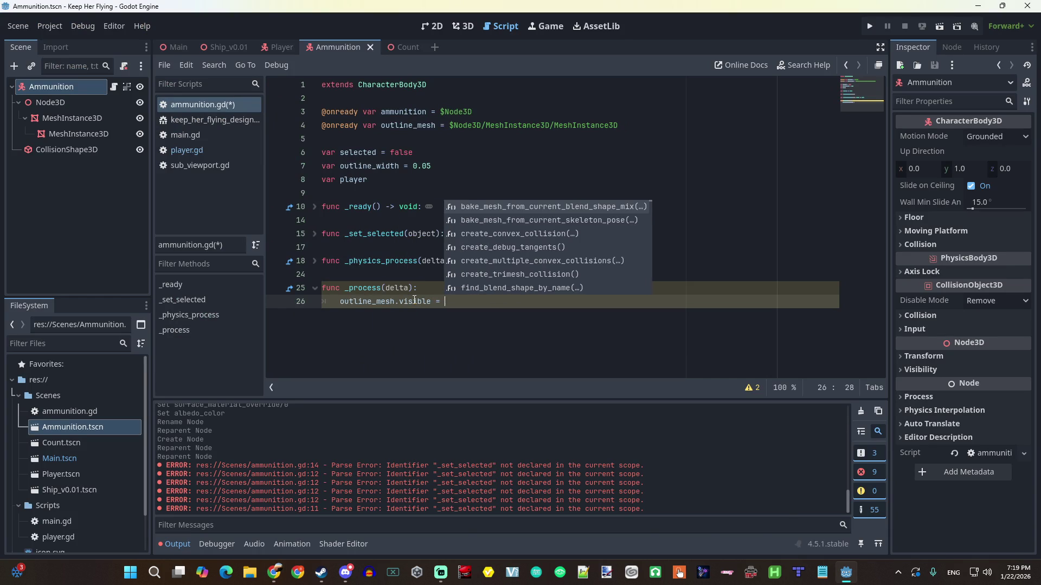
pyautogui.hotkey('alt', 'Tab')
pyautogui.hotkey('alt', 'Tab')
pyautogui.write('selected')
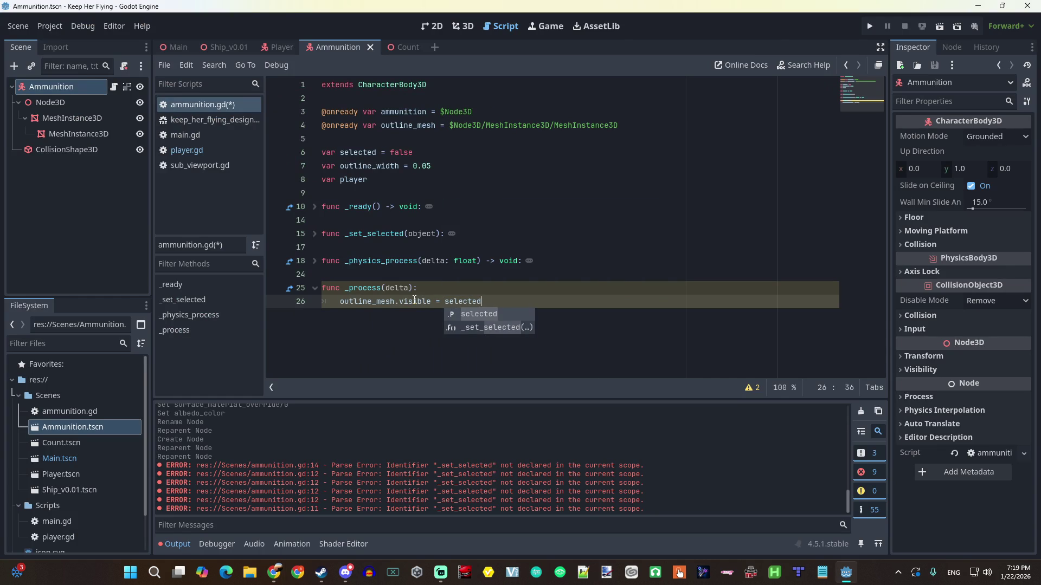
pyautogui.press('Return')
pyautogui.press('Return')
# - Begin an 'if selected:' block on line 28, checking it against the tutorial
pyautogui.hotkey('alt', 'Tab')
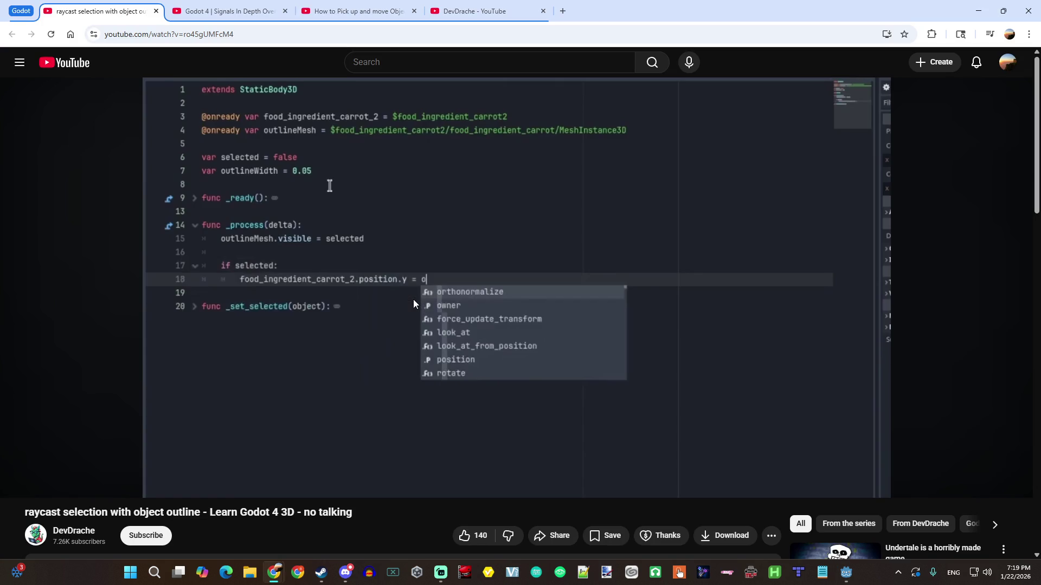
pyautogui.hotkey('alt', 'Tab')
pyautogui.write('if sle')
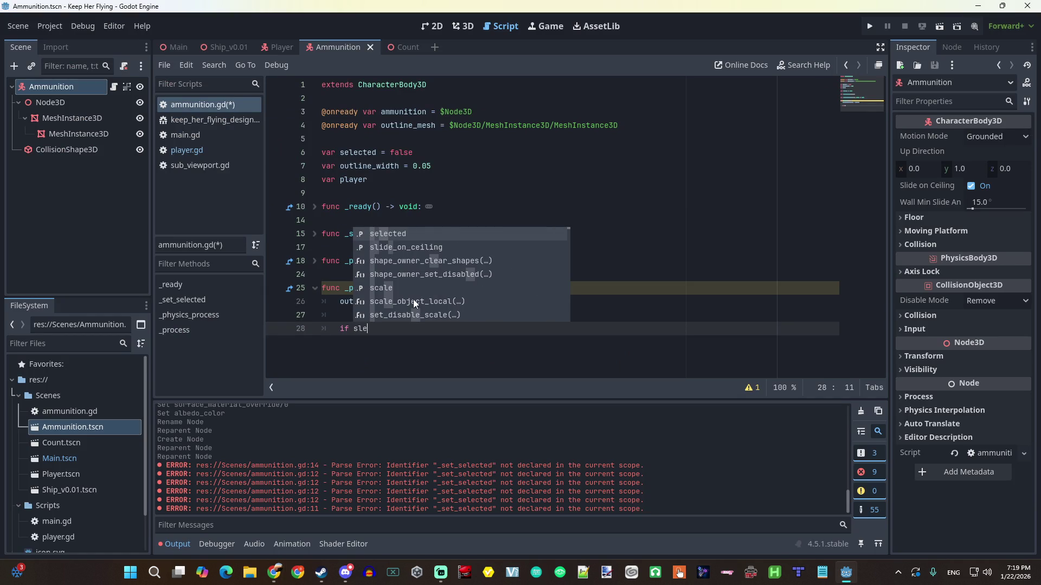
pyautogui.press('BackSpace')
pyautogui.press('BackSpace')
pyautogui.write('elected =')
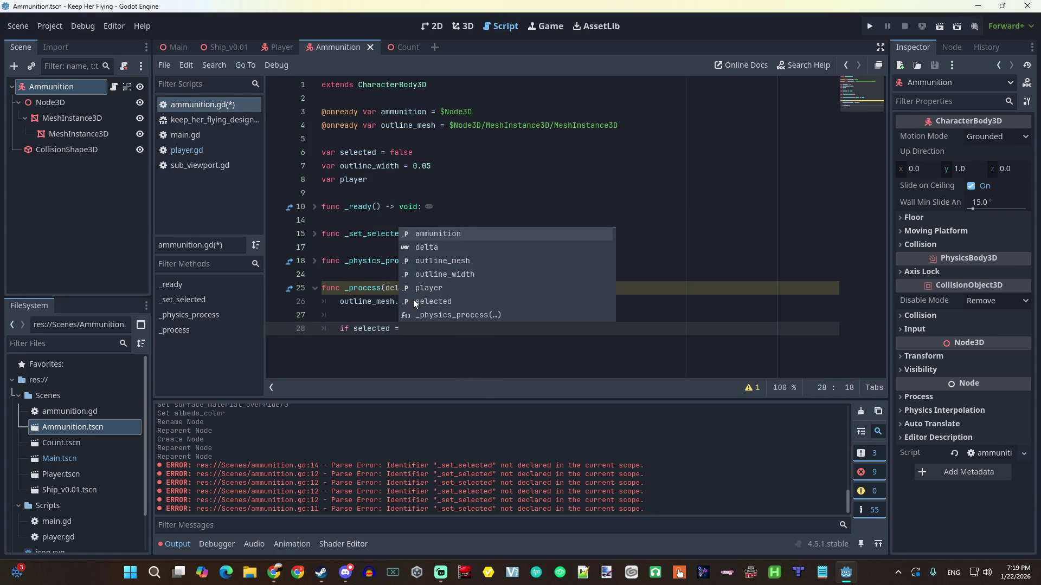
pyautogui.hotkey('alt', 'Tab')
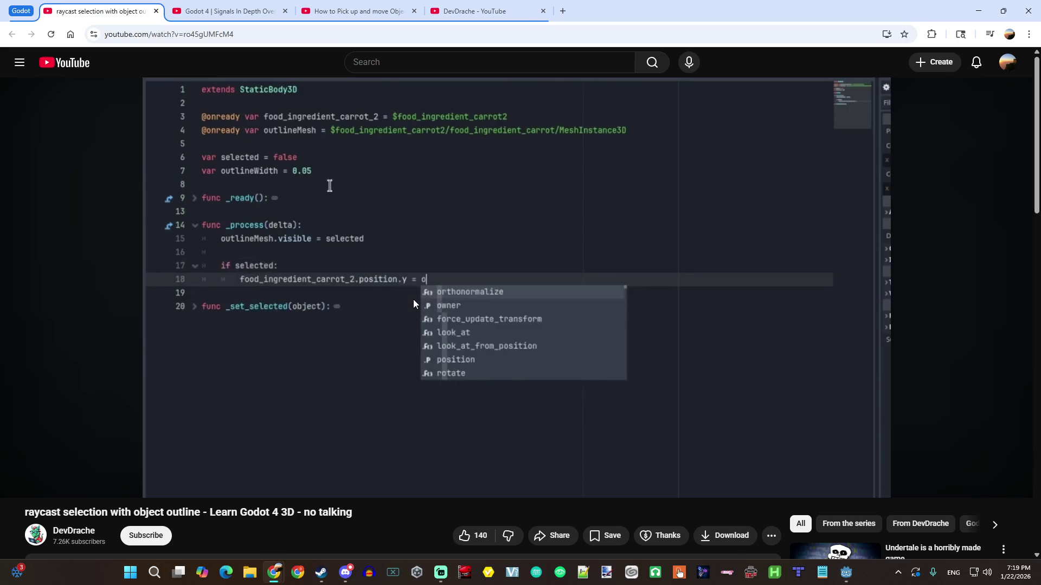
pyautogui.hotkey('alt', 'Tab')
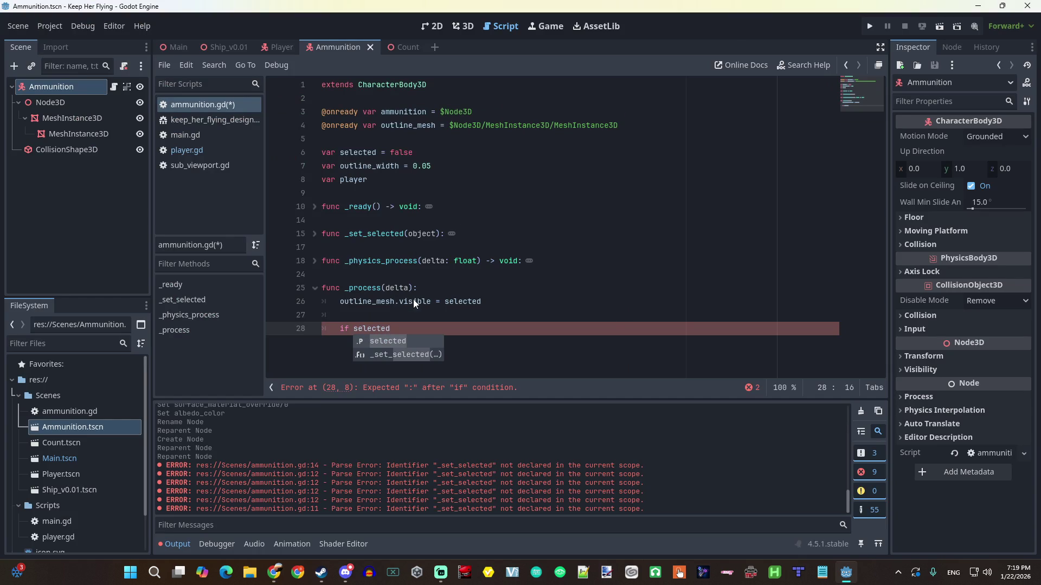
pyautogui.write(':')
pyautogui.press('Return')
pyautogui.hotkey('alt', 'Tab')
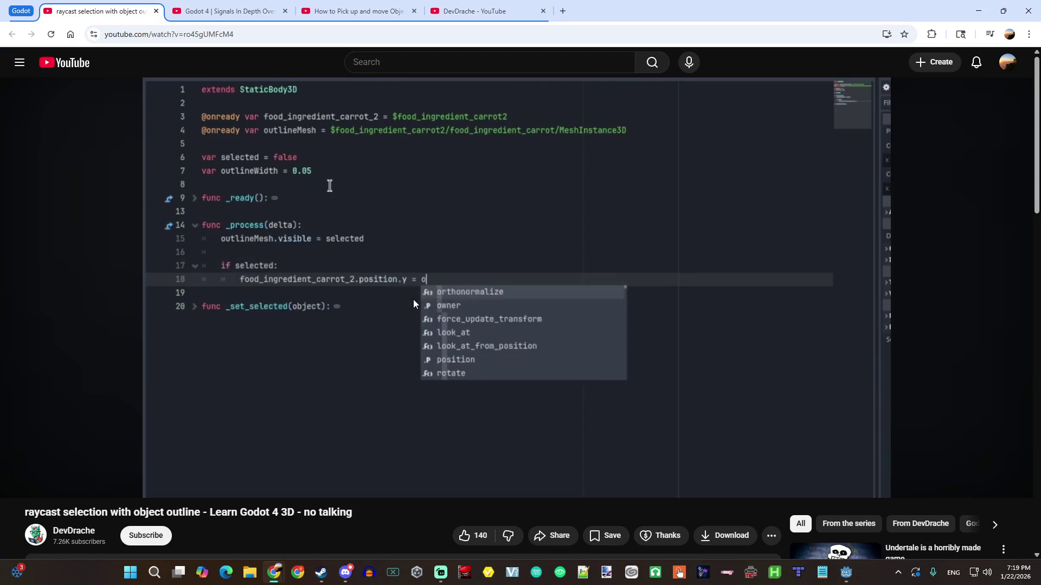
pyautogui.press('space')
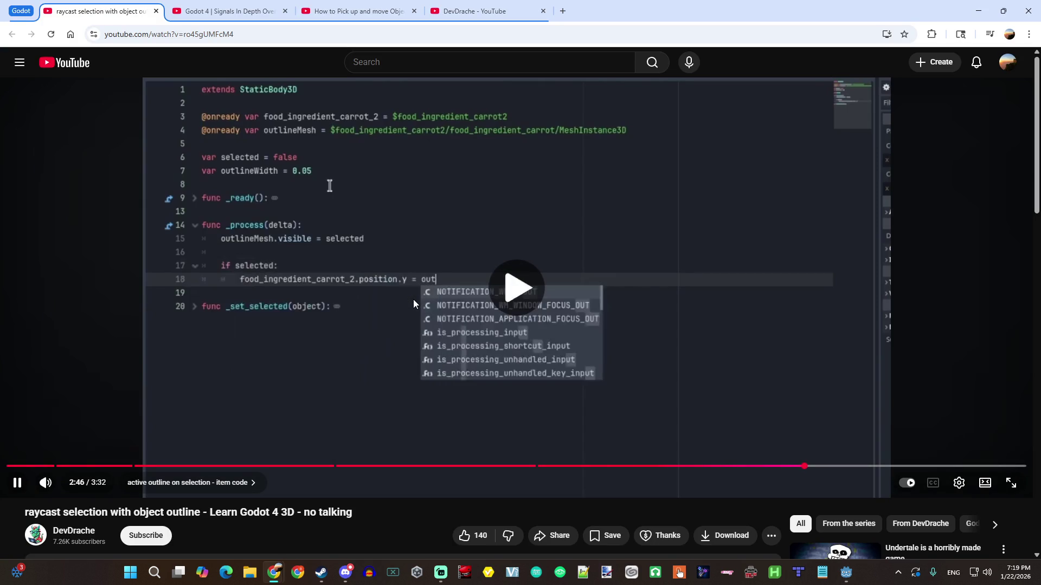
pyautogui.press('space')
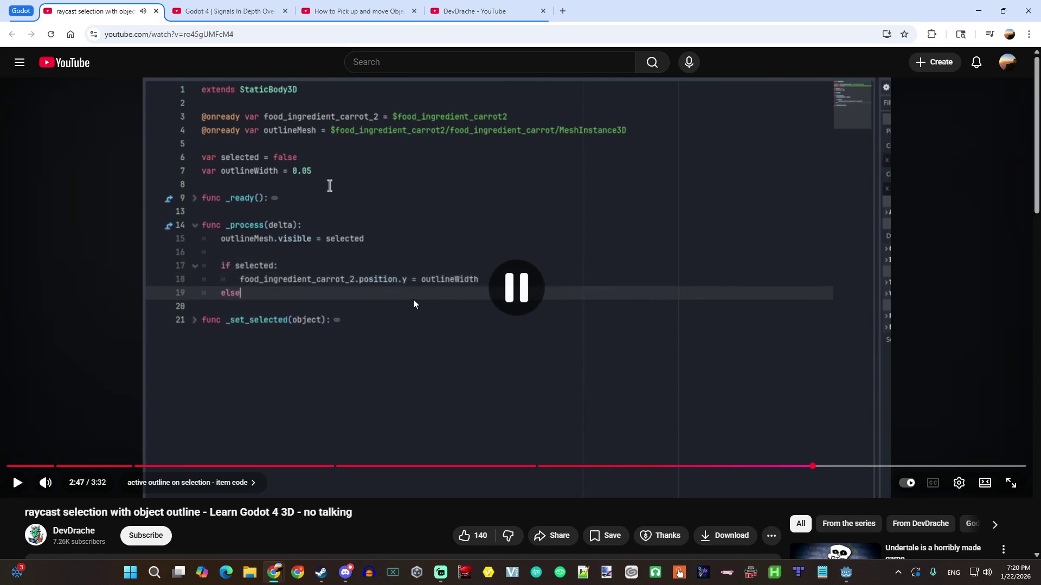
pyautogui.hotkey('alt', 'Tab')
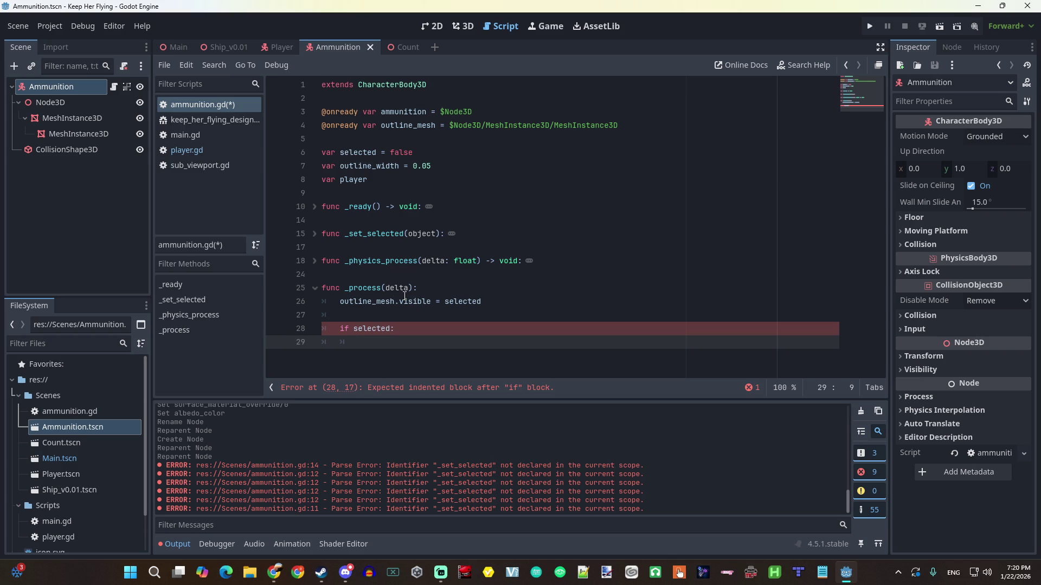
pyautogui.hotkey('alt', 'Tab')
pyautogui.press('space')
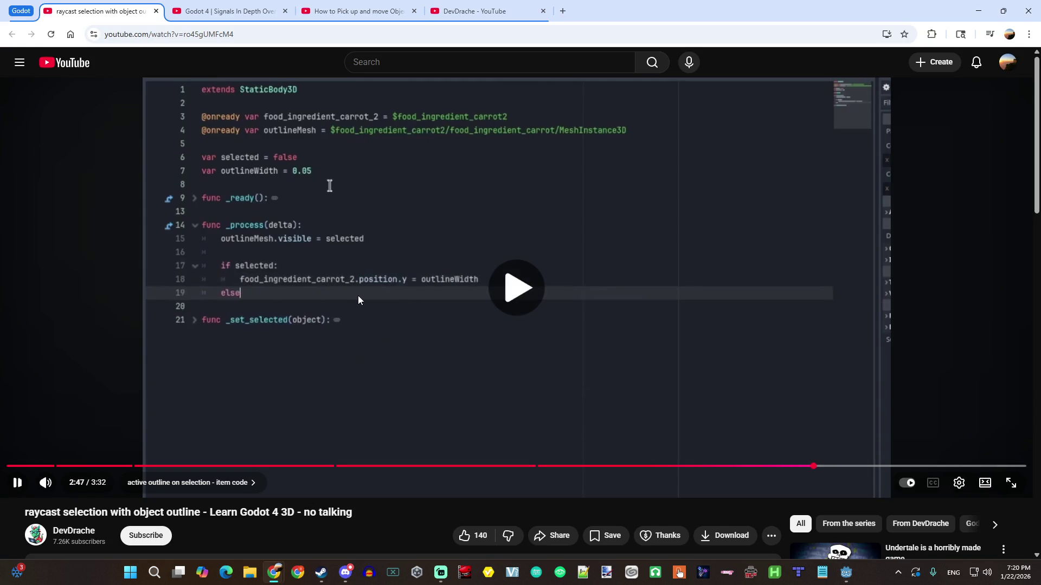
pyautogui.press('space')
pyautogui.hotkey('alt', 'Tab')
pyautogui.moveTo(57, 103)
pyautogui.mouseDown()
pyautogui.moveTo(381, 329)
pyautogui.moveTo(364, 350)
pyautogui.moveTo(76, 106)
pyautogui.moveTo(41, 89)
pyautogui.mouseUp()
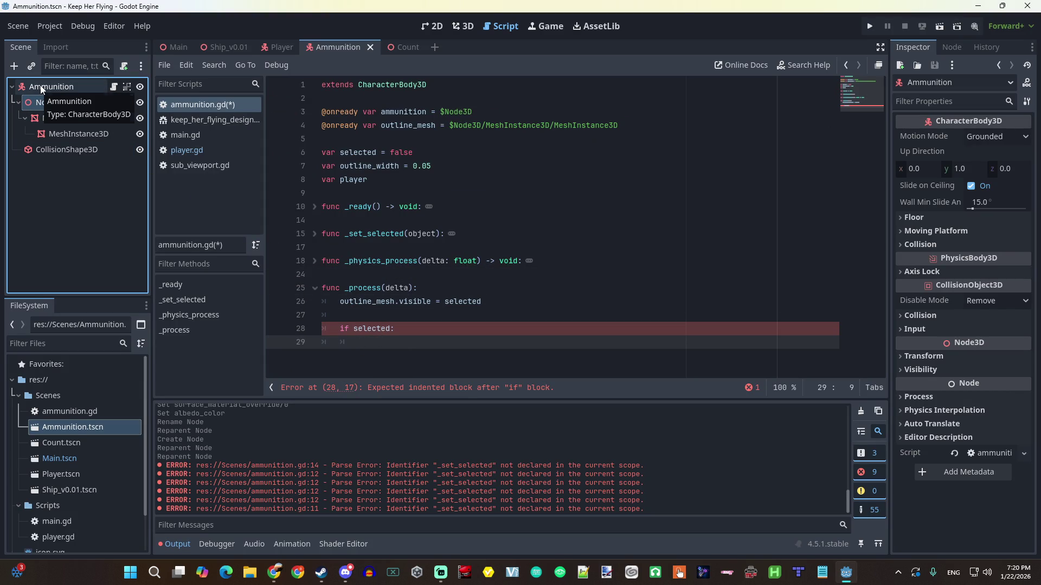
pyautogui.hotkey('alt', 'Tab')
pyautogui.click(402, 276)
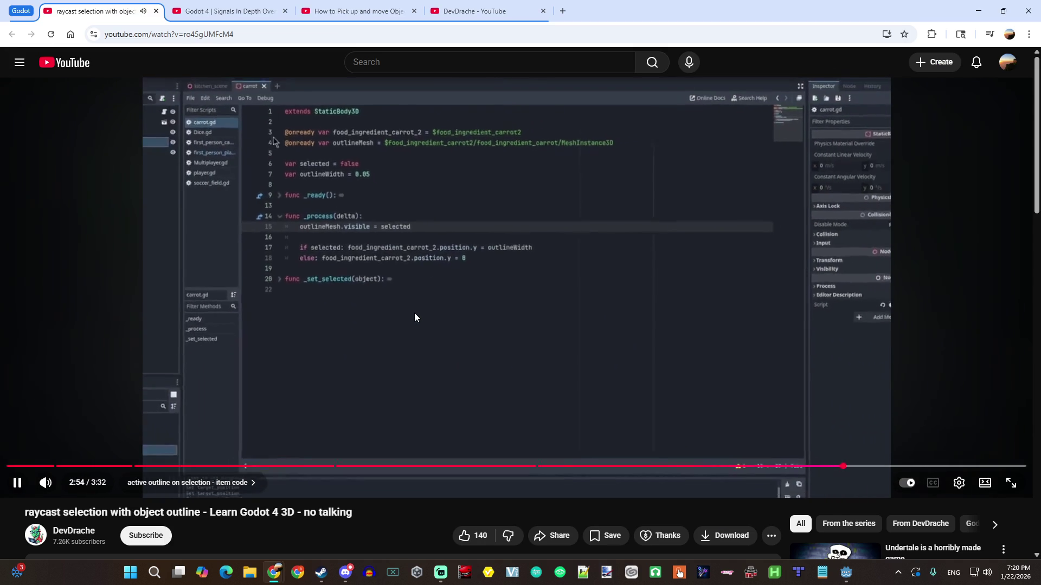
pyautogui.click(428, 357)
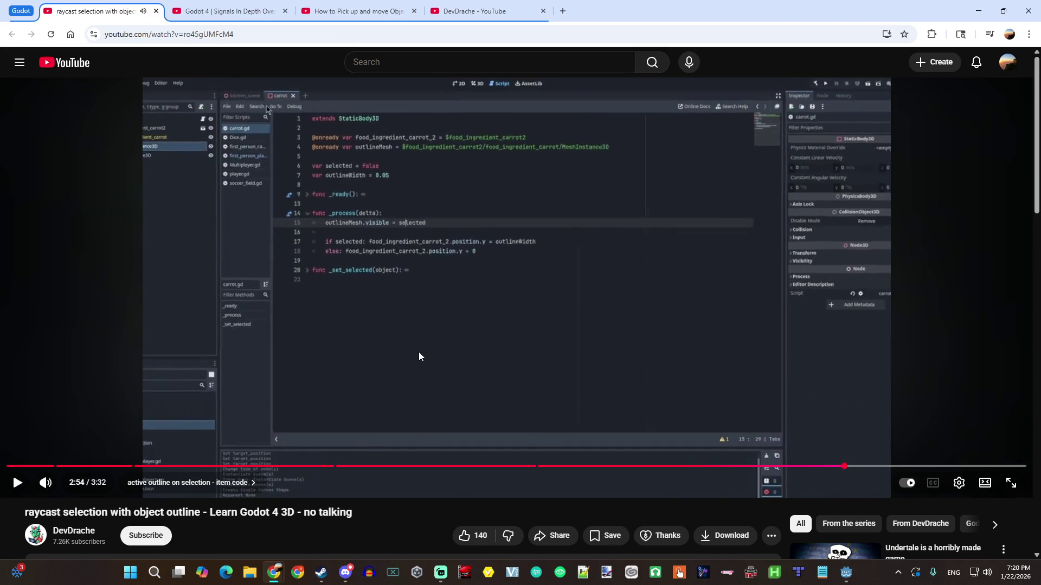
pyautogui.hotkey('alt', 'Tab')
pyautogui.hotkey('alt', 'Tab')
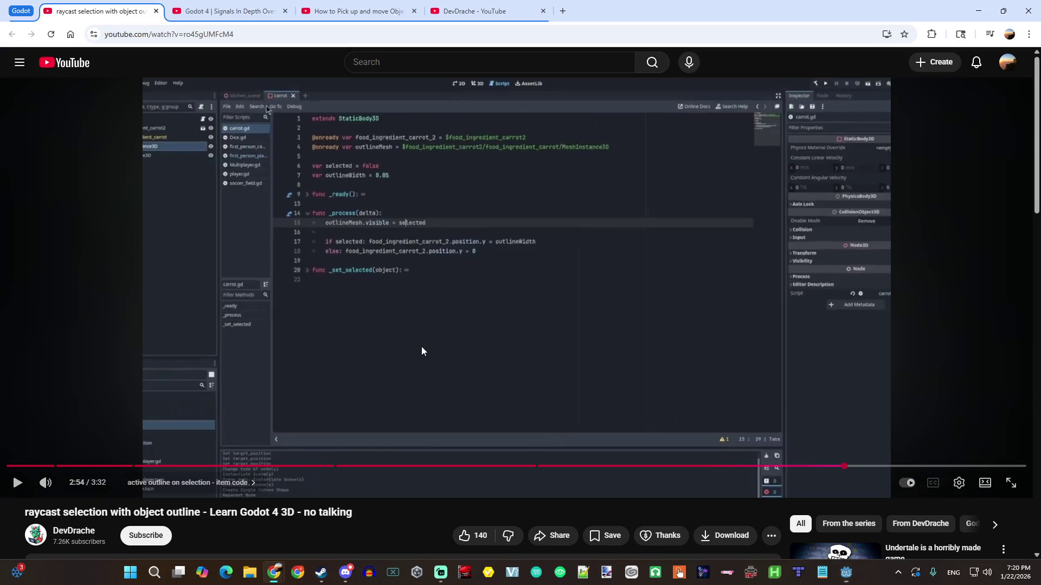
pyautogui.press('Left')
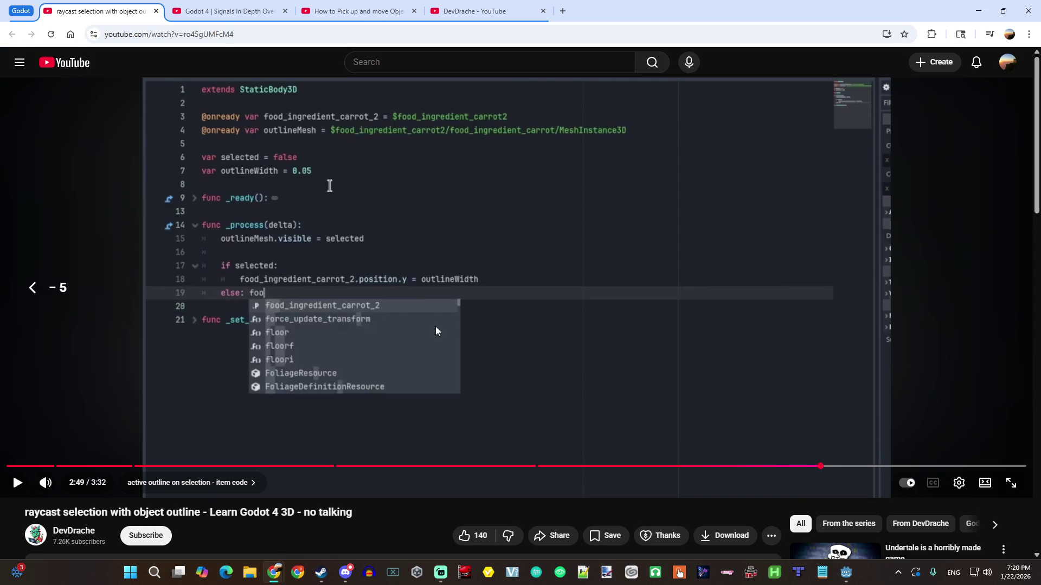
pyautogui.press('space')
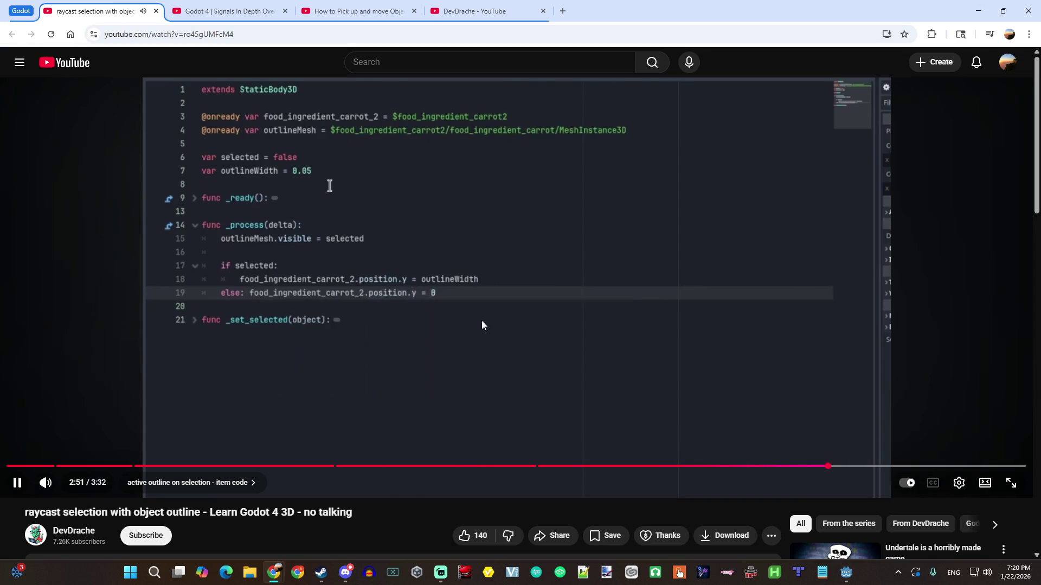
pyautogui.press('space')
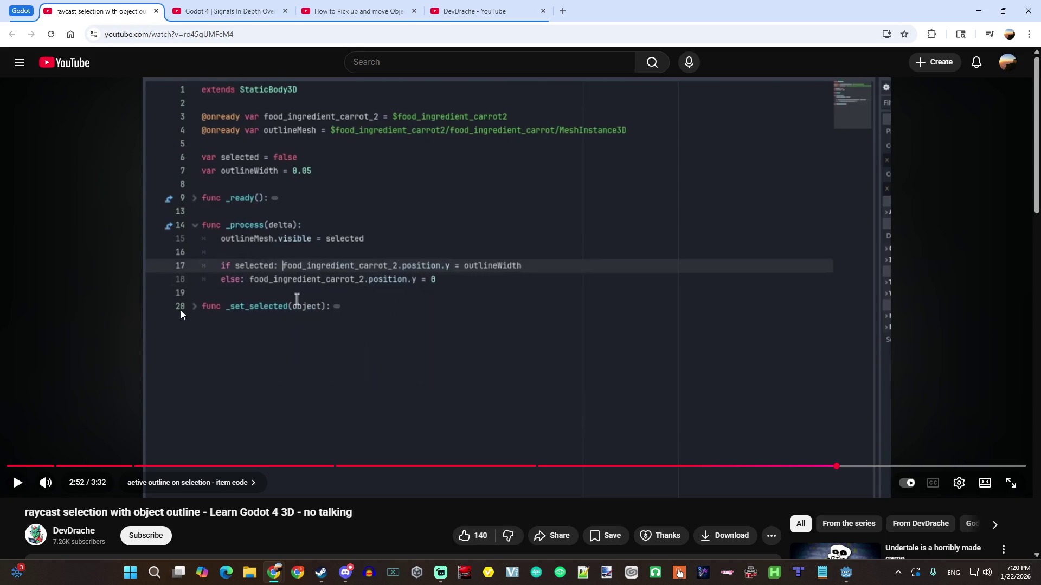
pyautogui.hotkey('alt', 'Tab')
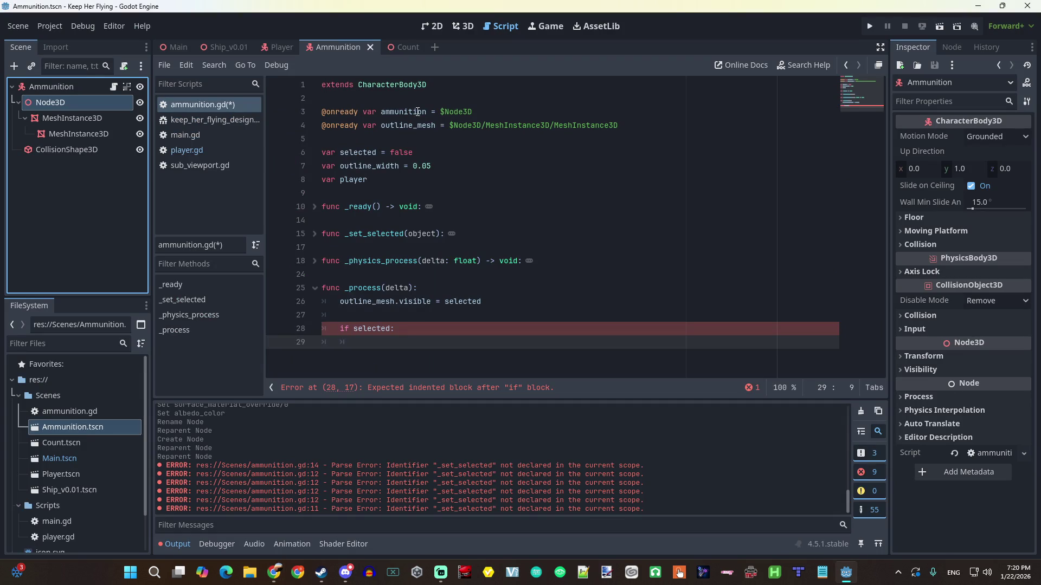
# - Under if selected, set ammunition.position.y to outline_width
pyautogui.click(429, 325)
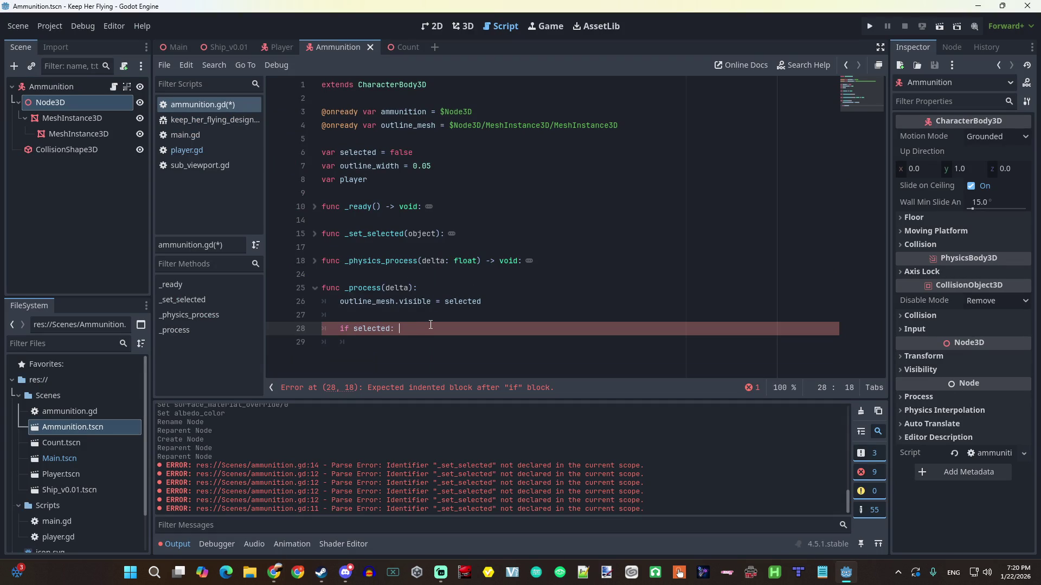
pyautogui.write('selected')
pyautogui.hotkey('alt', 'Tab')
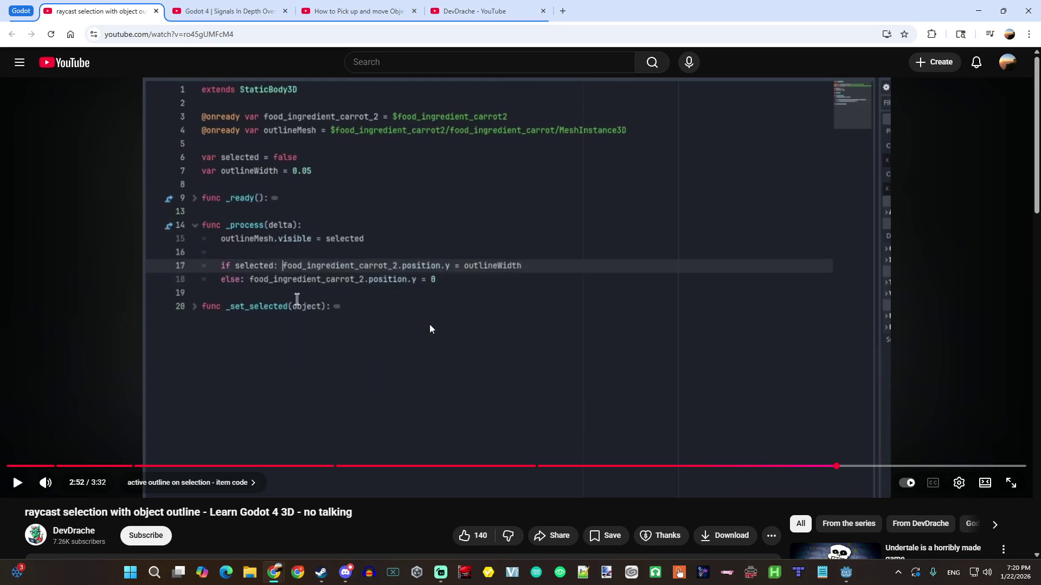
pyautogui.hotkey('alt', 'Tab')
pyautogui.write('position.y')
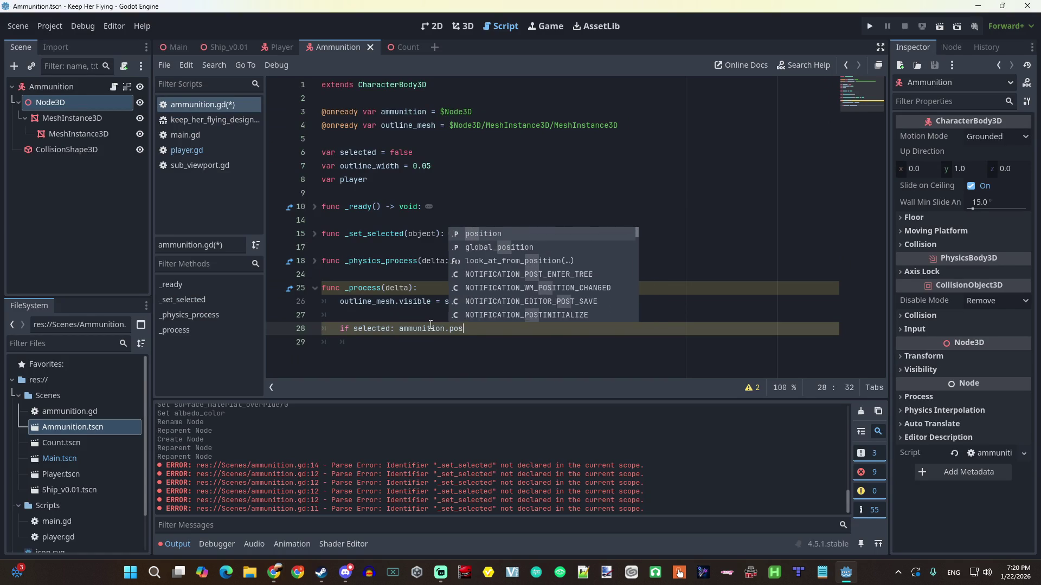
pyautogui.write(' = 0')
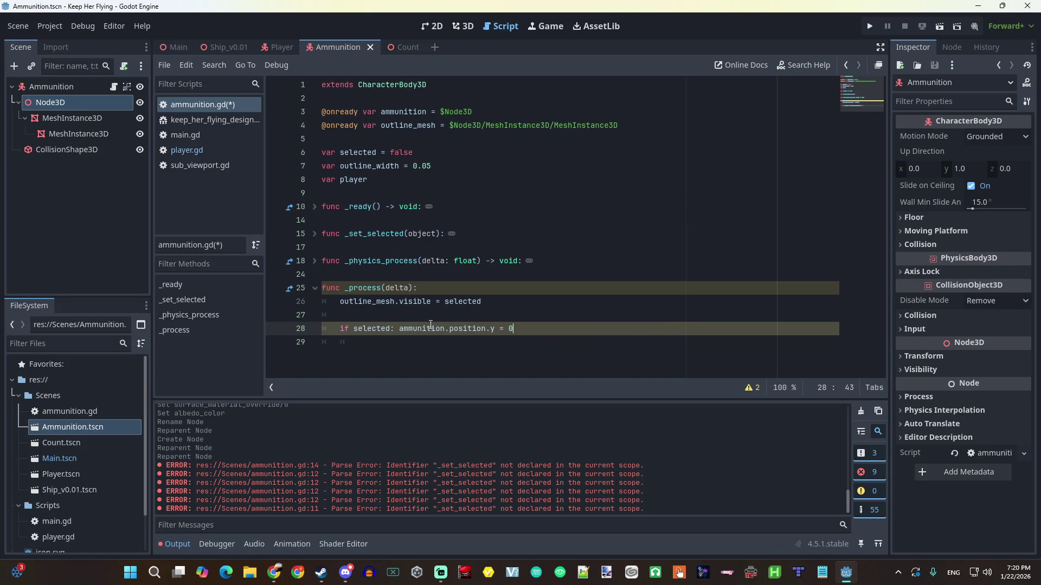
pyautogui.hotkey('alt', 'Tab')
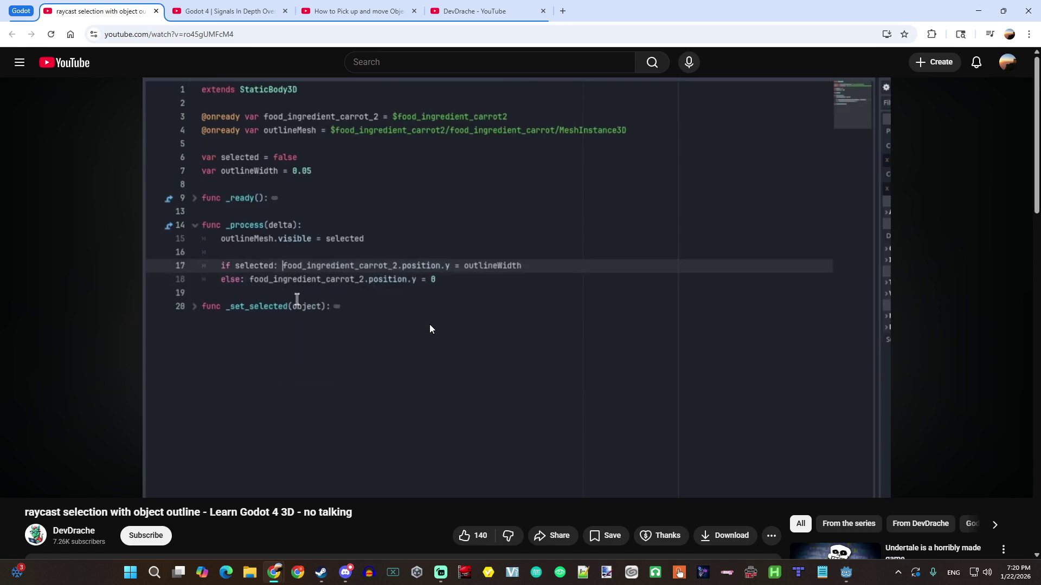
pyautogui.hotkey('alt', 'Tab')
pyautogui.press('BackSpace')
pyautogui.write('outline')
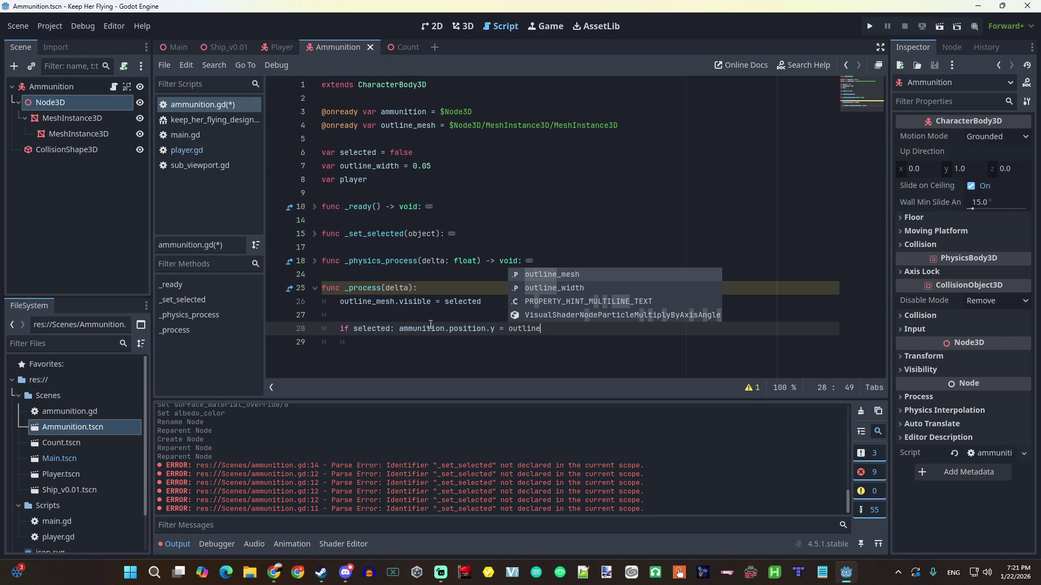
pyautogui.press('Escape')
# - Start the else branch with 'else: ammunition' and pause the tutorial on its code
pyautogui.hotkey('alt', 'Tab')
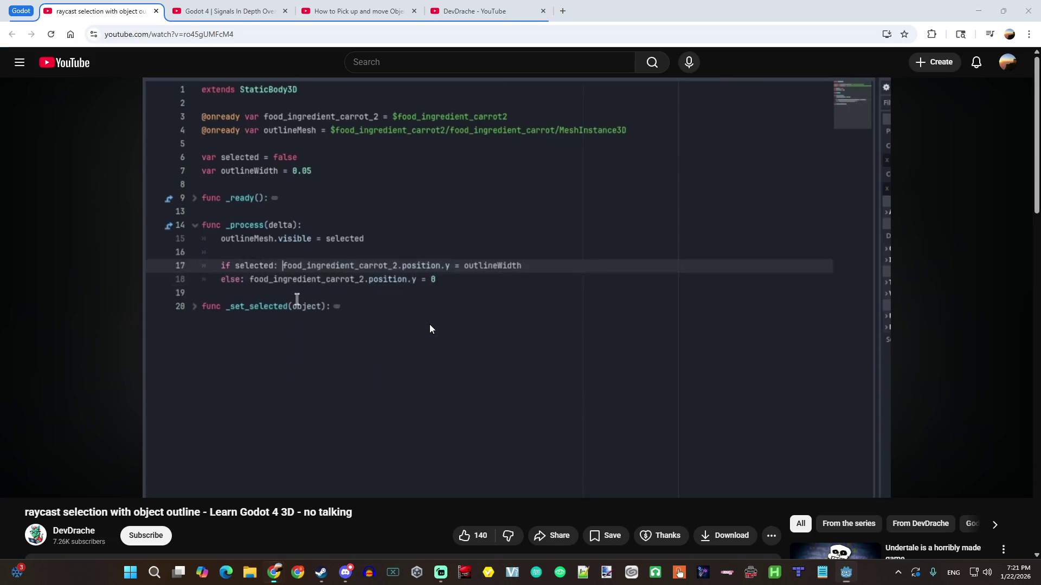
pyautogui.hotkey('alt', 'Tab')
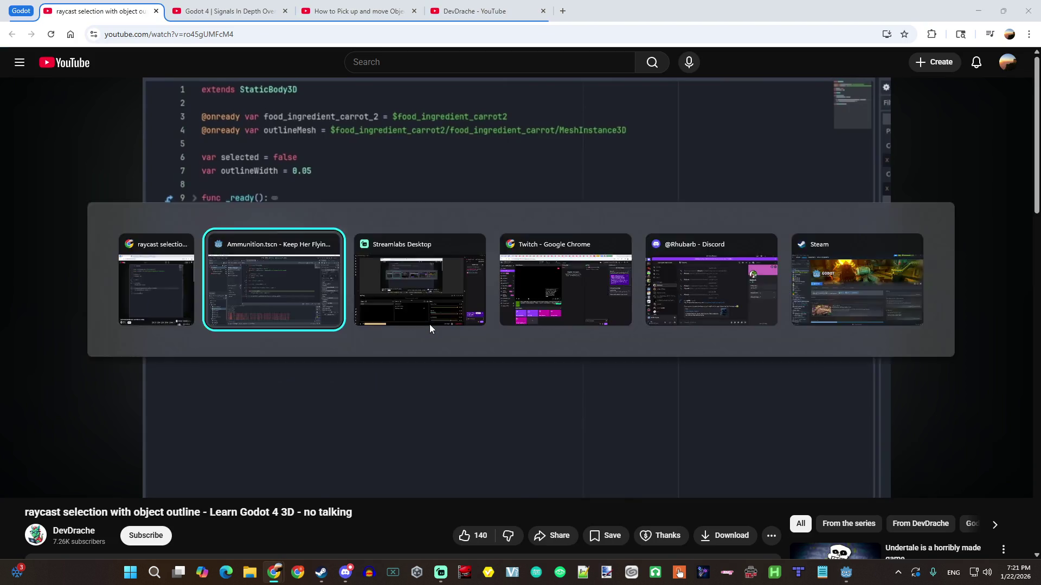
pyautogui.write('else:')
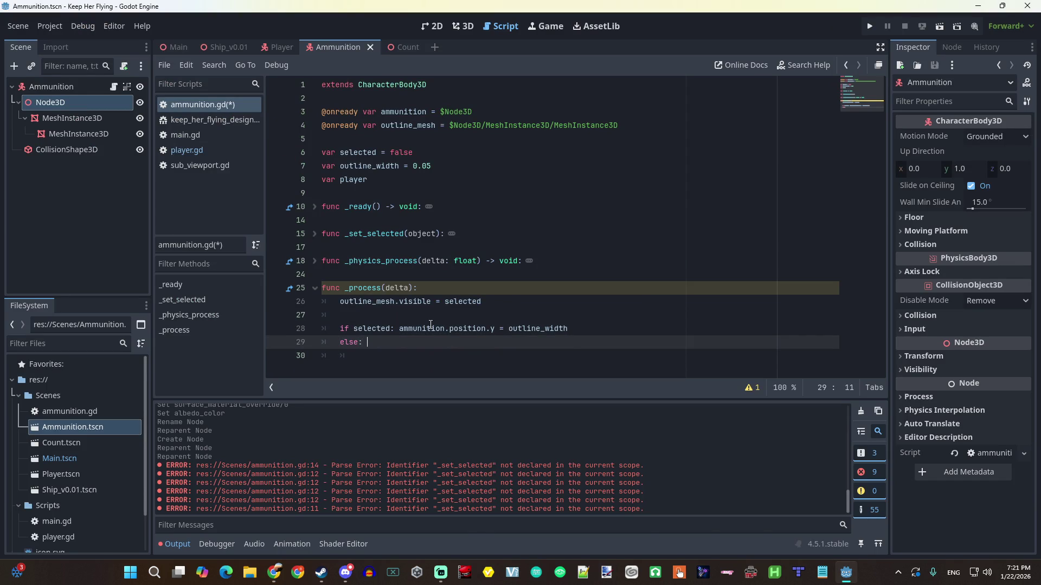
pyautogui.hotkey('alt', 'Tab')
pyautogui.hotkey('alt', 'Tab')
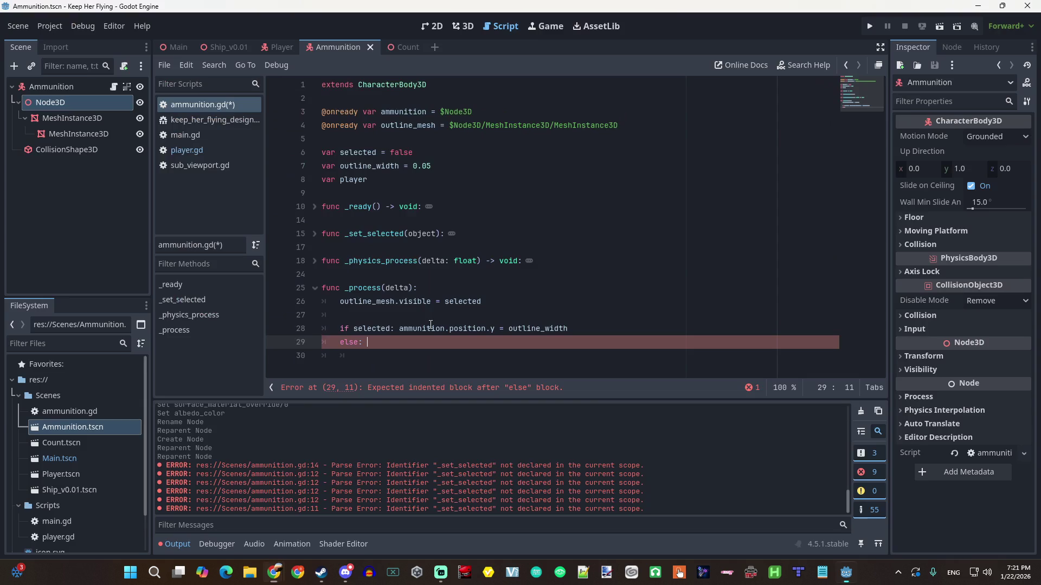
pyautogui.write('ammunition')
pyautogui.hotkey('alt', 'Tab')
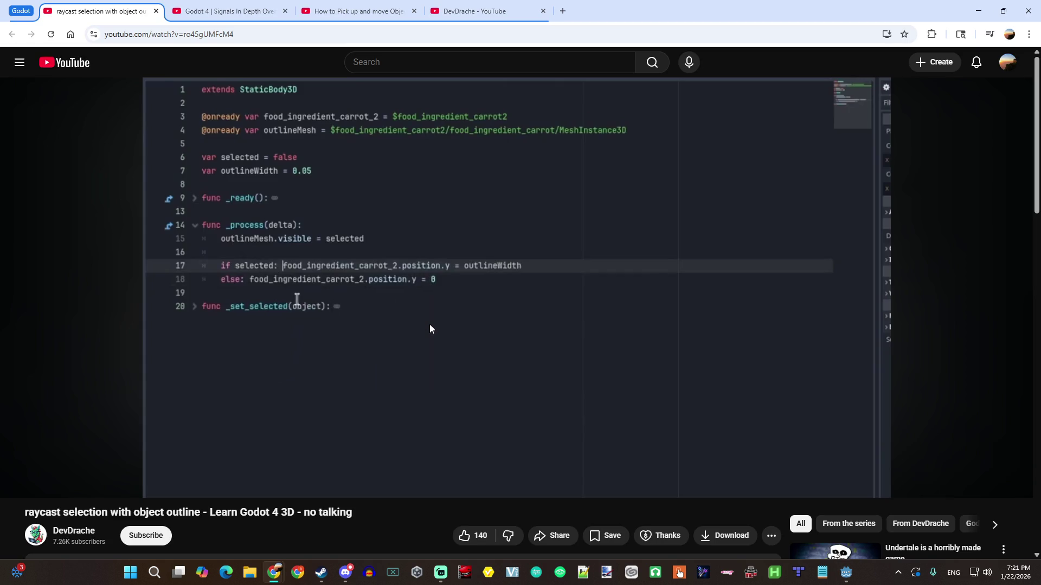
pyautogui.hotkey('alt', 'Tab')
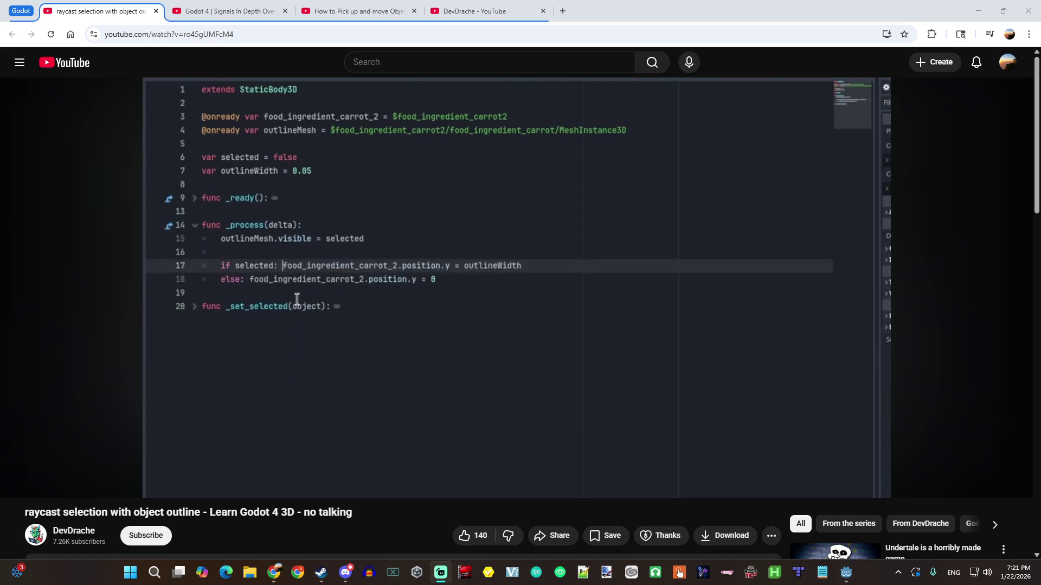
pyautogui.click(402, 275)
# - Compare the script's _process code with the tutorial's reference code
pyautogui.press('space')
pyautogui.hotkey('alt', 'Tab')
pyautogui.hotkey('alt', 'Tab')
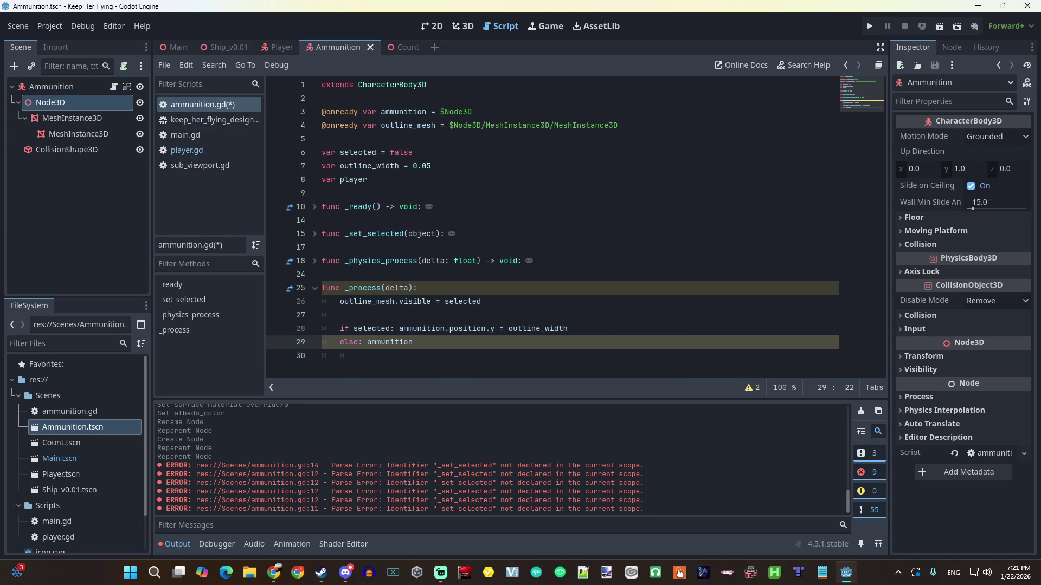
pyautogui.hotkey('alt', 'Tab')
pyautogui.hotkey('alt', 'Tab')
pyautogui.hotkey('alt', 'Tab')
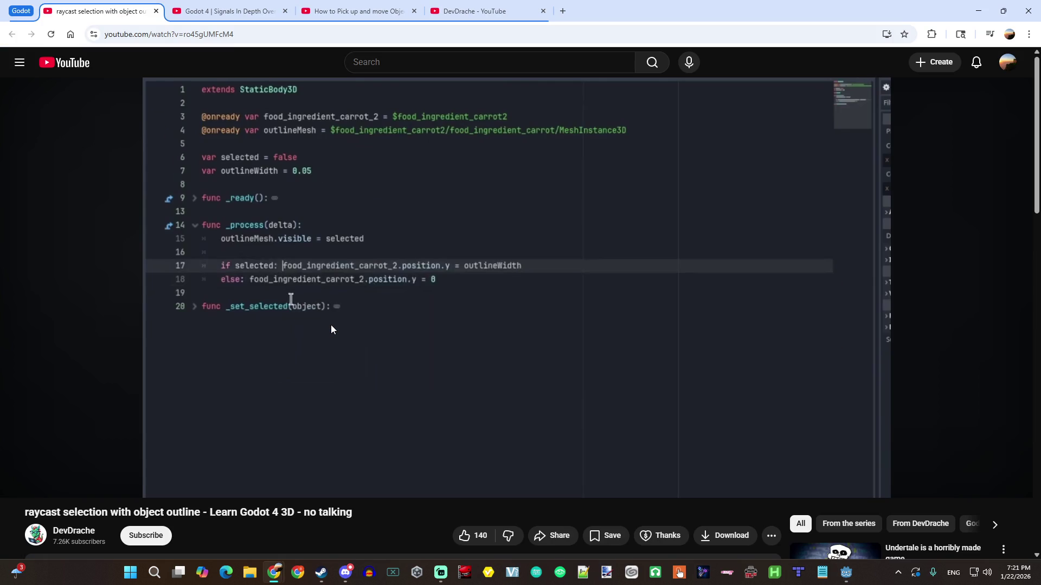
pyautogui.hotkey('alt', 'Tab')
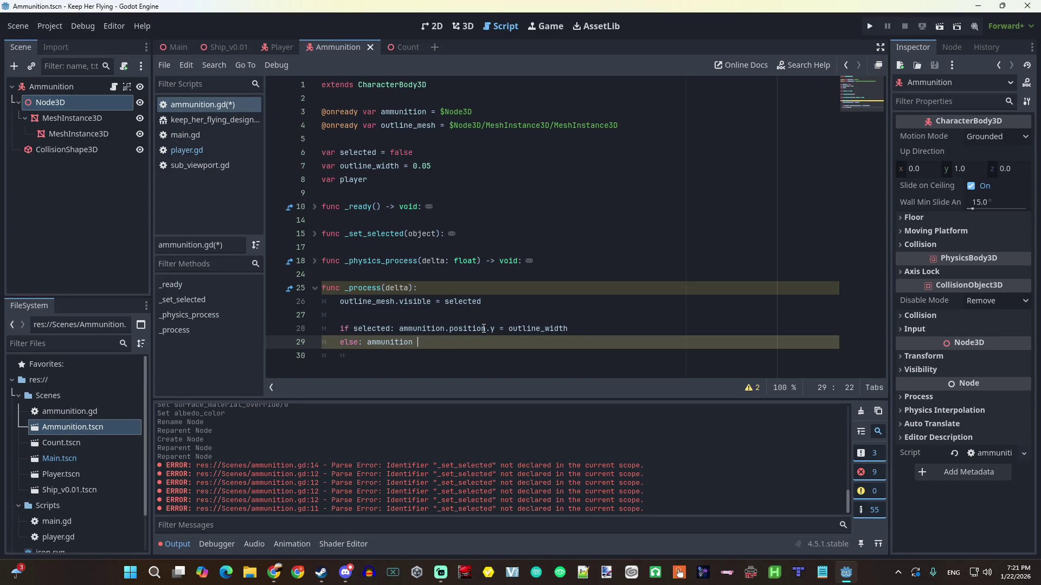
pyautogui.hotkey('alt', 'Tab')
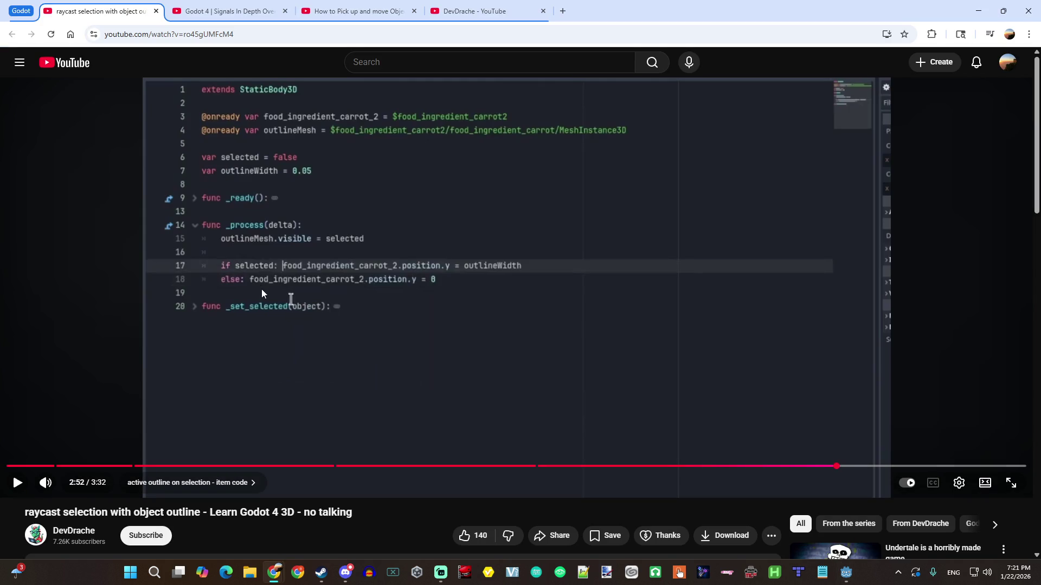
pyautogui.hotkey('alt', 'Tab')
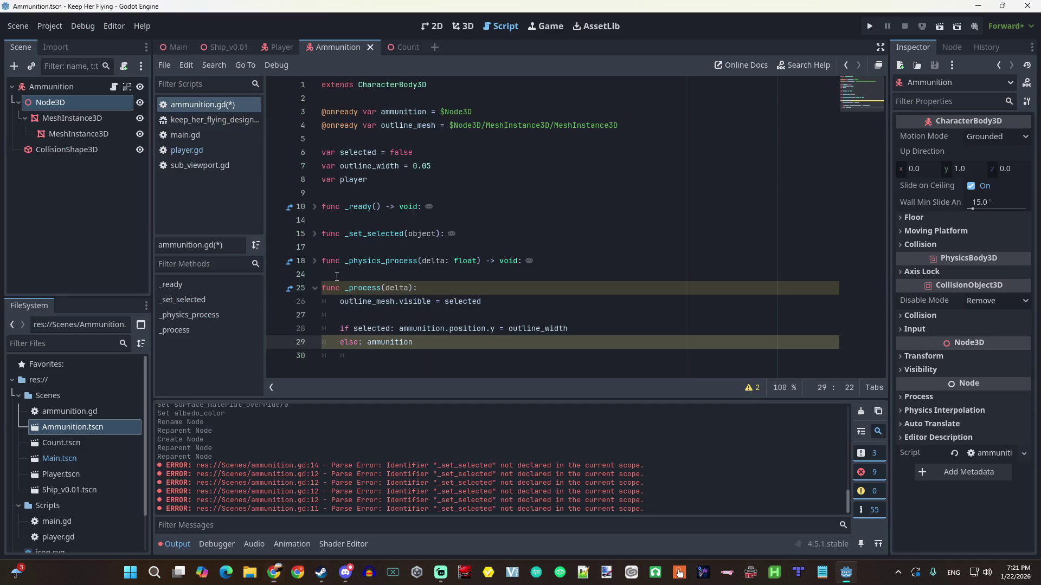
pyautogui.hotkey('alt', 'Tab')
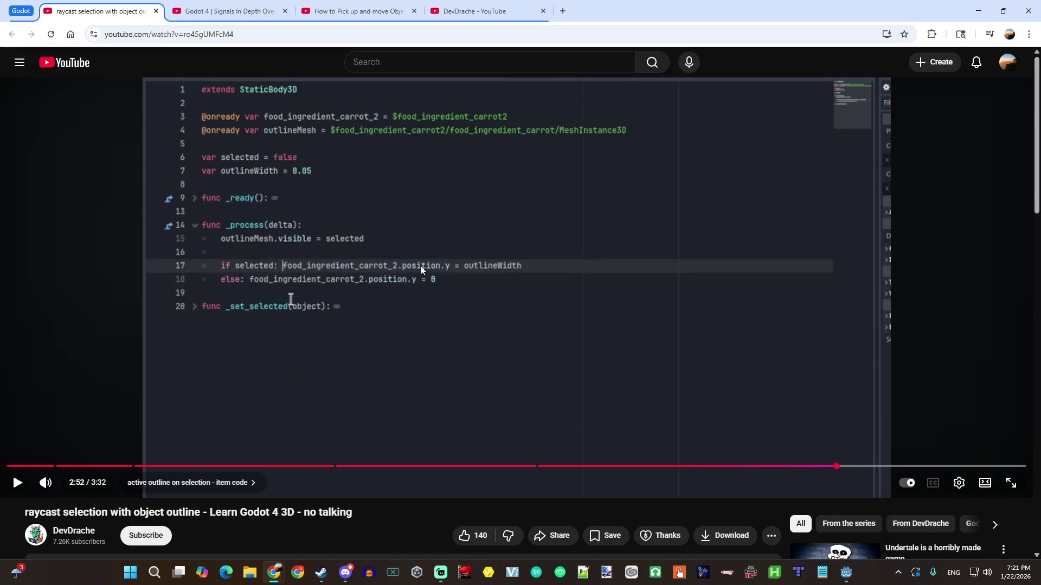
pyautogui.hotkey('alt', 'Tab')
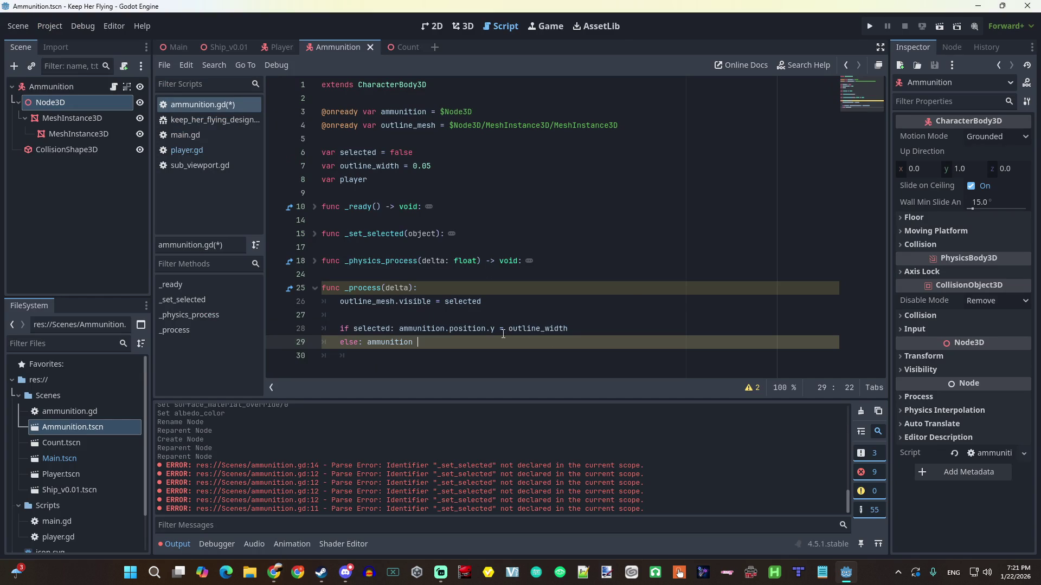
pyautogui.hotkey('alt', 'Tab')
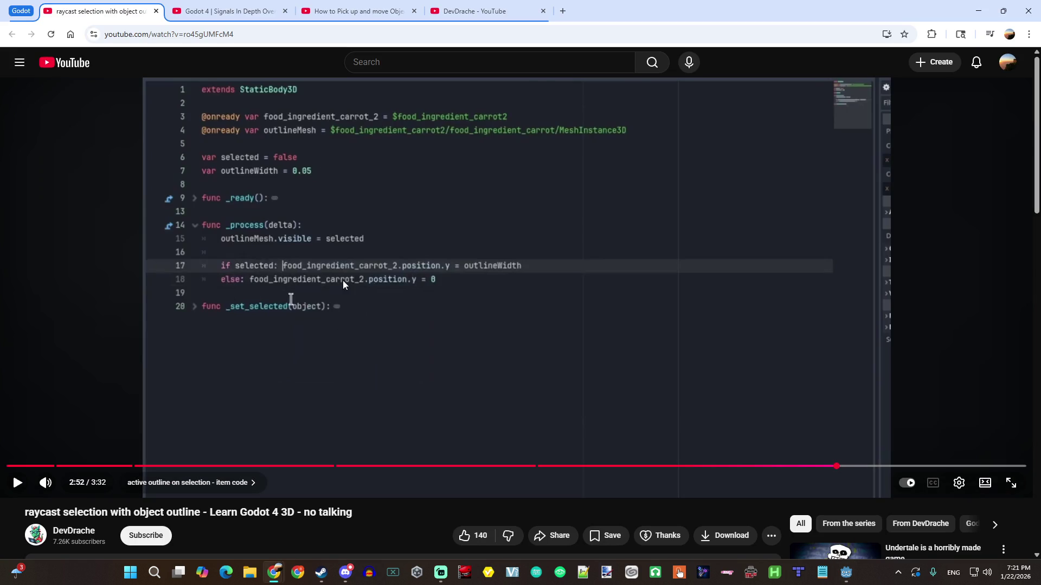
pyautogui.hotkey('alt', 'Tab')
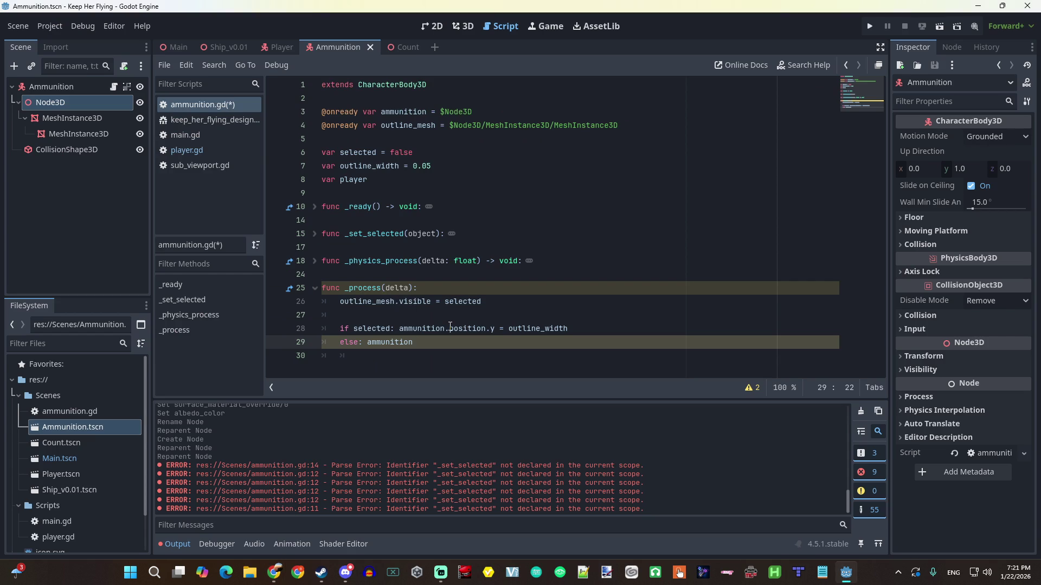
# - Complete line 29 as 'else: ammunition.position.y = 0'
pyautogui.press('BackSpace')
pyautogui.press('BackSpace')
pyautogui.write('.position.')
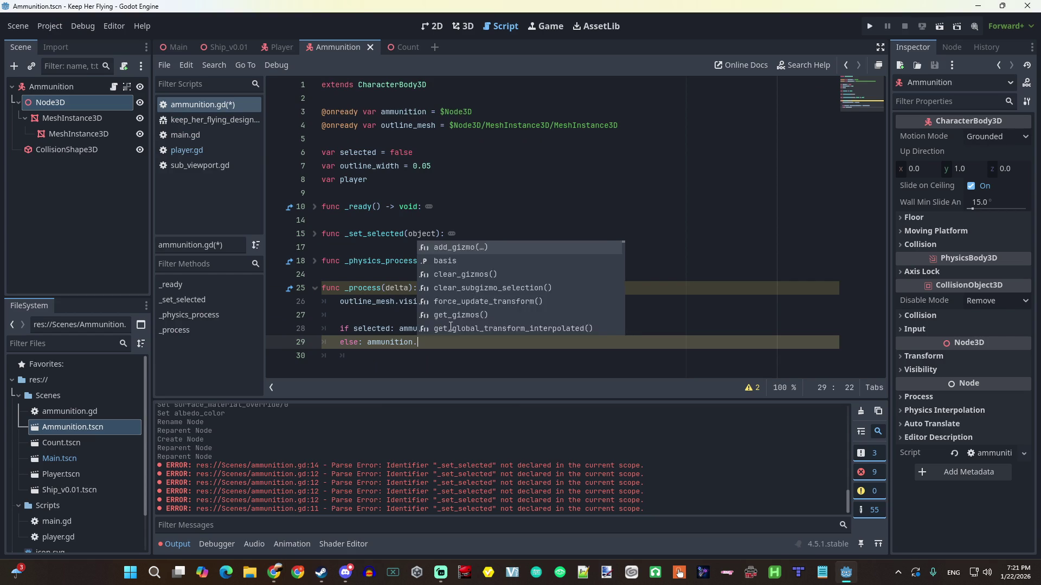
pyautogui.write('y')
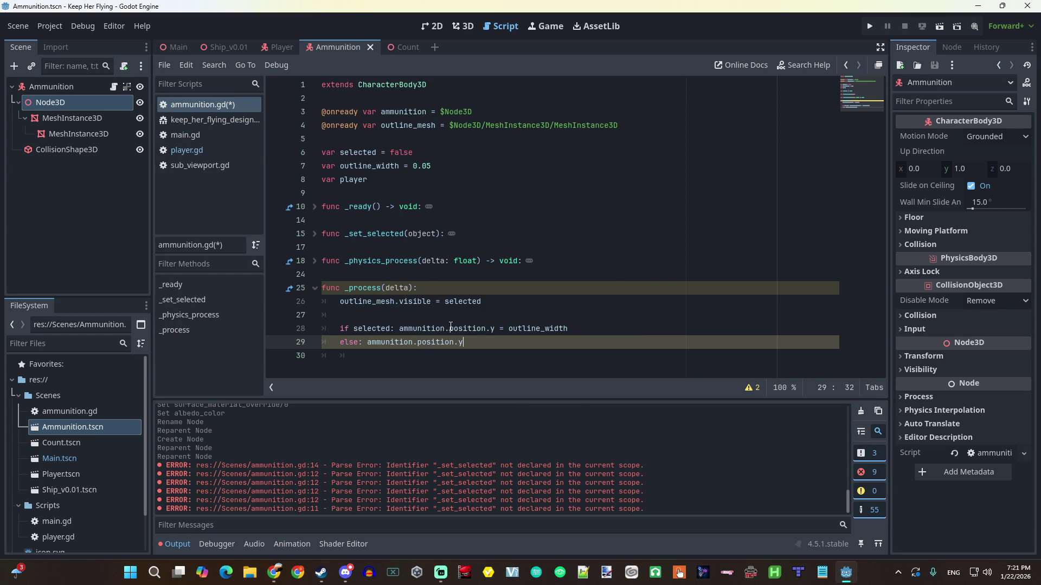
pyautogui.hotkey('alt', 'Tab')
pyautogui.hotkey('alt', 'Tab')
pyautogui.write('= ')
pyautogui.write('0')
pyautogui.hotkey('alt', 'Tab')
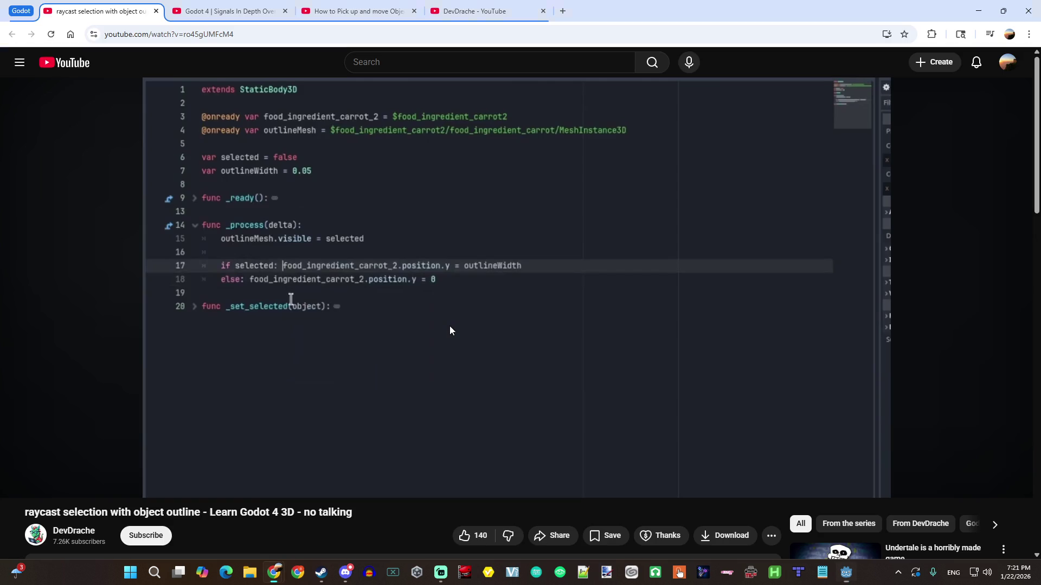
pyautogui.hotkey('alt', 'Tab')
pyautogui.click(457, 317)
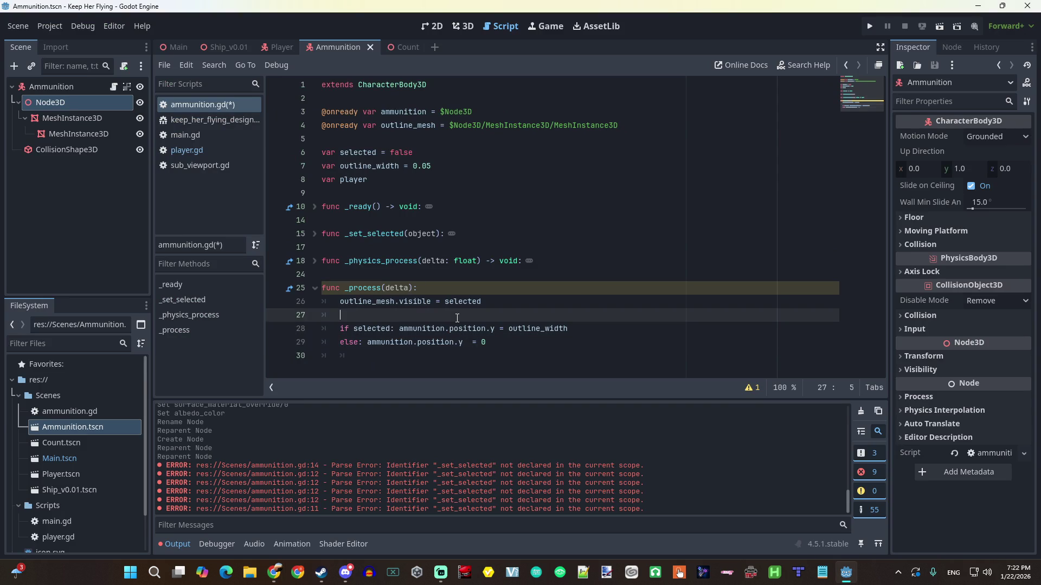
# - Check the warnings list, change _process(delta) to _process(_delta), and save ammunition.gd
pyautogui.click(412, 287)
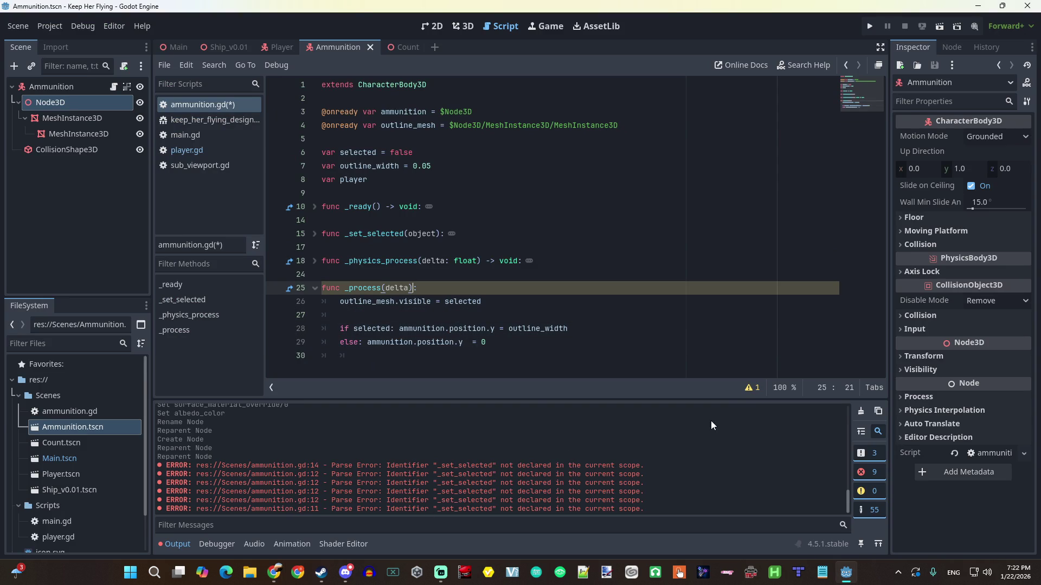
pyautogui.click(752, 388)
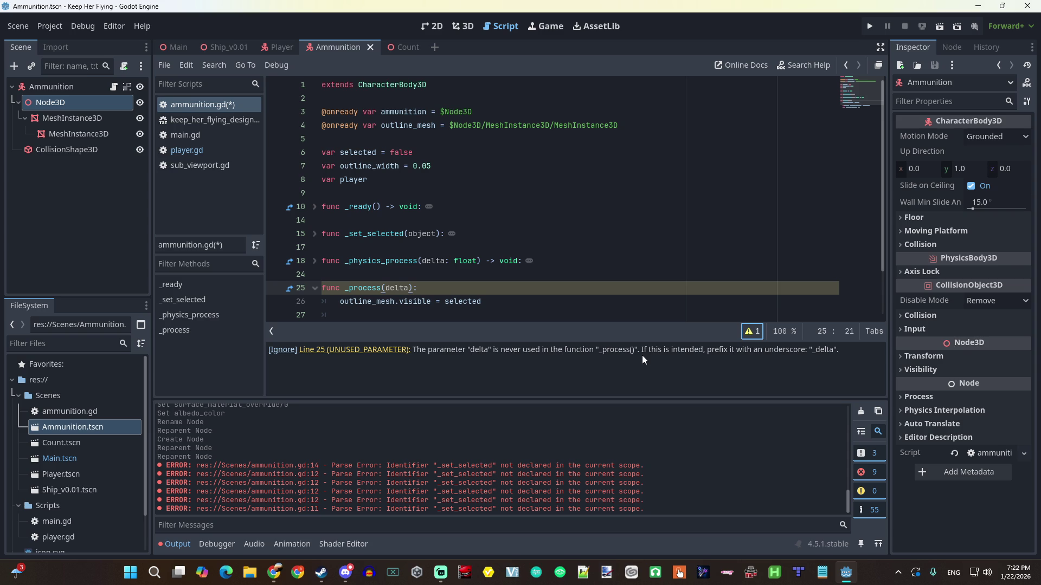
pyautogui.hotkey('alt', 'Tab')
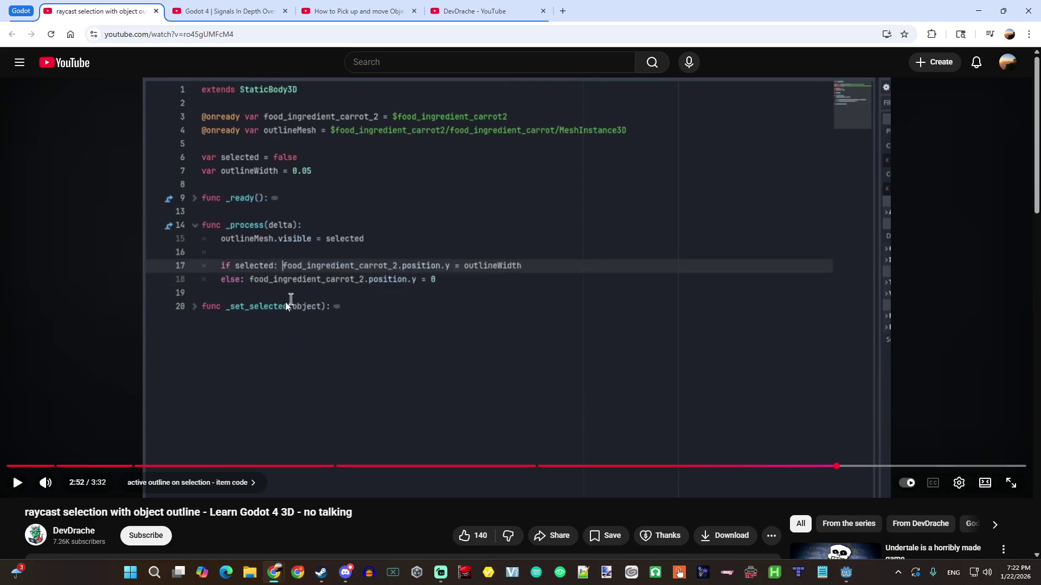
pyautogui.hotkey('alt', 'Tab')
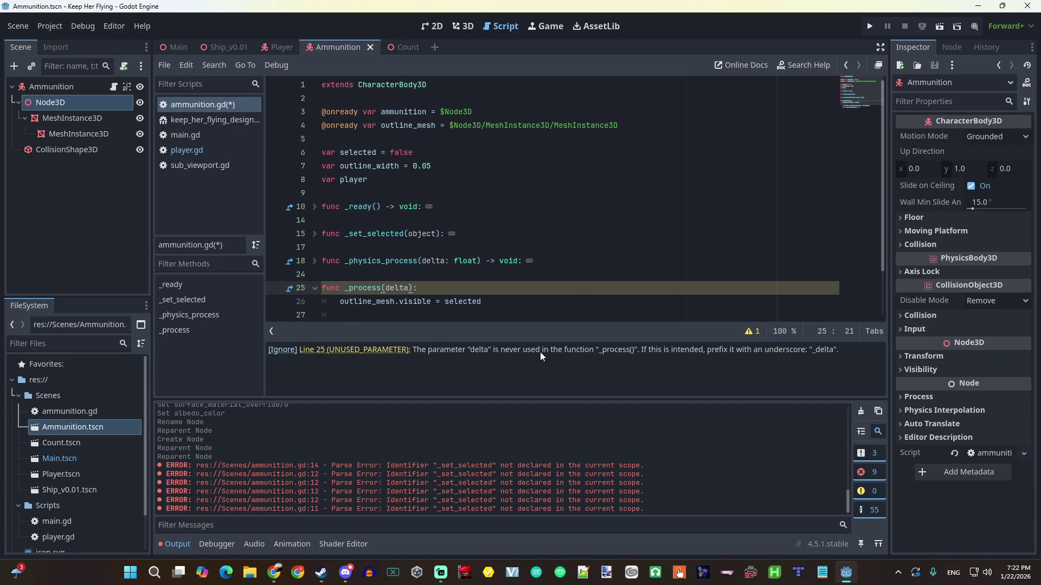
pyautogui.click(391, 285)
pyautogui.write('_')
pyautogui.hotkey('ctrl', 's')
pyautogui.scroll(-1, 439, 290)
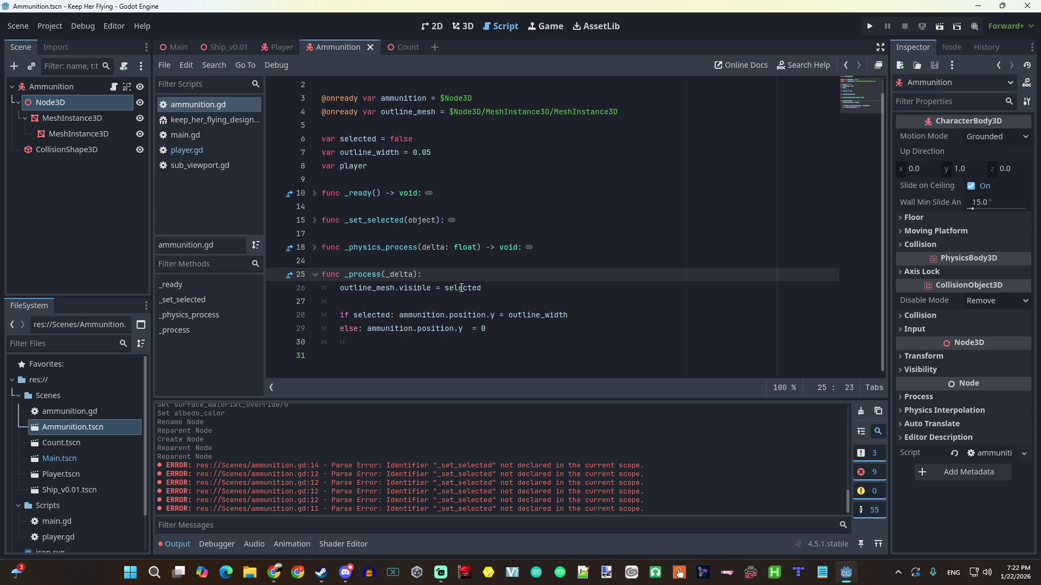
pyautogui.hotkey('alt', 'Tab')
pyautogui.click(451, 278)
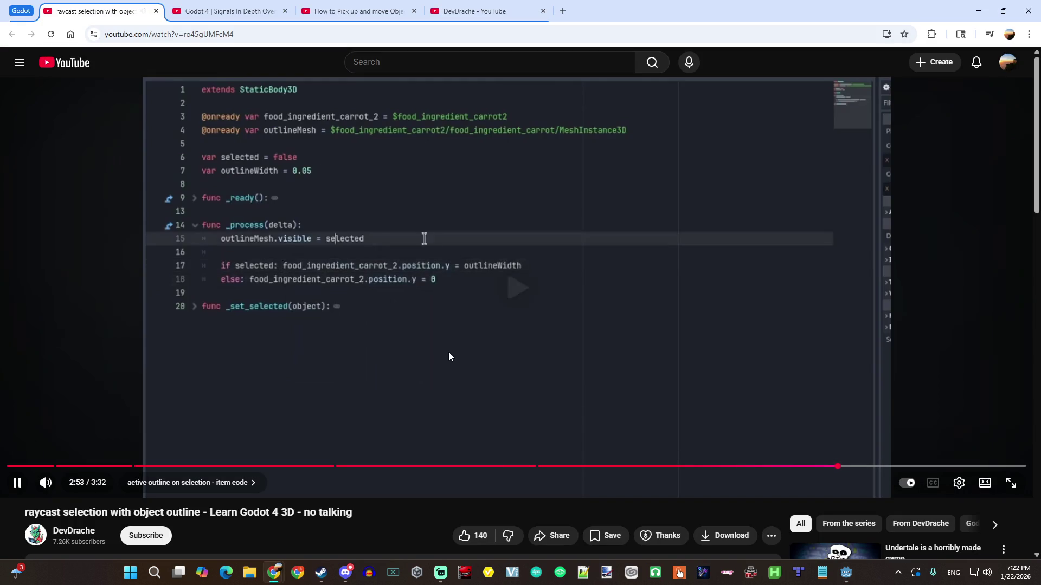
# - Play the tutorial to its add-item-in-main-scene section, then run the project from Godot
pyautogui.click(342, 335)
pyautogui.hotkey('alt', 'Tab')
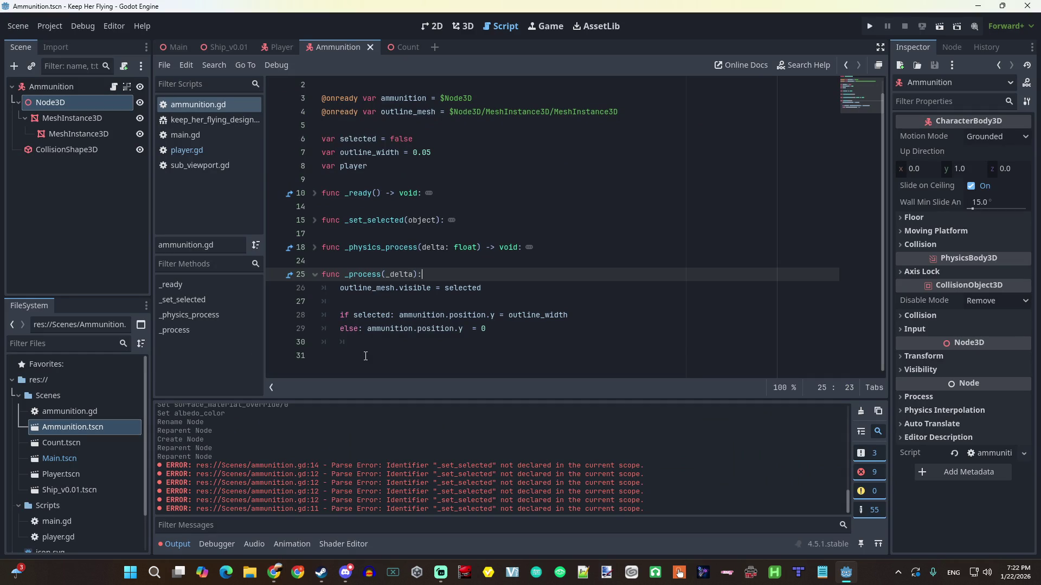
pyautogui.hotkey('alt', 'Tab')
pyautogui.click(367, 350)
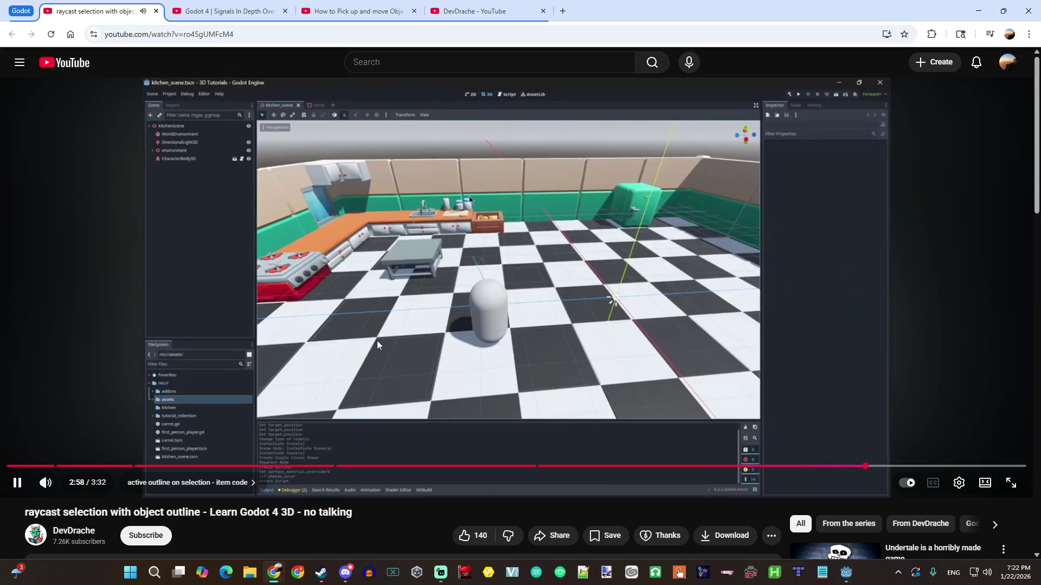
pyautogui.click(382, 340)
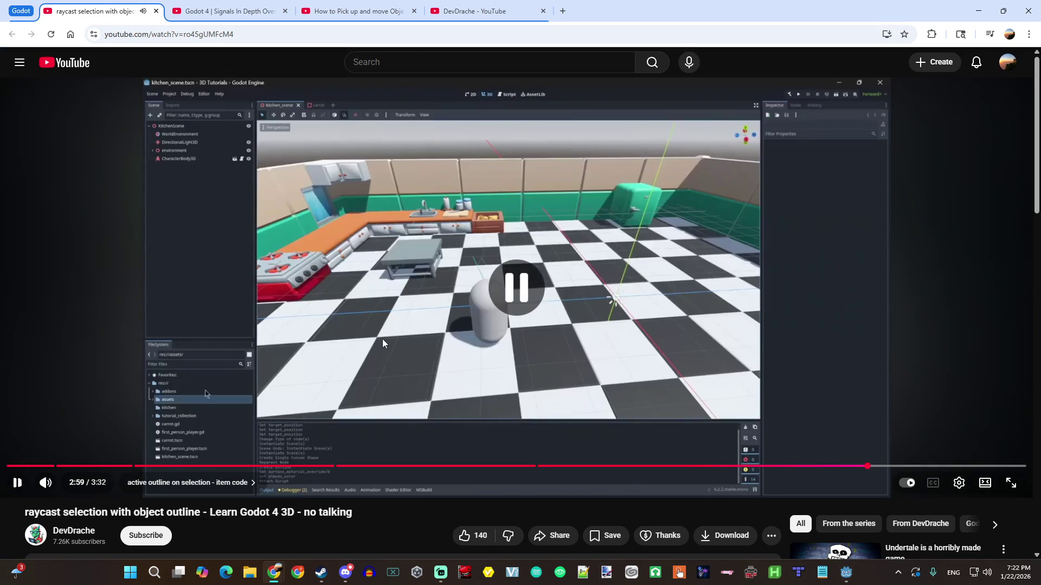
pyautogui.hotkey('alt', 'Tab')
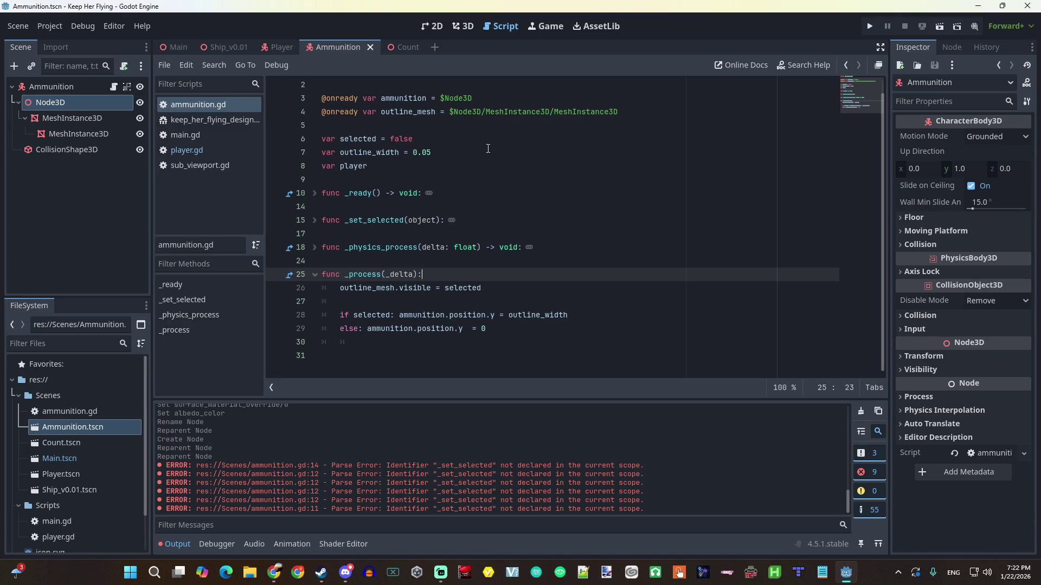
pyautogui.click(870, 27)
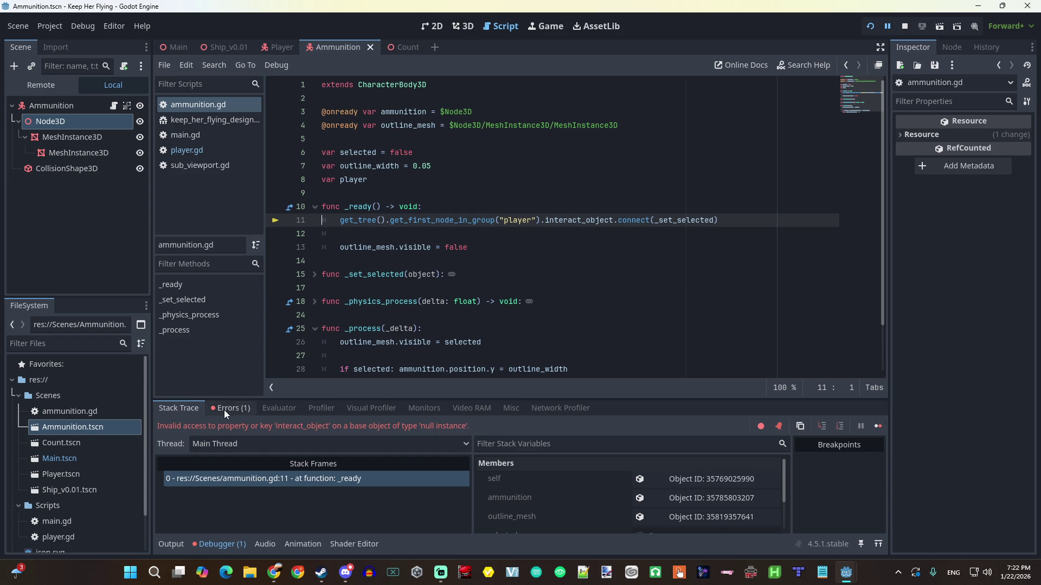
# - Inspect the null-instance interact_object error from _ready in the Debugger, then resume the tutorial
pyautogui.click(224, 409)
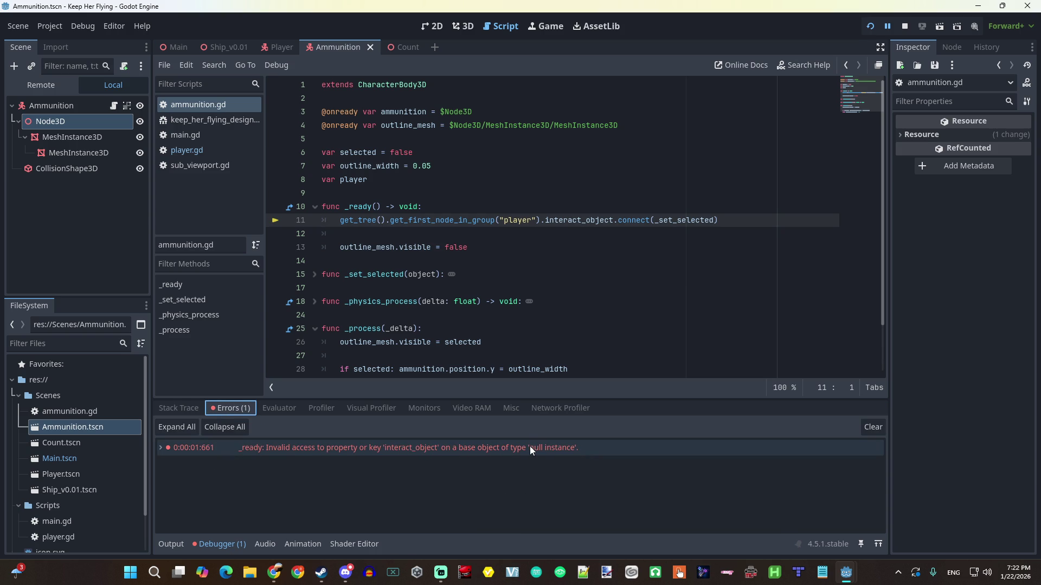
pyautogui.doubleClick(282, 448)
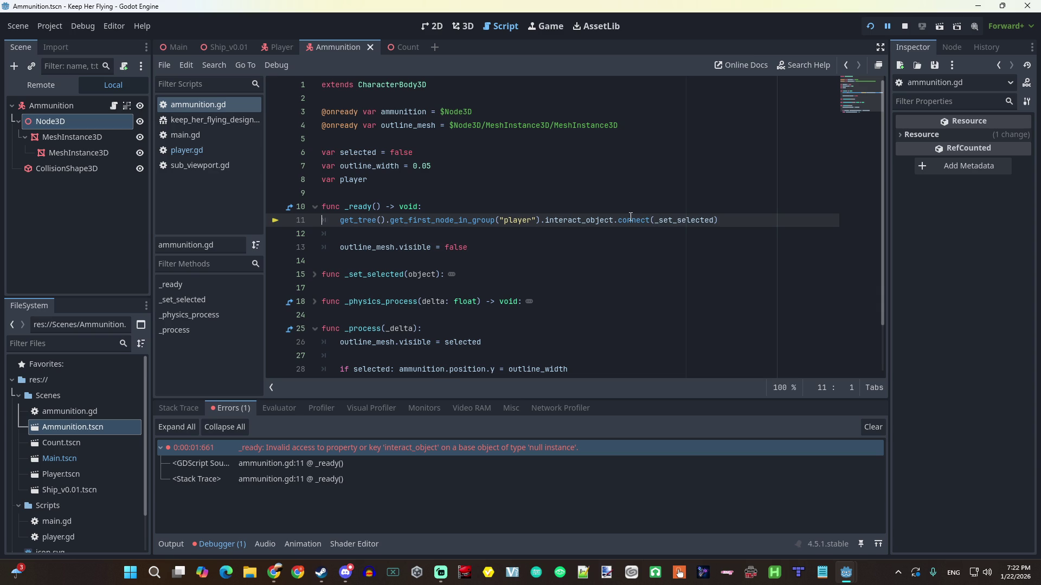
pyautogui.hotkey('alt', 'Tab')
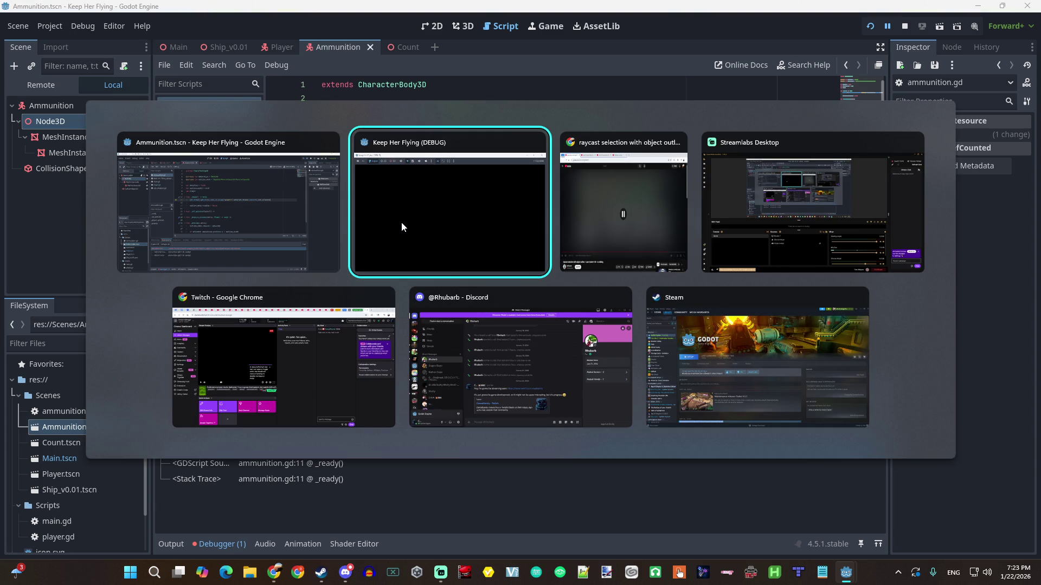
pyautogui.hotkey('alt', 'Tab')
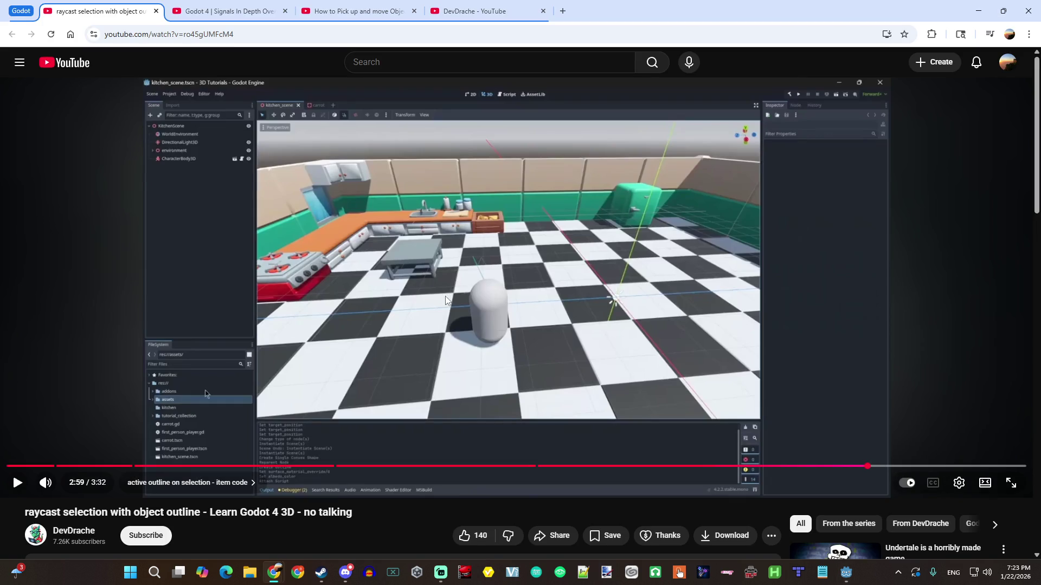
pyautogui.click(440, 296)
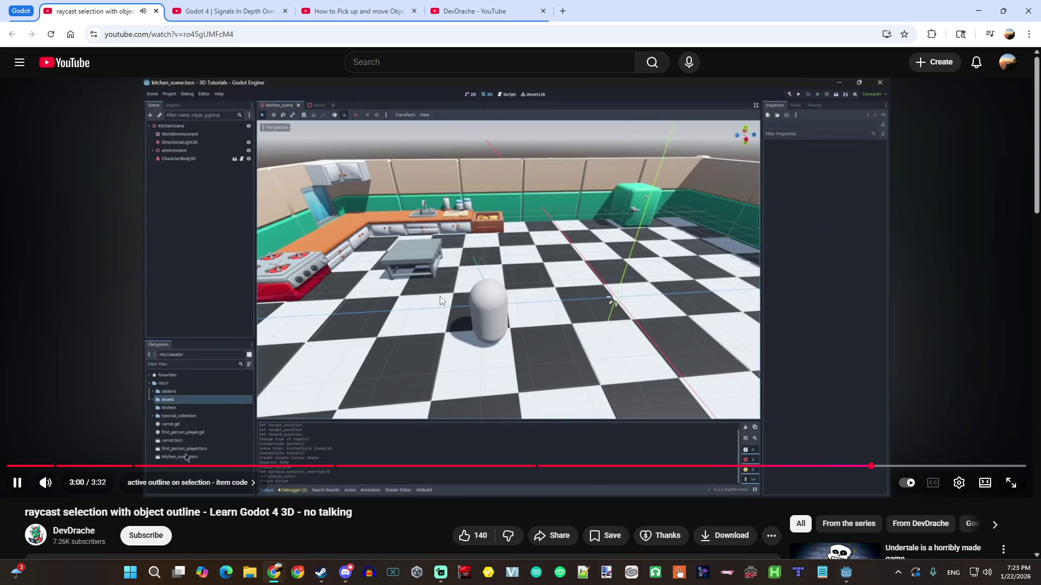
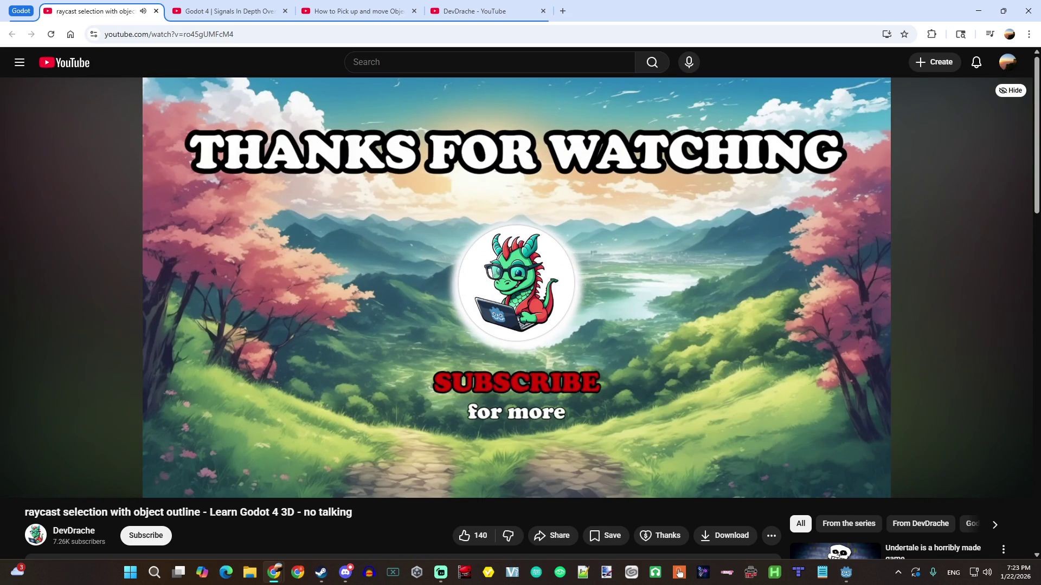
# - Switch from the finished YouTube video back to the Godot editor showing ammunition.gd
pyautogui.hotkey('alt', 'Tab')
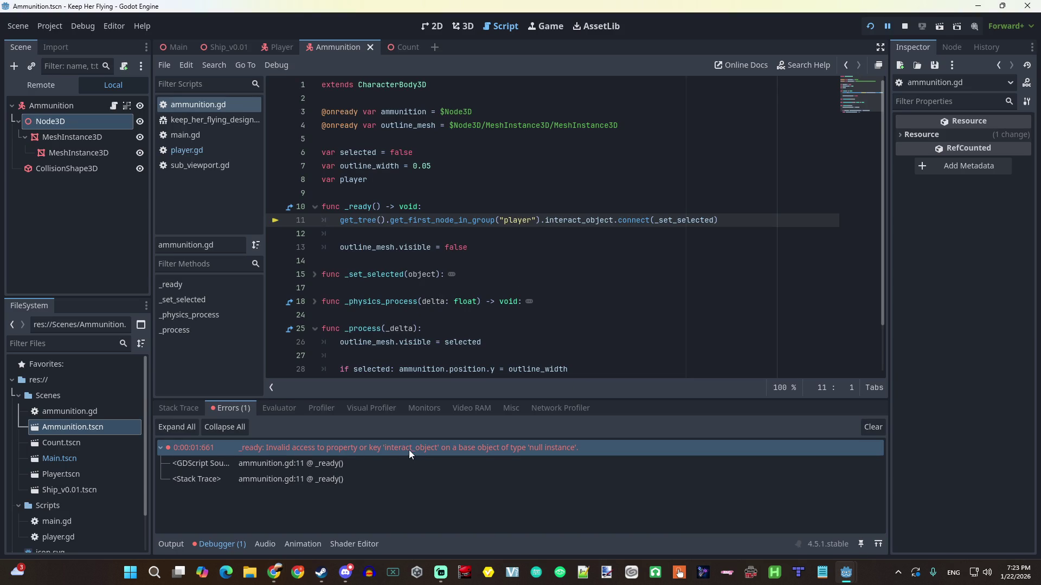
# - Capitalize the group name on line 11 to 'Player', then run the game and check the Errors tab
pyautogui.moveTo(610, 220); pyautogui.dragTo(549, 223)
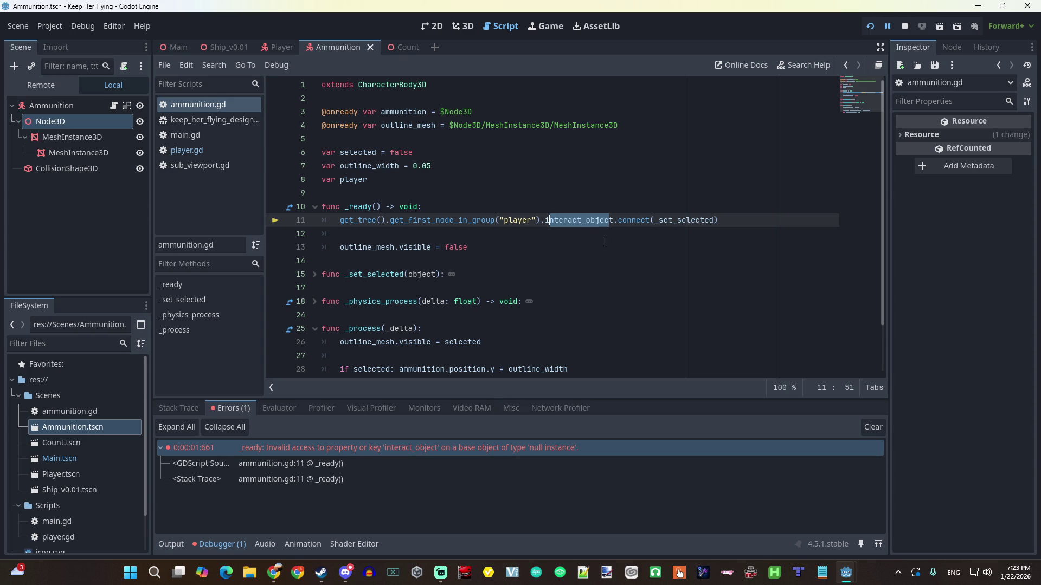
pyautogui.moveTo(399, 221); pyautogui.dragTo(532, 222)
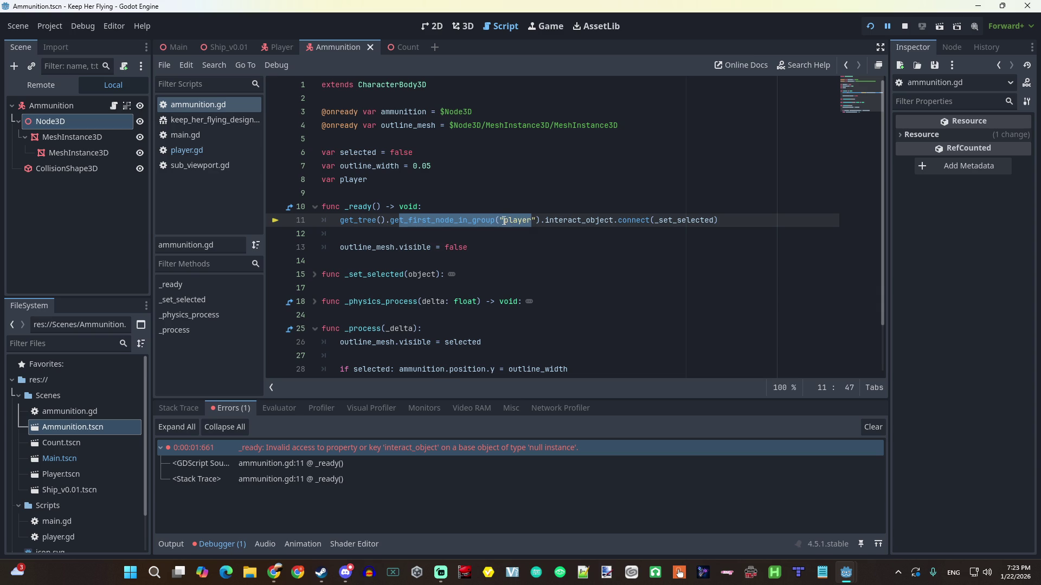
pyautogui.click(512, 221)
pyautogui.press('BackSpace')
pyautogui.write('P')
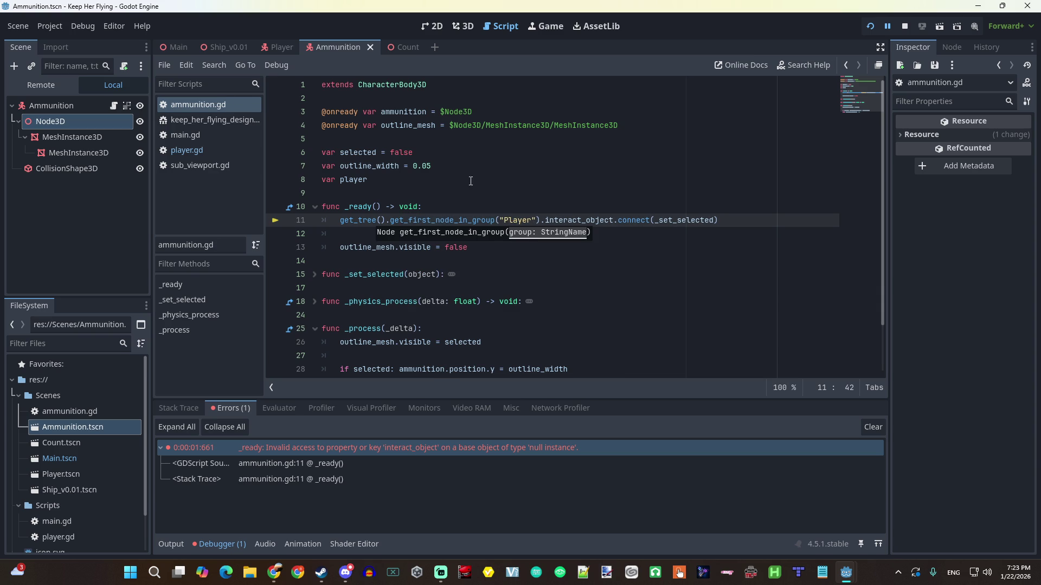
pyautogui.click(870, 27)
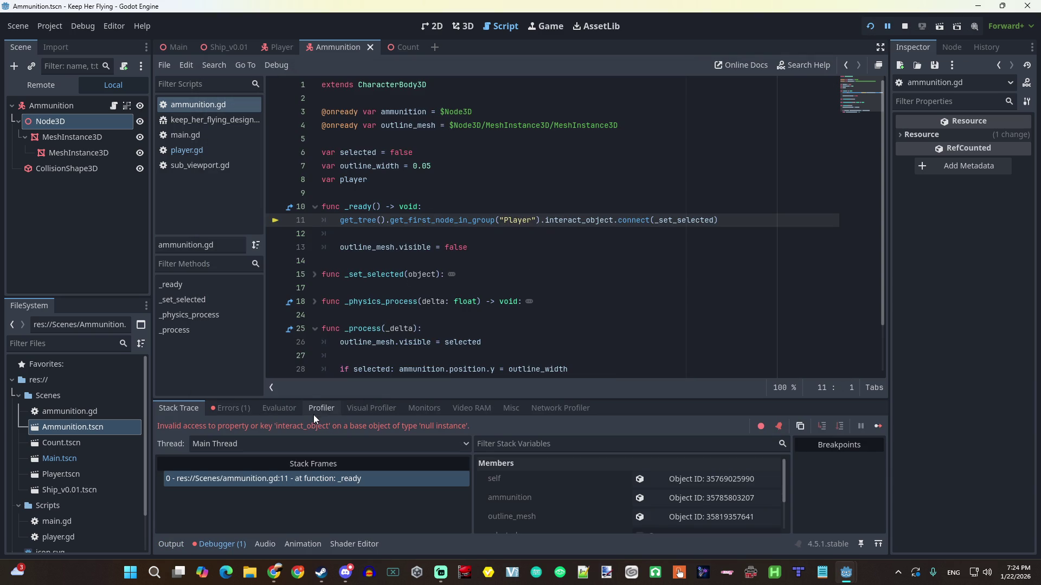
pyautogui.click(239, 405)
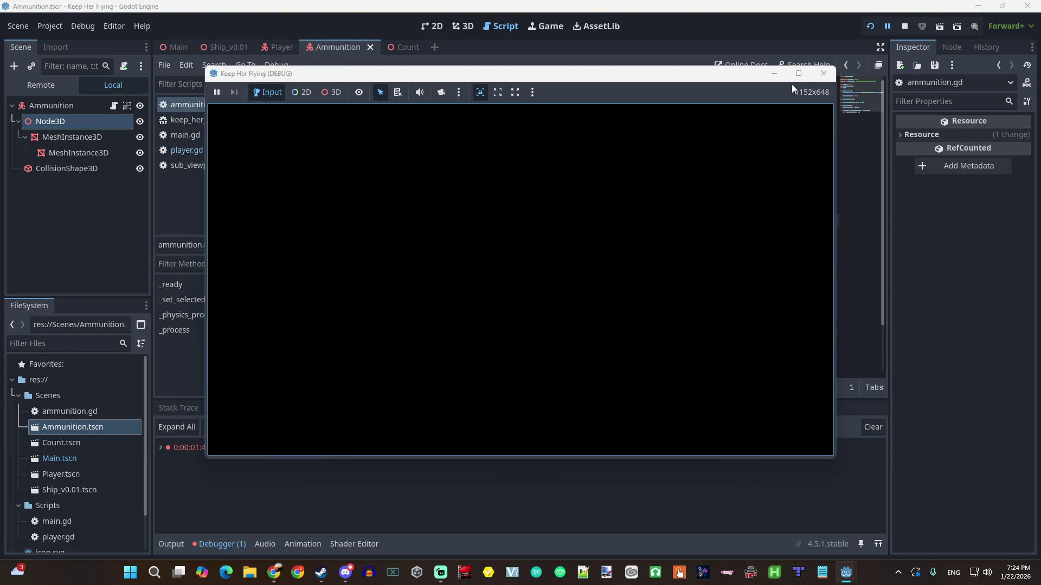
# - Stop the game and revert line 11's group name to lowercase 'player'
pyautogui.click(824, 72)
pyautogui.click(478, 223)
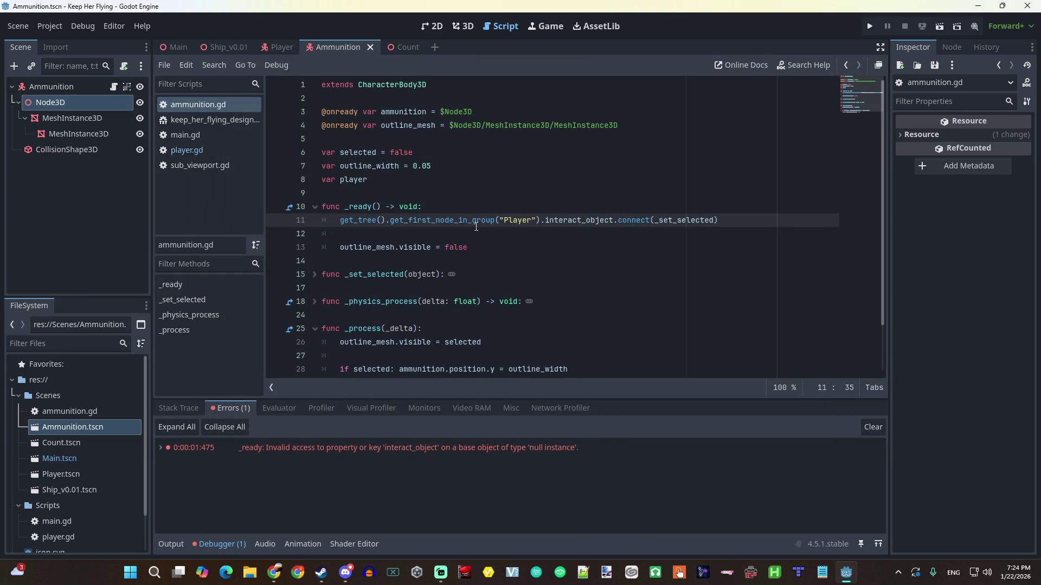
pyautogui.click(504, 220)
pyautogui.press('BackSpace')
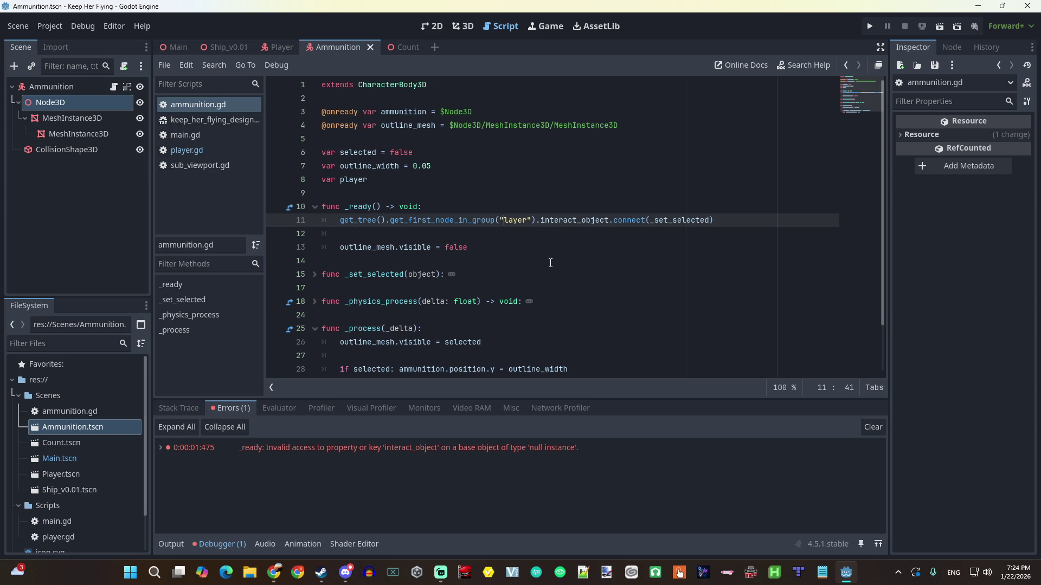
pyautogui.write('p')
pyautogui.click(549, 271)
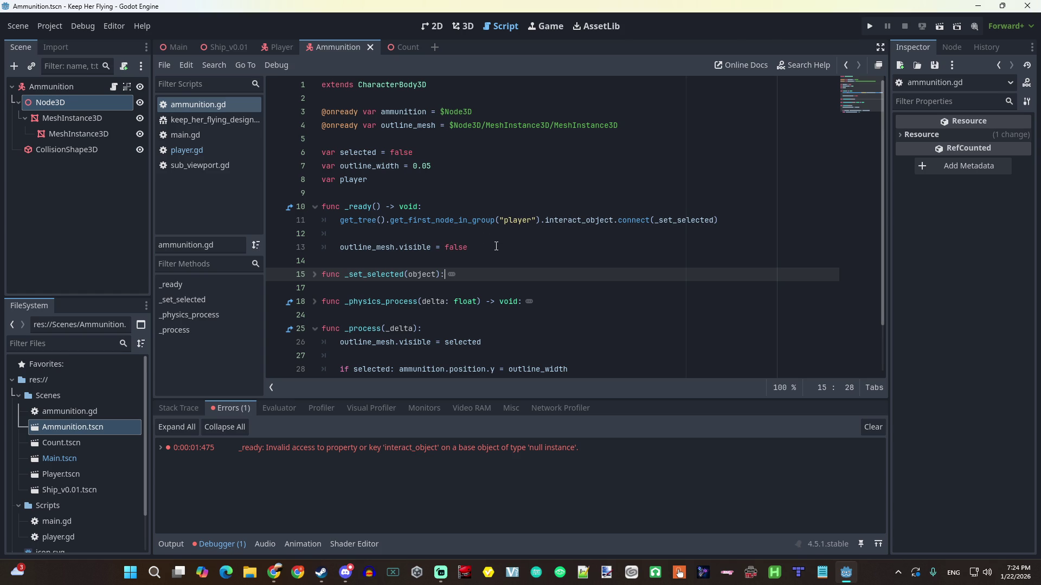
# - Look at player.gd and main.gd, and move the design document to the bottom of the script list
pyautogui.click(179, 152)
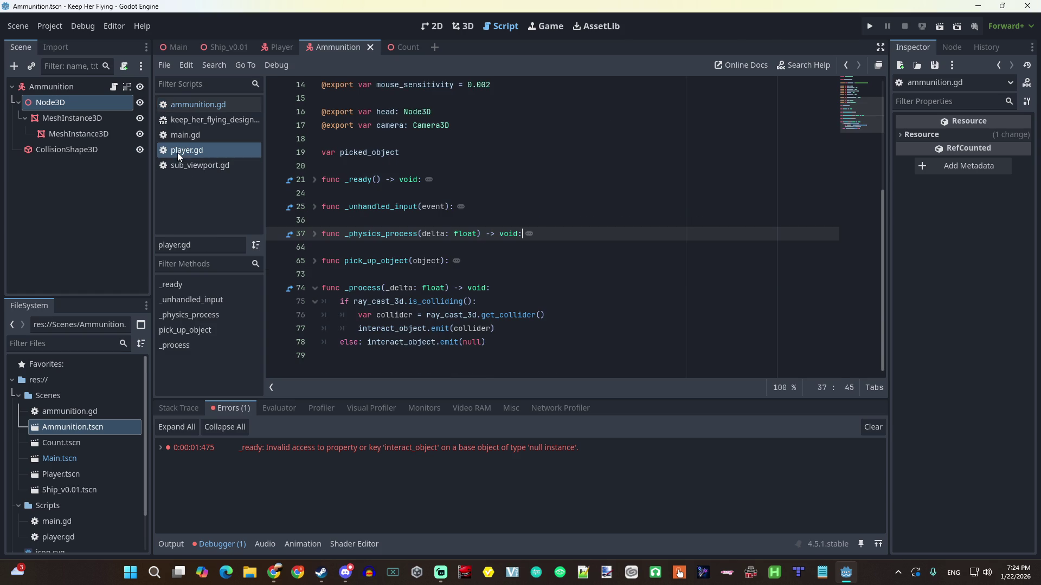
pyautogui.click(183, 134)
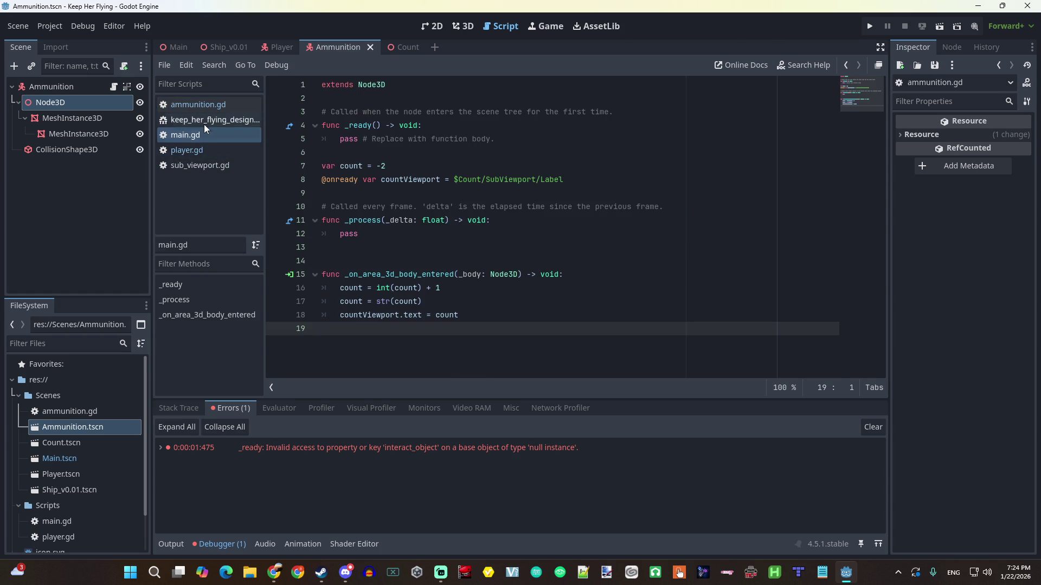
pyautogui.click(203, 120)
pyautogui.click(200, 126)
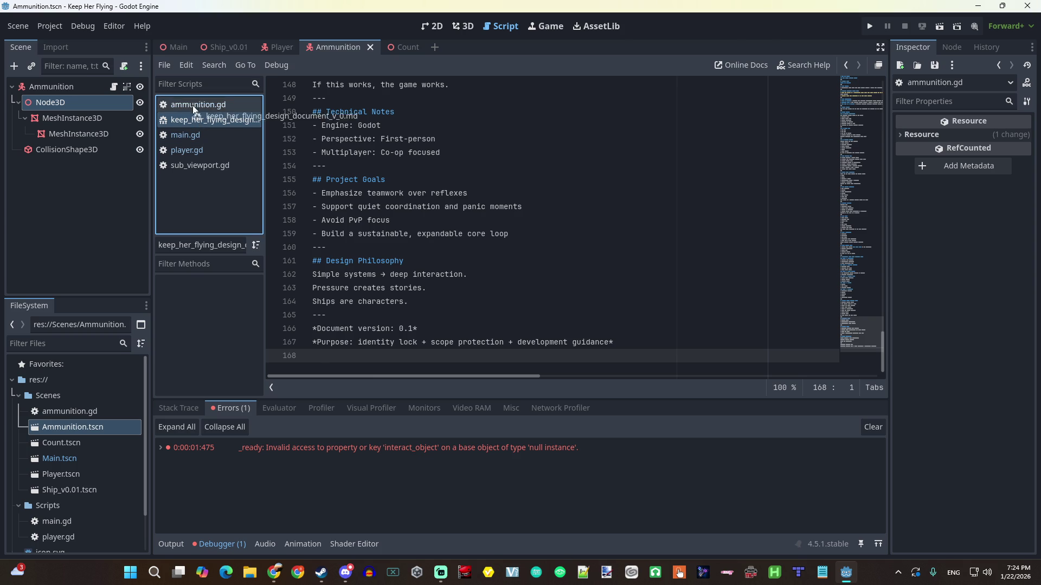
pyautogui.moveTo(198, 128); pyautogui.dragTo(187, 173)
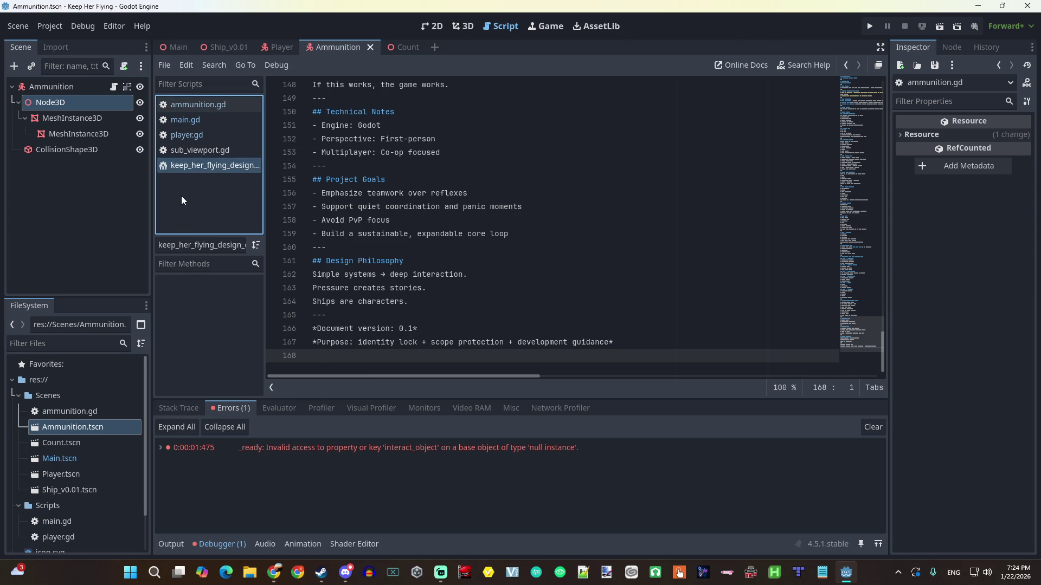
# - View sub_viewport.gd, then unfold _physics_process, _unhandled_input and _ready in player.gd and read through it
pyautogui.click(181, 151)
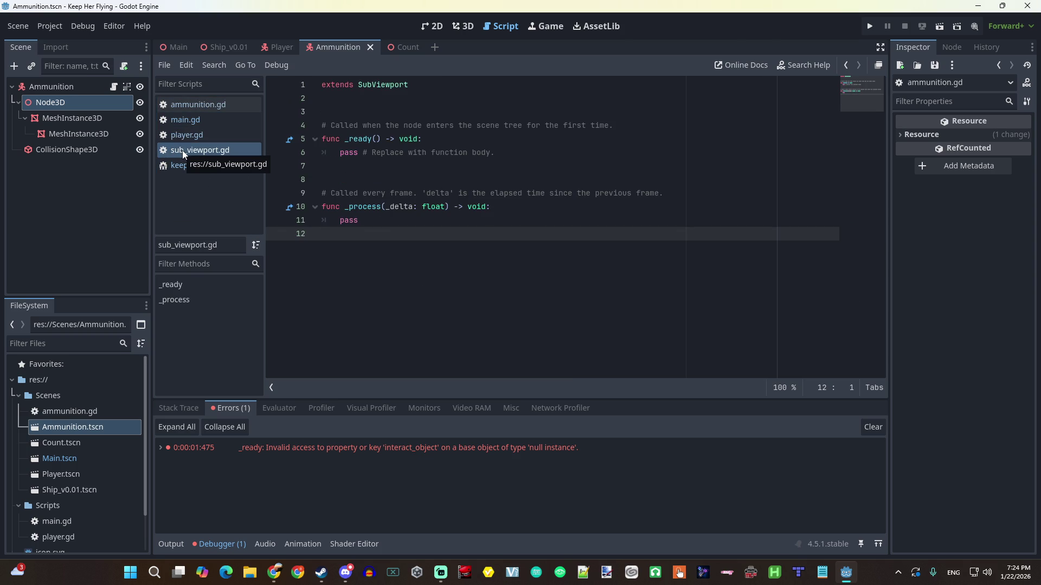
pyautogui.click(182, 135)
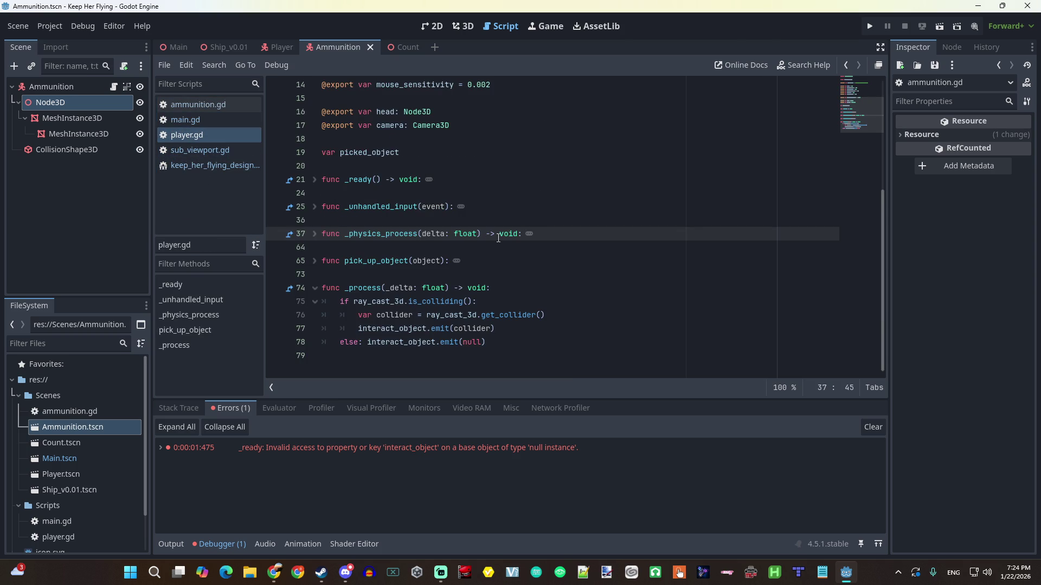
pyautogui.click(315, 234)
pyautogui.click(314, 207)
pyautogui.click(314, 179)
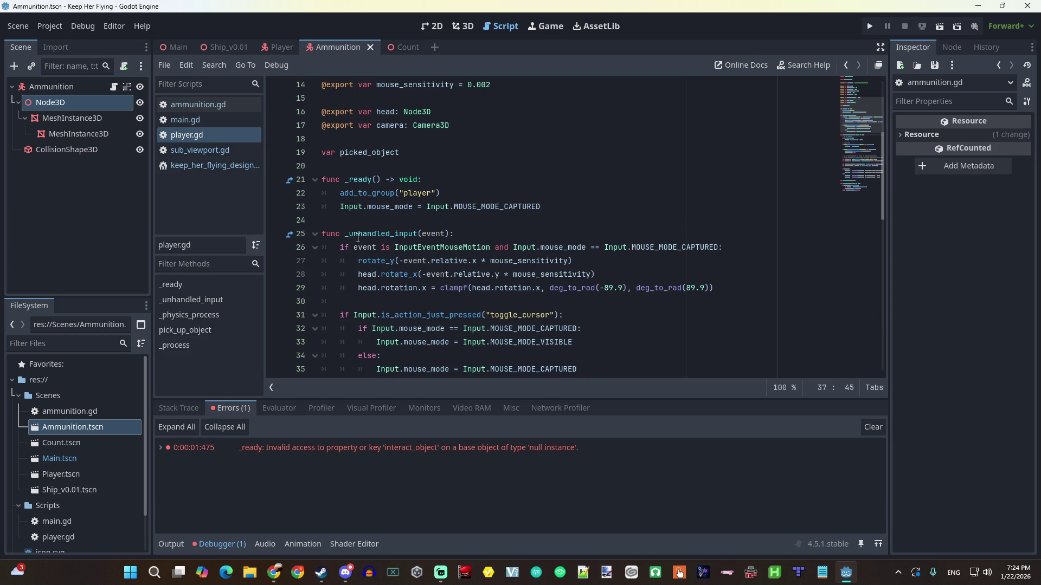
pyautogui.scroll(-2, 445, 249)
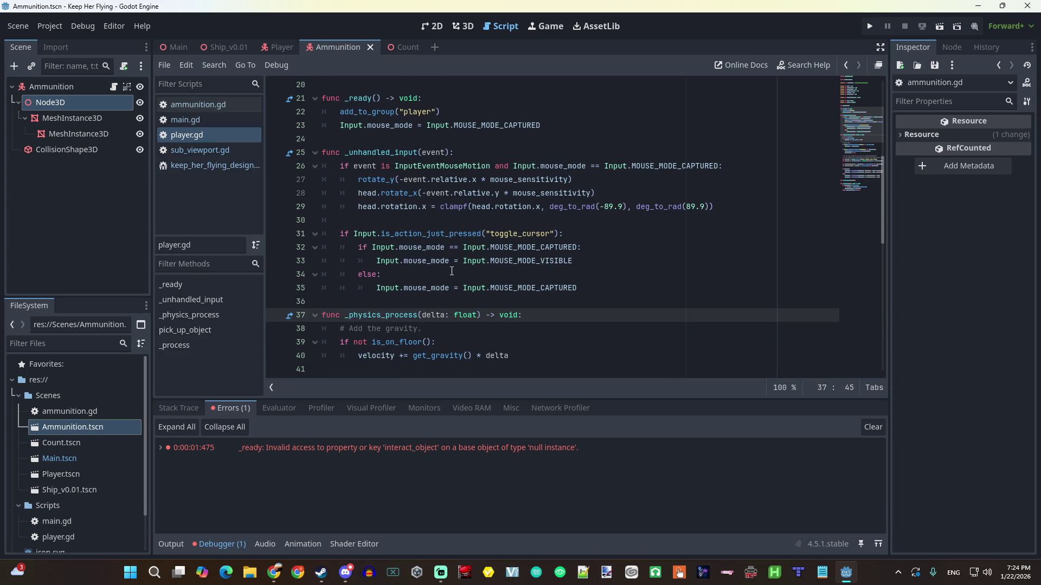
pyautogui.scroll(-4, 410, 317)
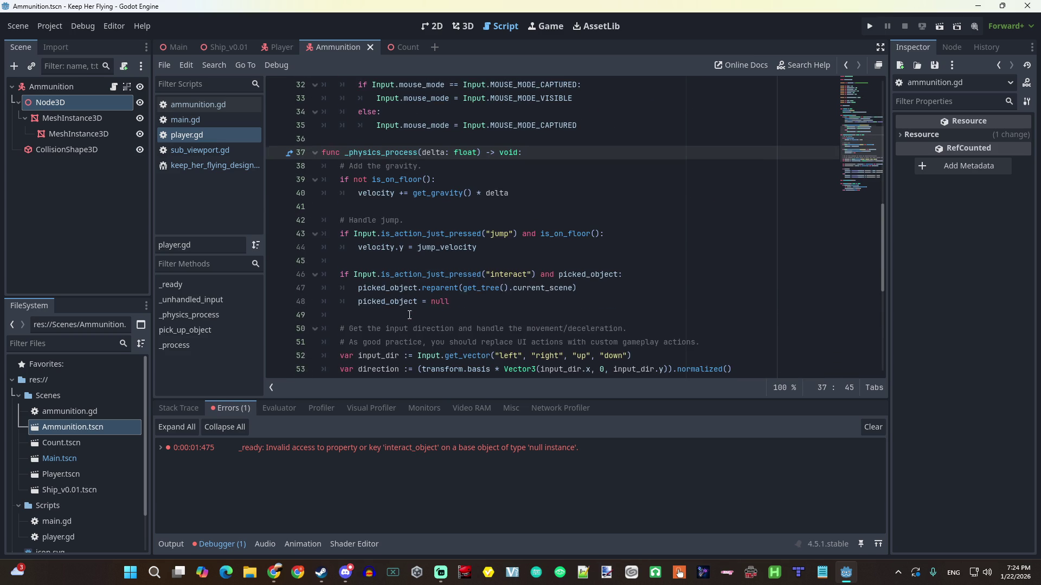
# - Flip between main.gd, sub_viewport.gd and player.gd, settling on main.gd at line 12
pyautogui.click(187, 120)
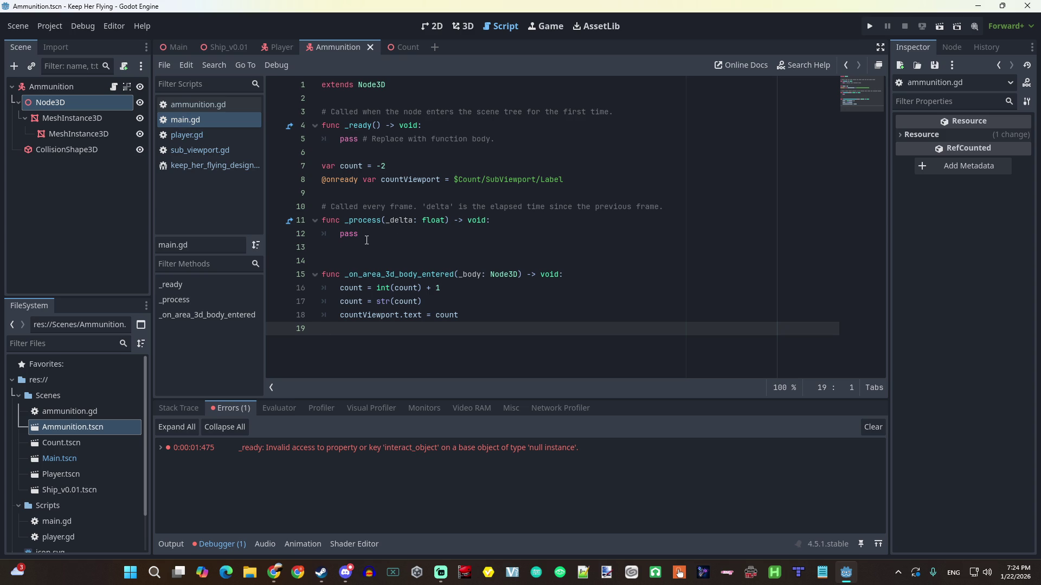
pyautogui.click(188, 150)
pyautogui.click(182, 134)
pyautogui.click(182, 124)
pyautogui.click(413, 239)
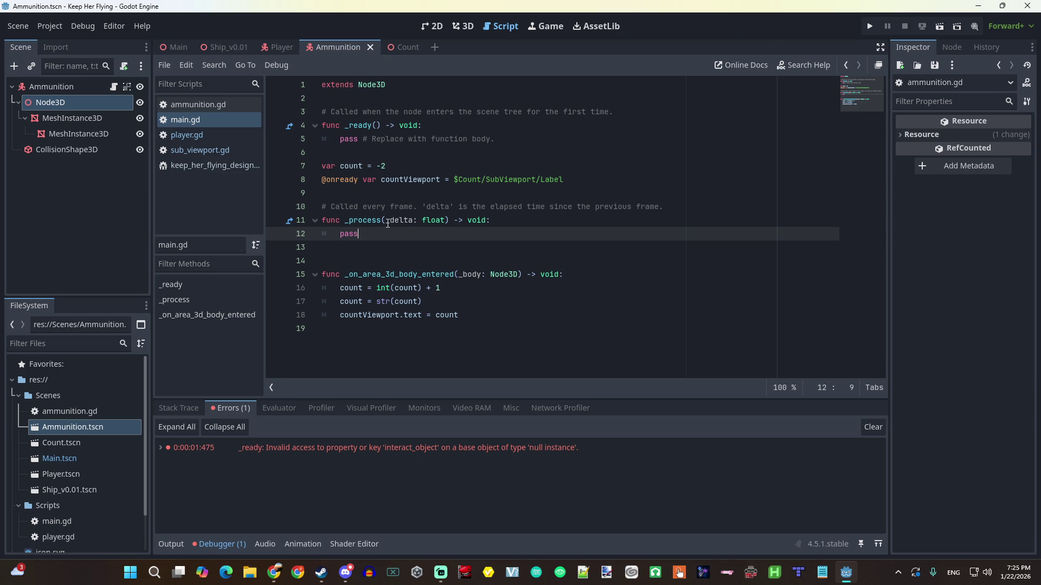
# - Review player.gd, then jump from the debugger error to line 11 of ammunition.gd
pyautogui.click(203, 142)
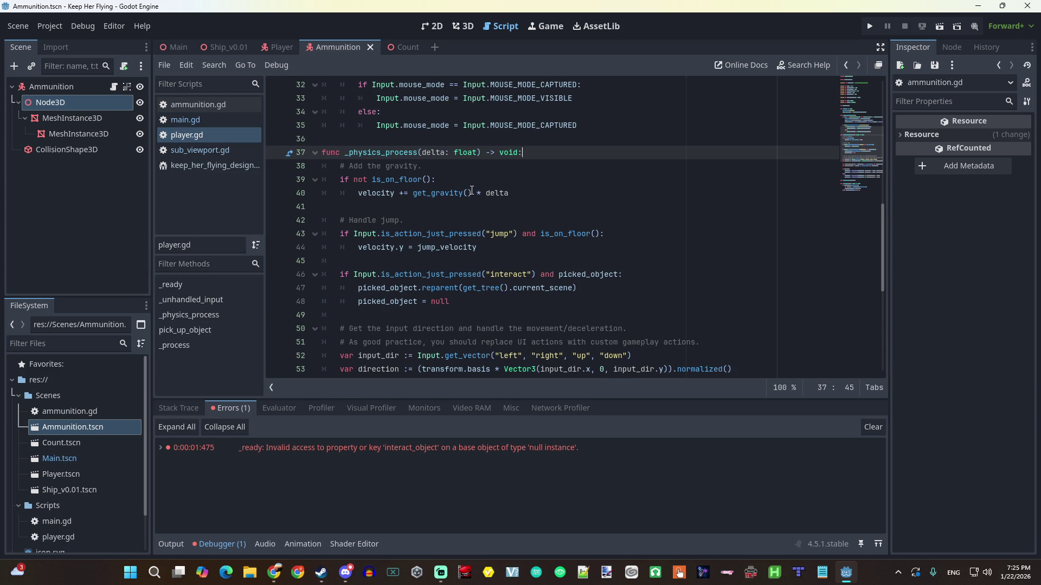
pyautogui.scroll(10, 368, 211)
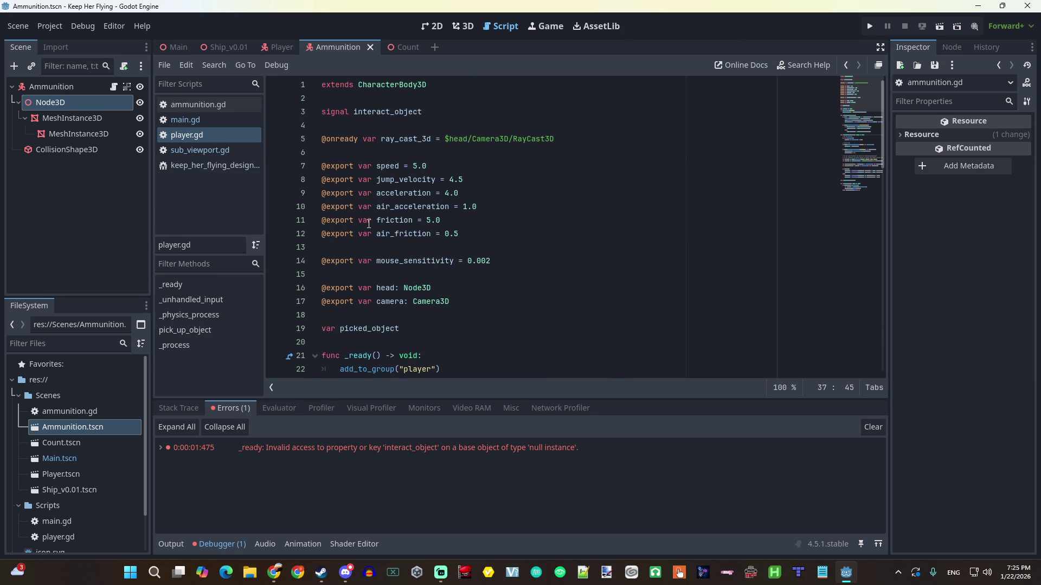
pyautogui.scroll(-2, 373, 228)
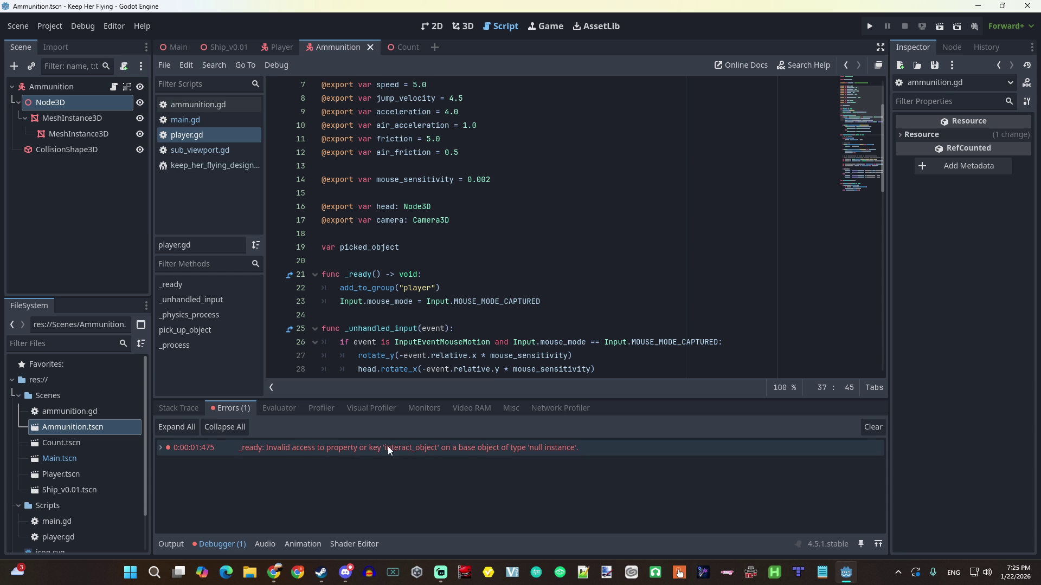
pyautogui.moveTo(431, 448)
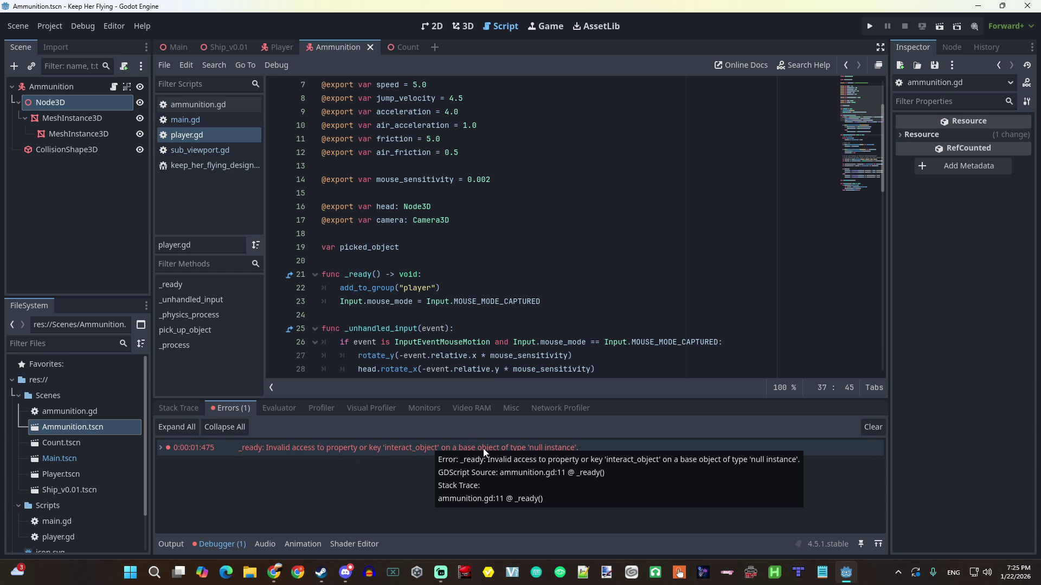
pyautogui.click(389, 478)
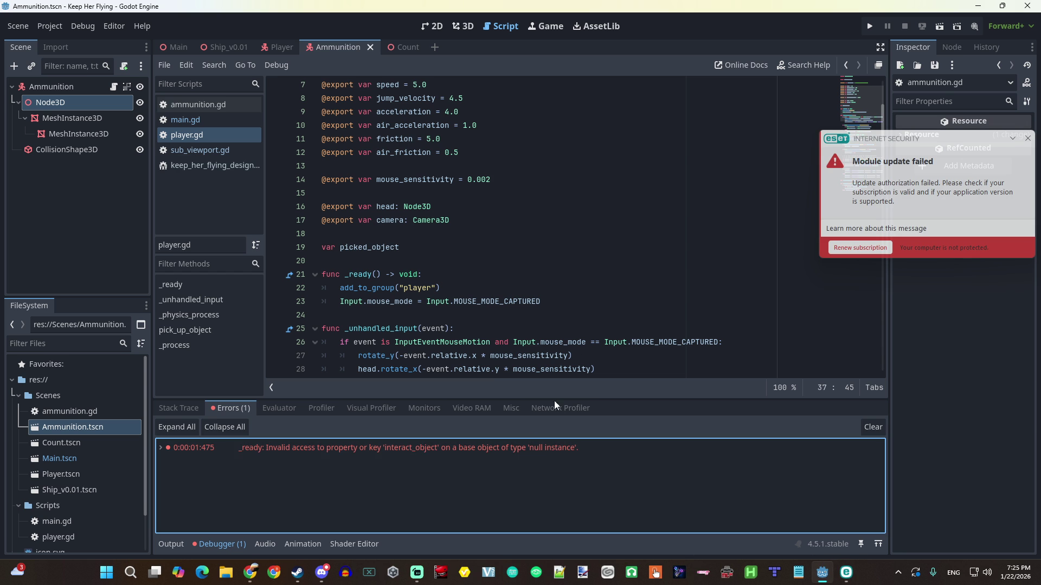
pyautogui.doubleClick(339, 447)
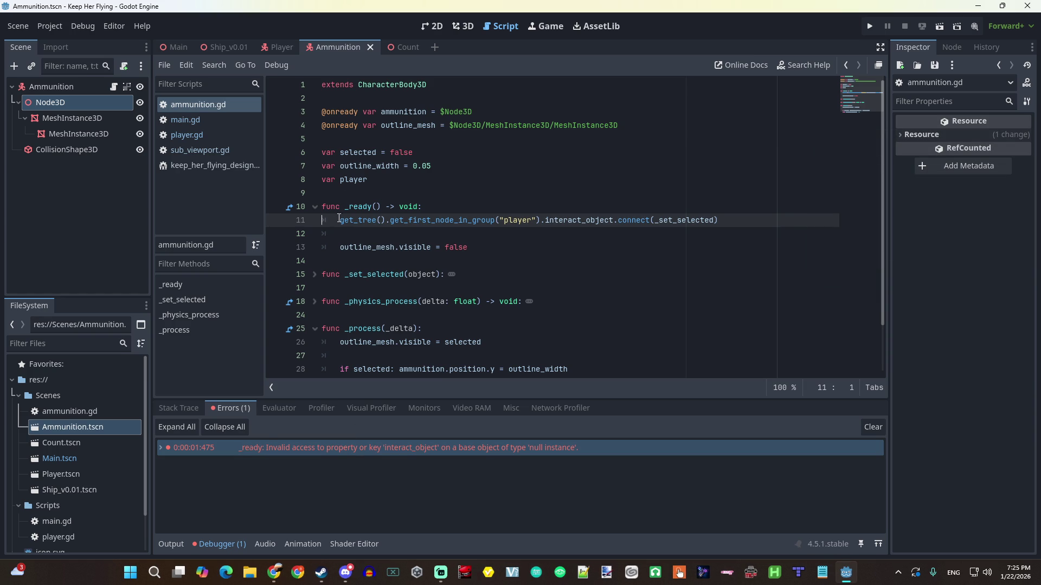
# - Rename func _ready to ready on line 10, save the script, and run the game
pyautogui.click(347, 208)
pyautogui.press('BackSpace')
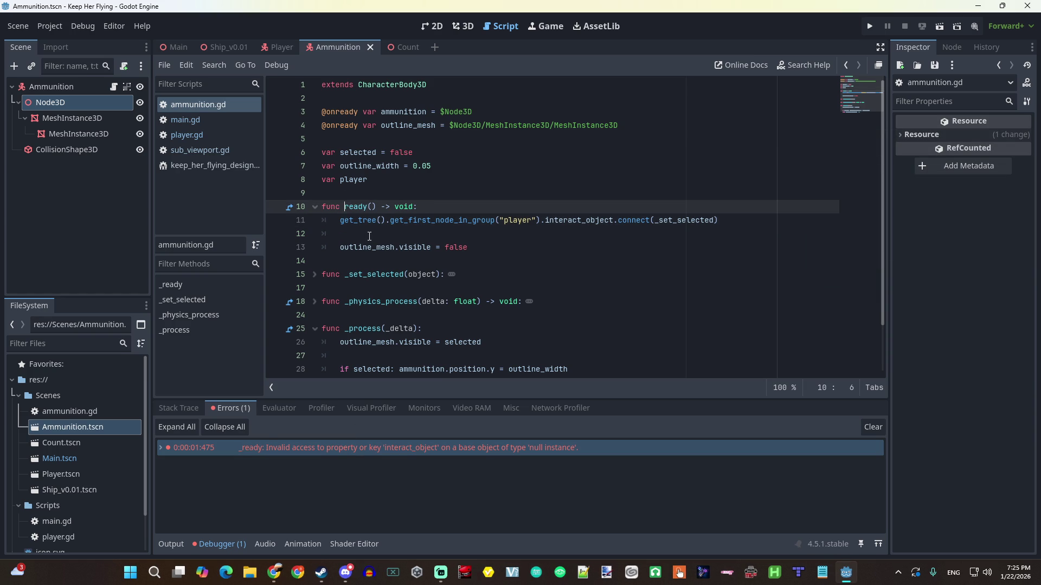
pyautogui.click(378, 231)
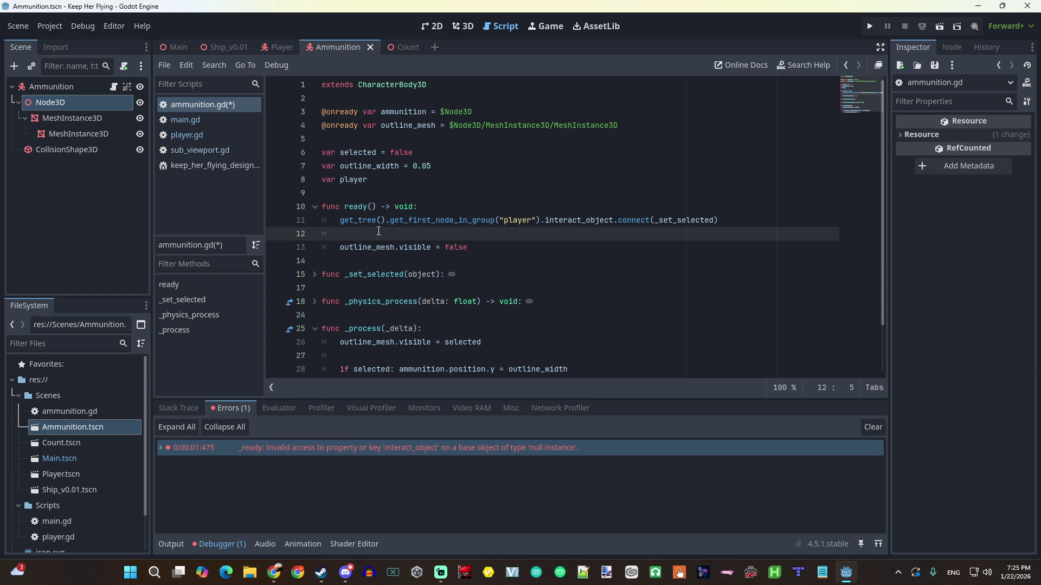
pyautogui.hotkey('ctrl', 's')
pyautogui.click(871, 26)
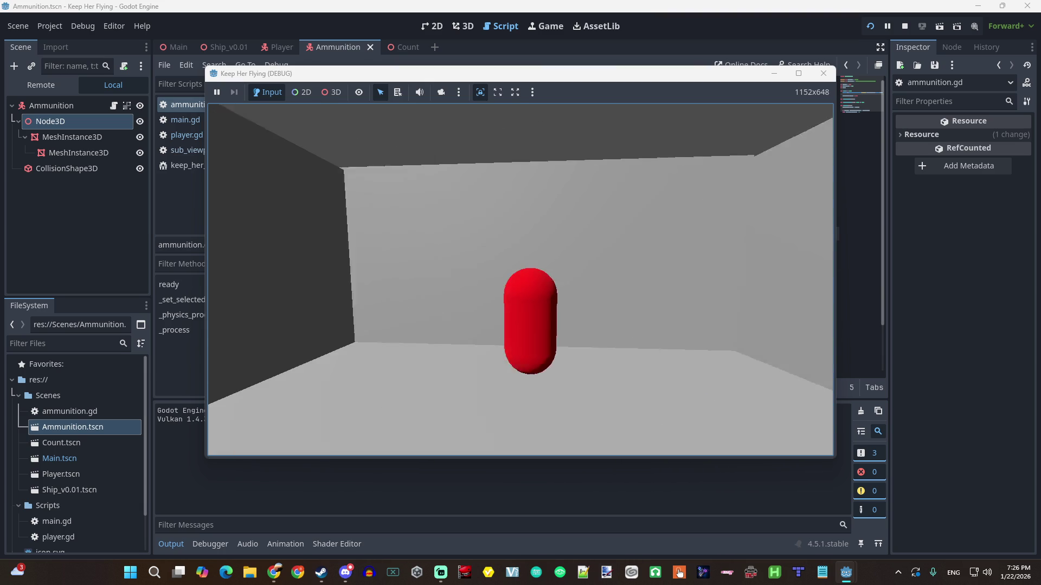
# - Close the Keep Her Flying debug window to end the test run
pyautogui.click(823, 74)
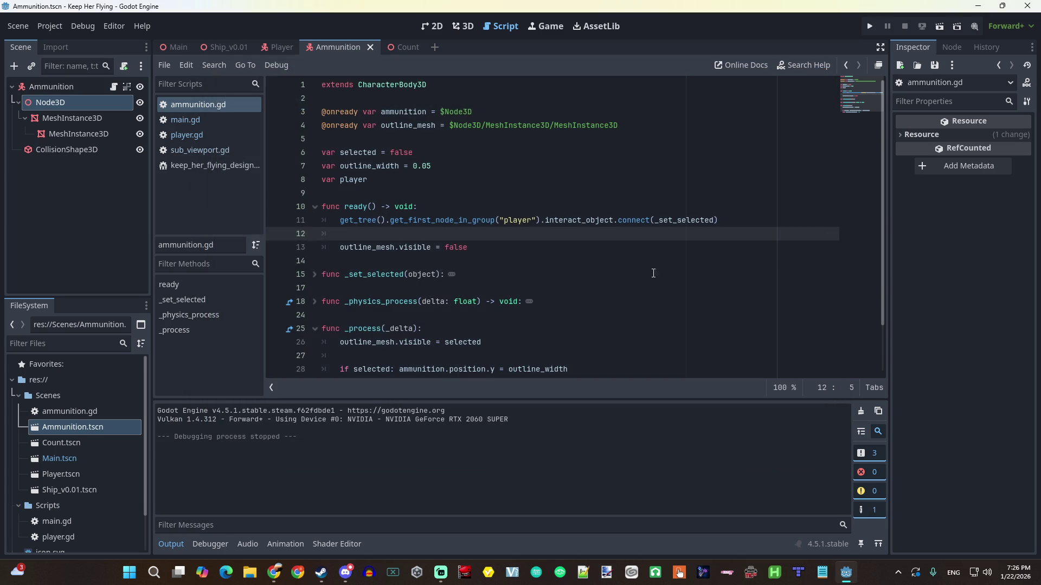
# - Toggle the folds on _set_selected, _physics_process and _process, leaving all three collapsed
pyautogui.click(643, 275)
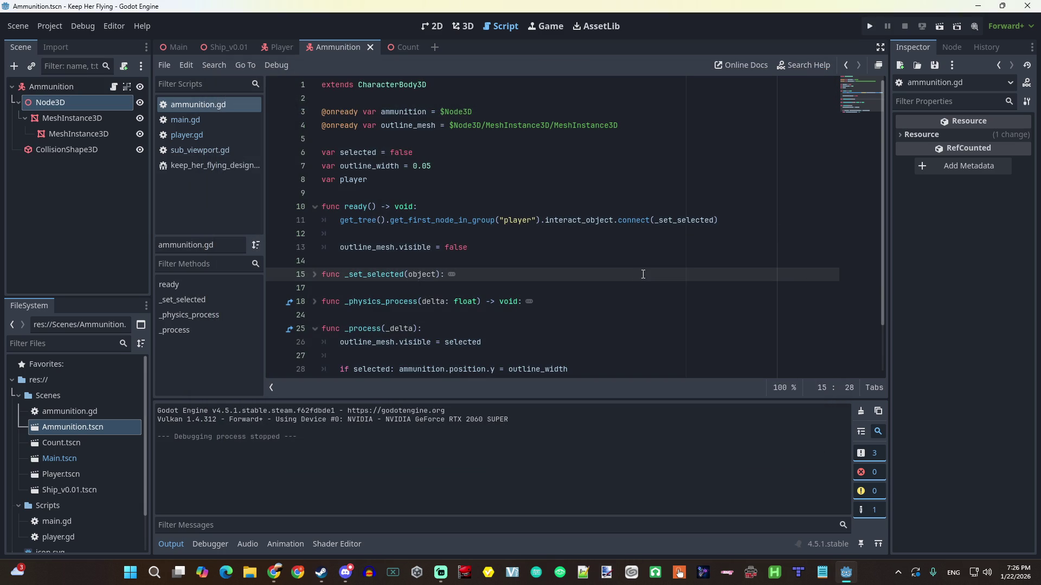
pyautogui.click(315, 275)
pyautogui.click(301, 274)
pyautogui.click(314, 275)
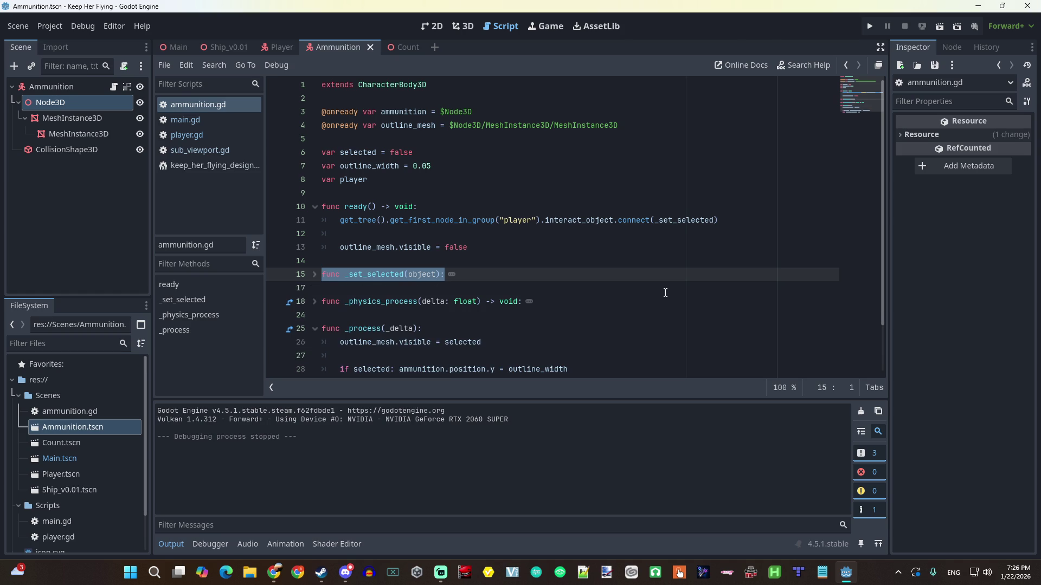
pyautogui.click(315, 302)
pyautogui.moveTo(446, 274); pyautogui.dragTo(523, 303)
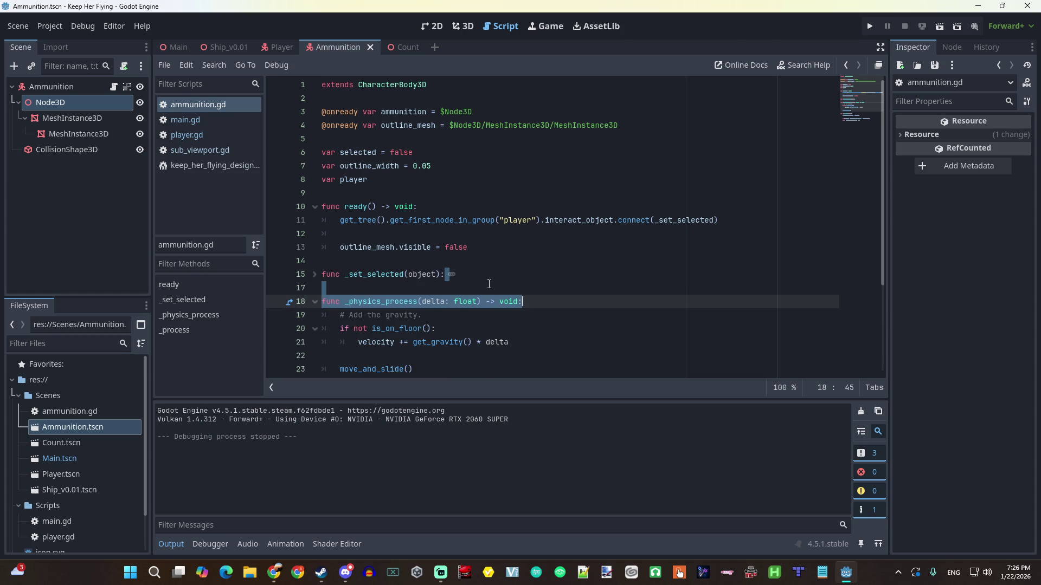
pyautogui.click(463, 275)
pyautogui.click(452, 274)
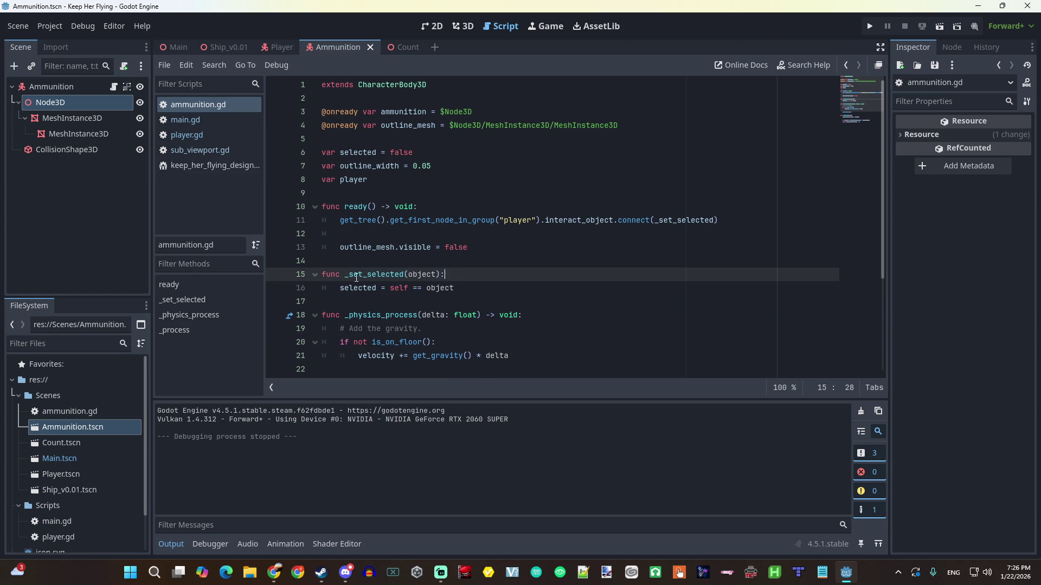
pyautogui.click(301, 275)
pyautogui.click(315, 274)
pyautogui.click(314, 302)
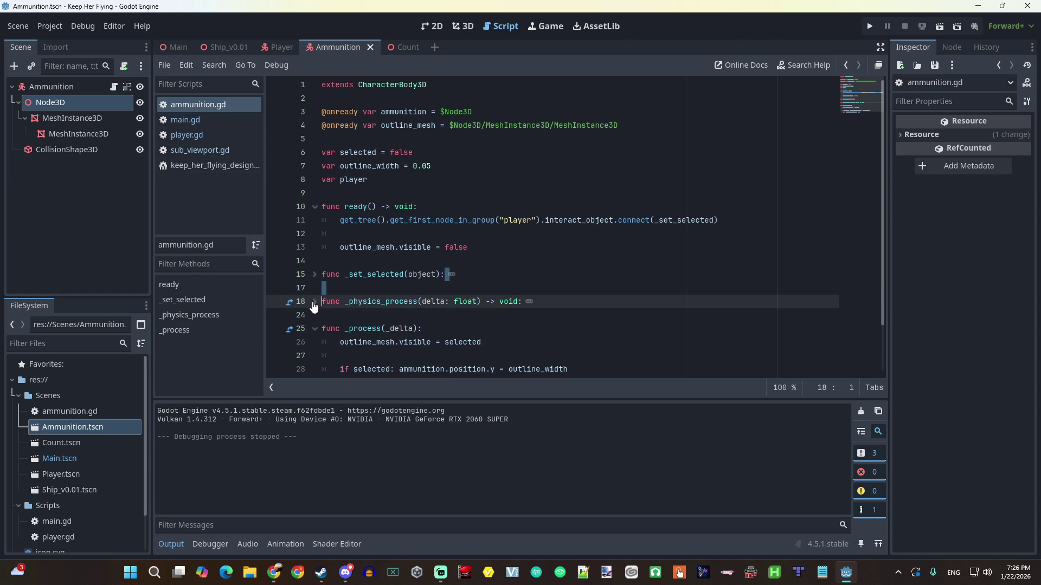
pyautogui.click(315, 329)
# - Recheck the _process and _set_selected folds, keeping both collapsed and the code unchanged
pyautogui.click(586, 246)
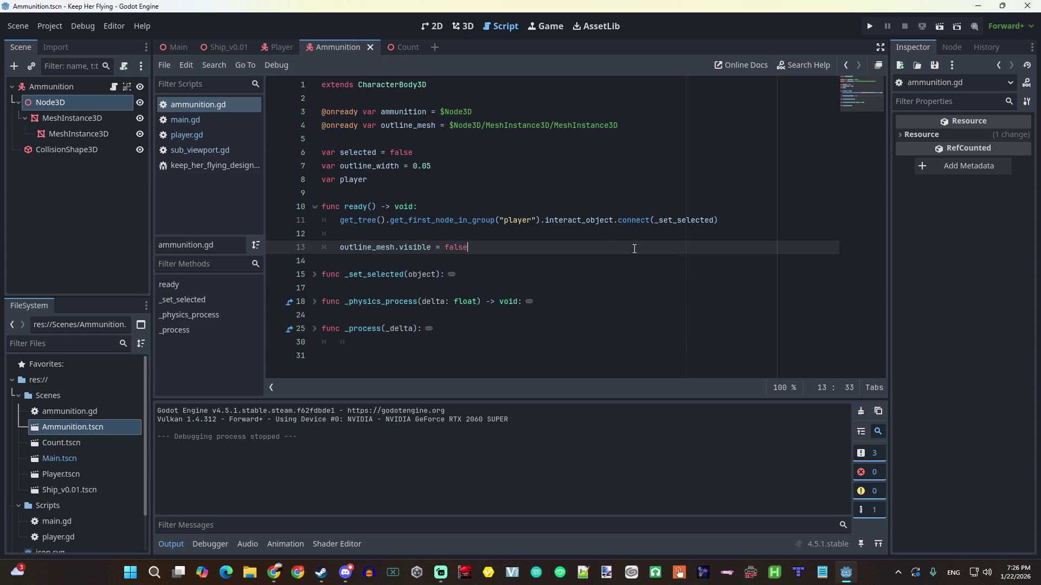
pyautogui.keyDown('shift'); pyautogui.click(304, 303); pyautogui.keyUp('shift')
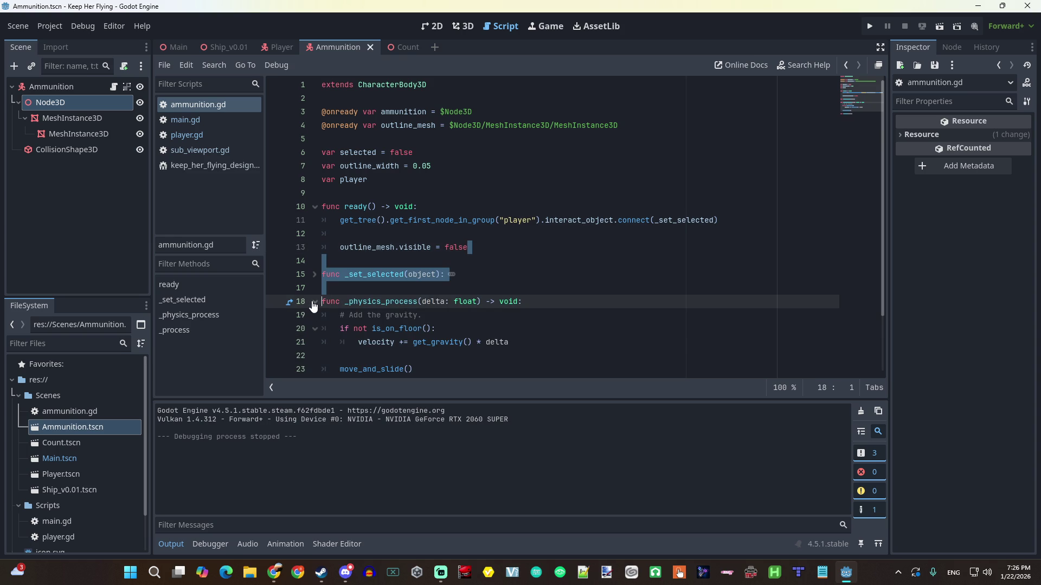
pyautogui.click(315, 329)
pyautogui.click(315, 330)
pyautogui.click(314, 275)
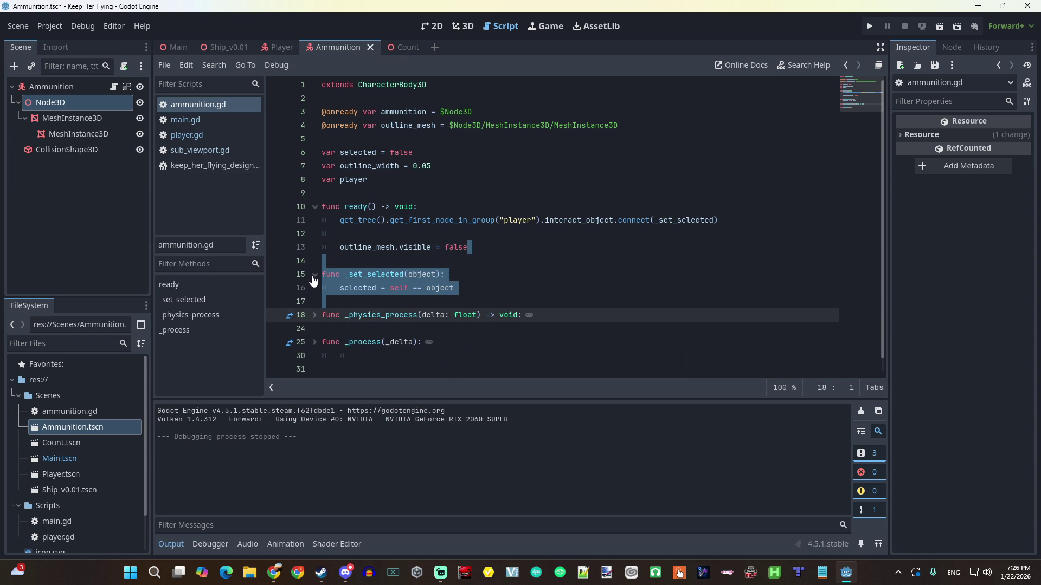
pyautogui.click(313, 275)
pyautogui.click(542, 289)
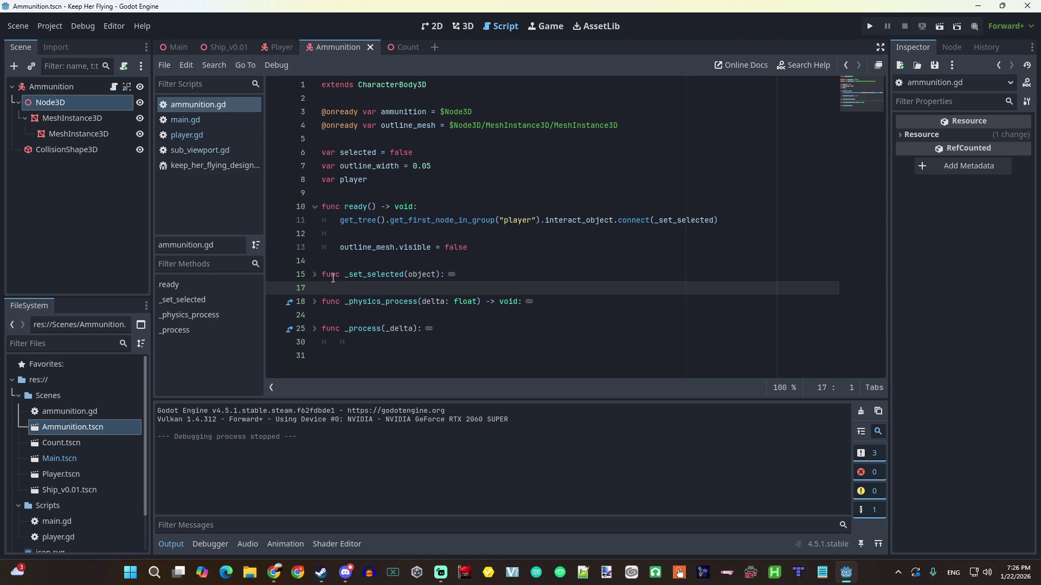
pyautogui.click(315, 274)
pyautogui.click(315, 275)
# - Glance at player.gd, return to ammunition.gd and select the Ammunition root node
pyautogui.click(198, 139)
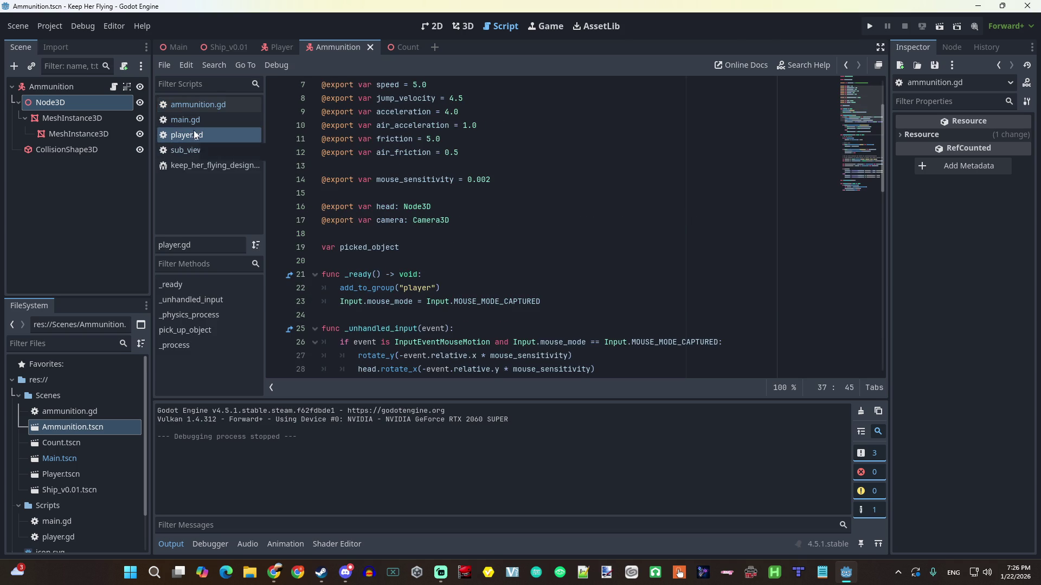
pyautogui.click(190, 103)
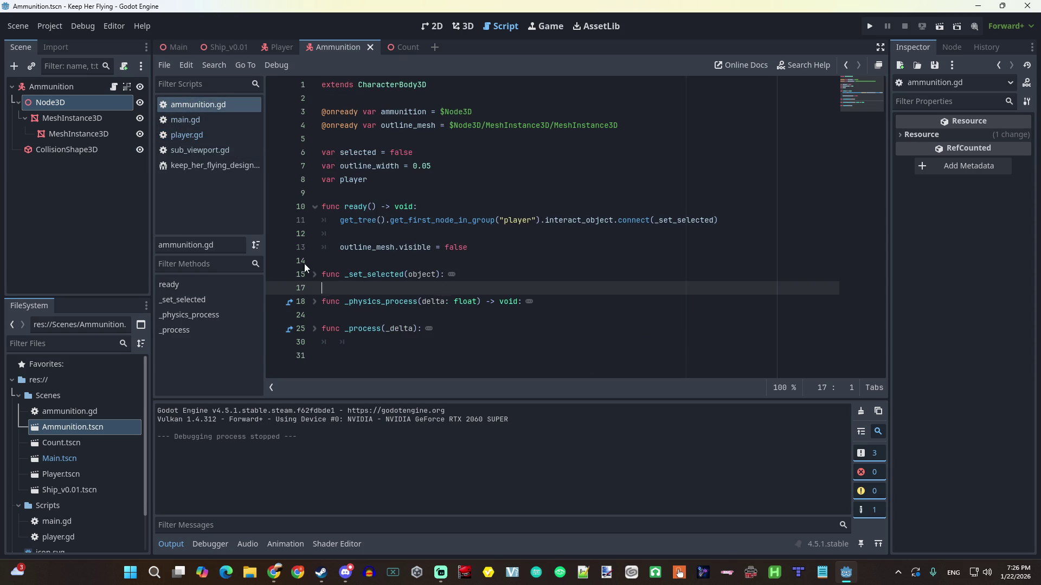
pyautogui.click(76, 84)
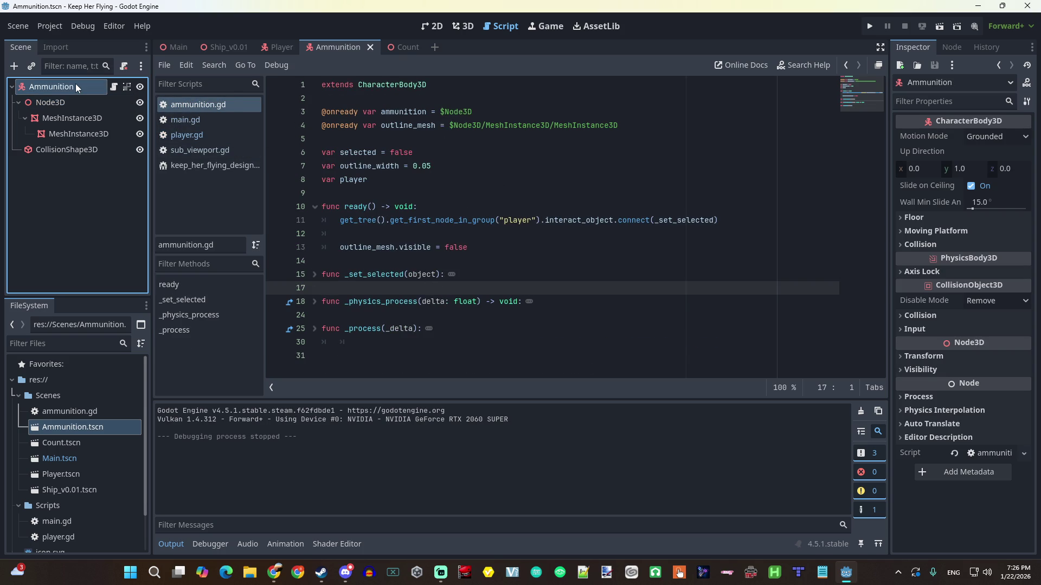
# - Change the Ammunition node's type to RigidBody3D, searching 'rigid' in Change Type
pyautogui.rightClick(76, 84)
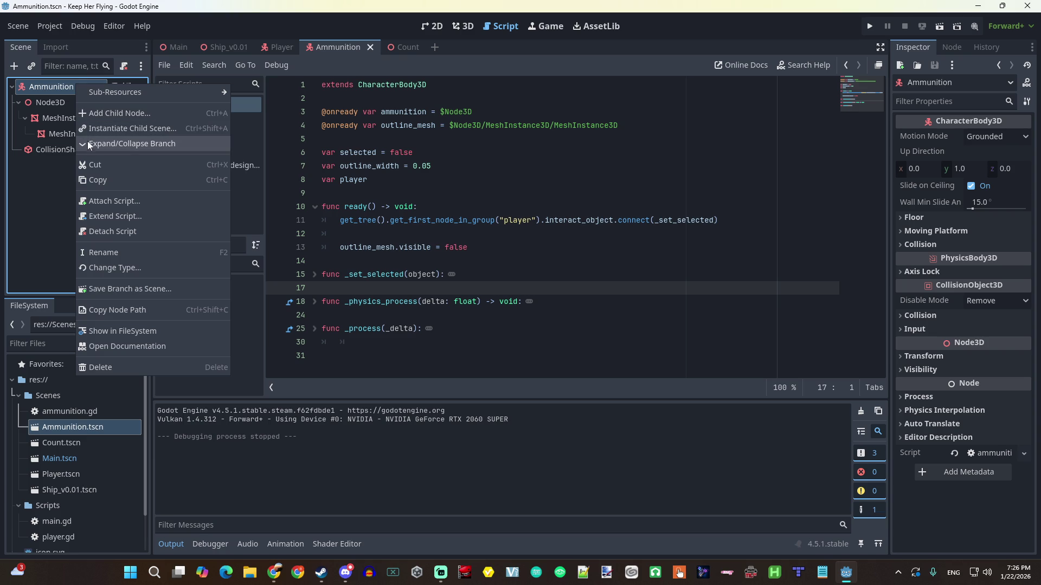
pyautogui.click(103, 266)
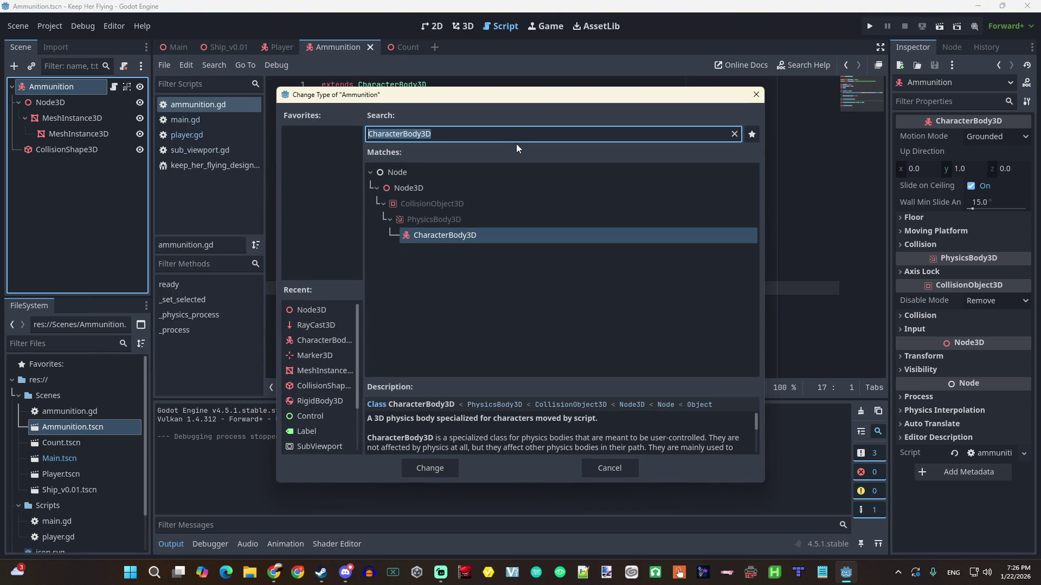
pyautogui.write('rigid')
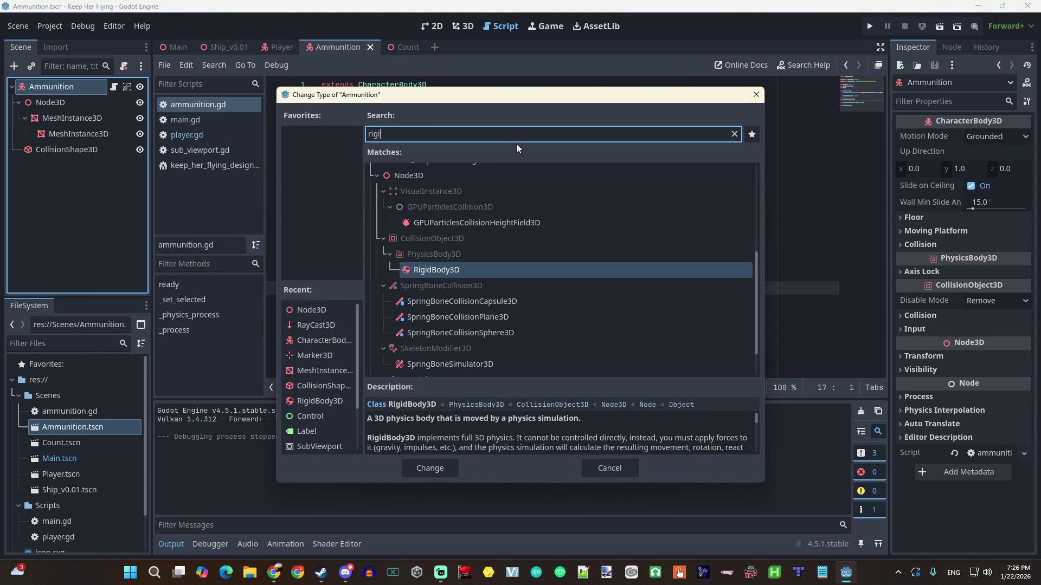
pyautogui.press('Return')
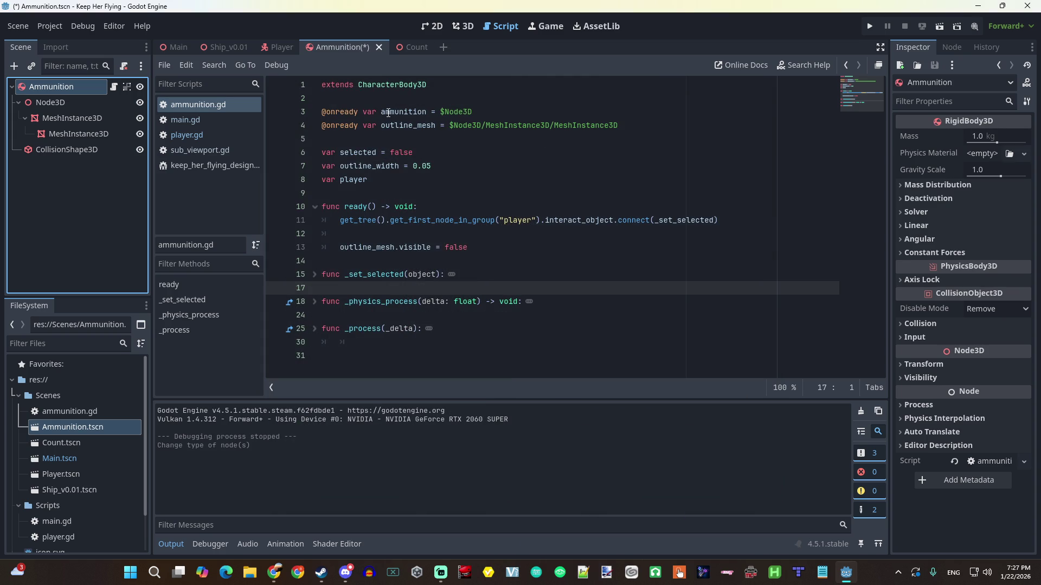
# - Make line 1 extend RigidBody3D instead of CharacterBody3D and save the script
pyautogui.click(360, 85)
pyautogui.moveTo(366, 86); pyautogui.dragTo(402, 87)
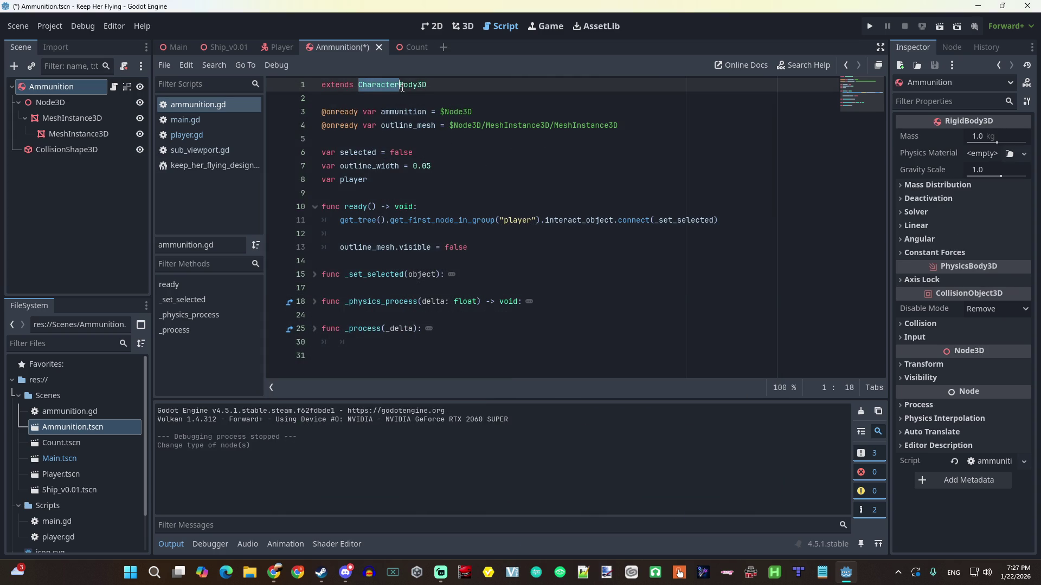
pyautogui.write('Rigid')
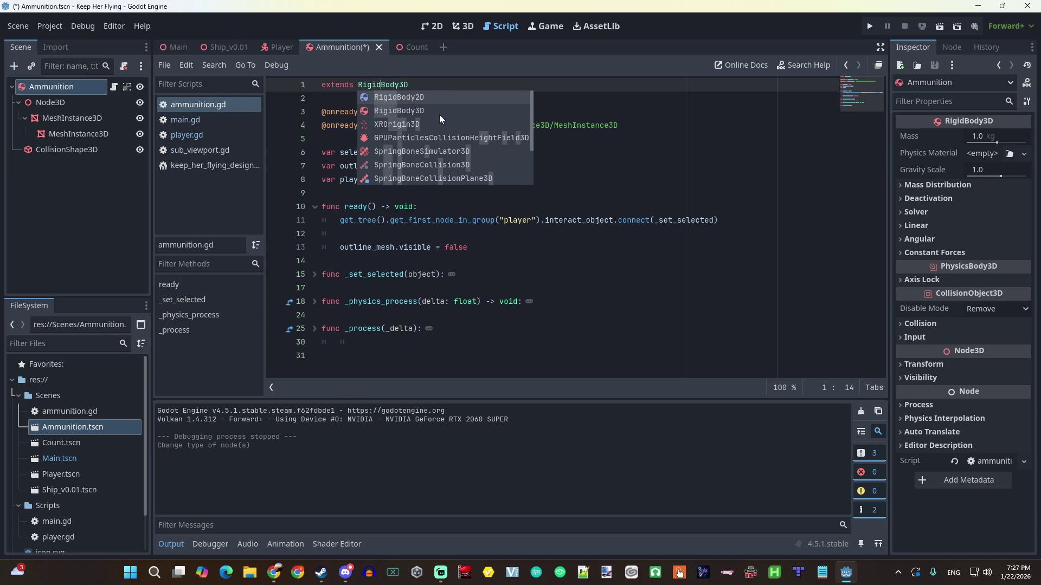
pyautogui.click(439, 115)
pyautogui.hotkey('ctrl', 's')
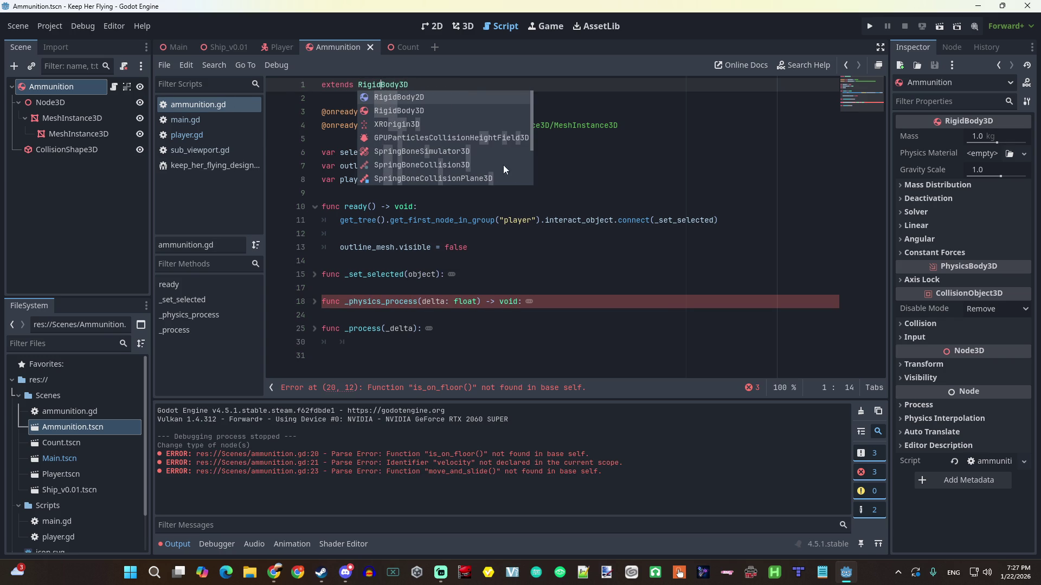
pyautogui.click(552, 248)
# - Unfold _physics_process to inspect the failing is_on_floor, velocity and move_and_slide lines
pyautogui.click(466, 314)
pyautogui.click(461, 300)
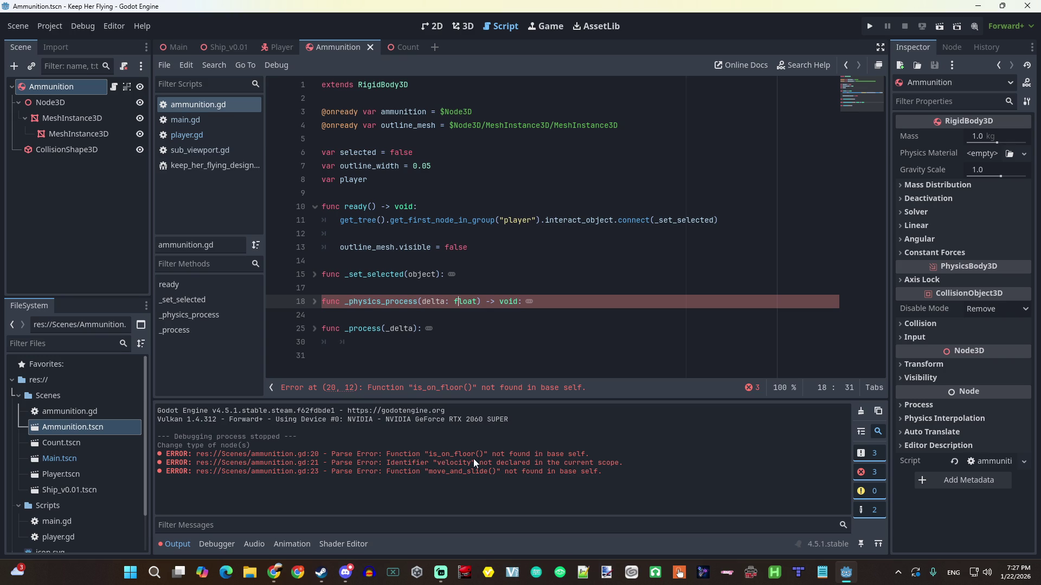
pyautogui.click(494, 355)
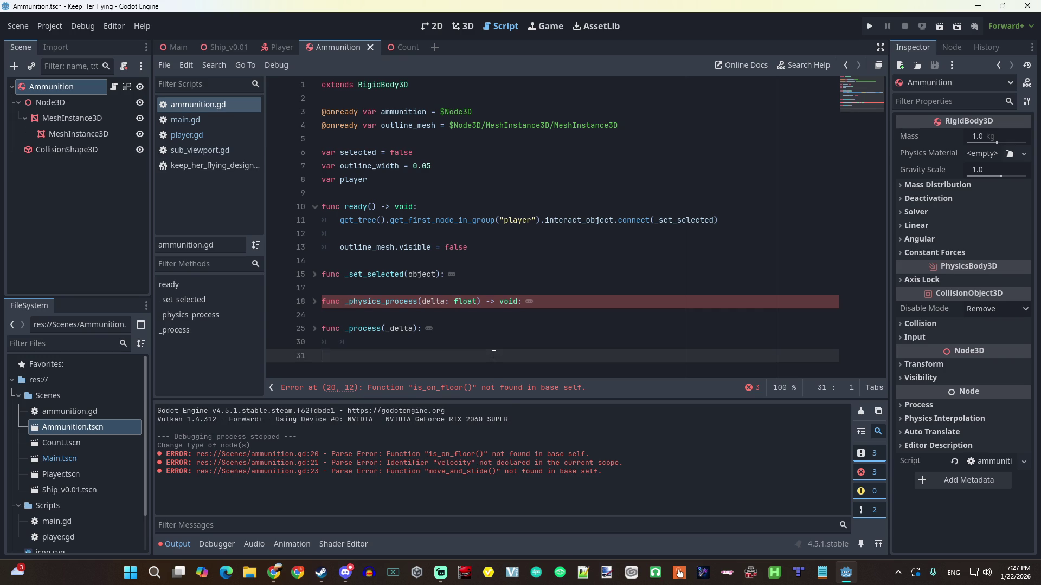
pyautogui.click(314, 302)
pyautogui.scroll(-2, 482, 303)
pyautogui.click(483, 302)
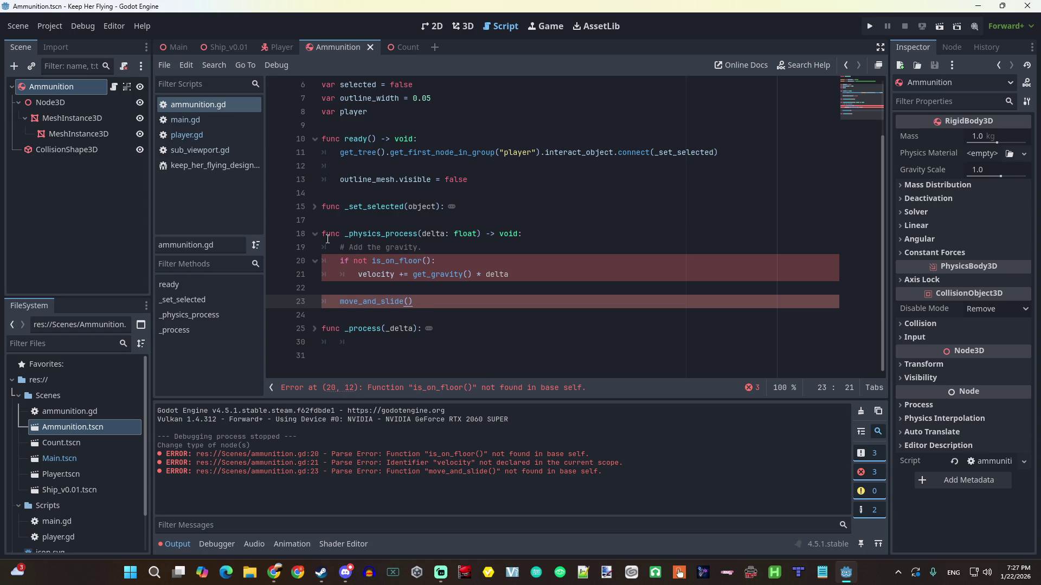
# - Comment out the _physics_process function (lines 18–23) in ammunition.gd
pyautogui.moveTo(428, 297)
pyautogui.mouseDown()
pyautogui.moveTo(326, 293)
pyautogui.moveTo(322, 234)
pyautogui.mouseUp()
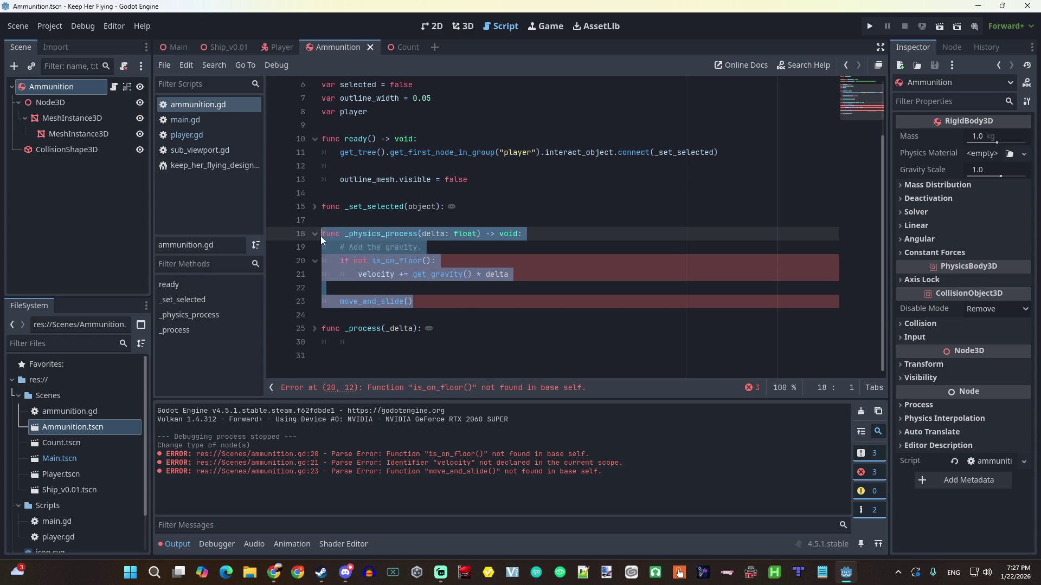
pyautogui.rightClick(334, 242)
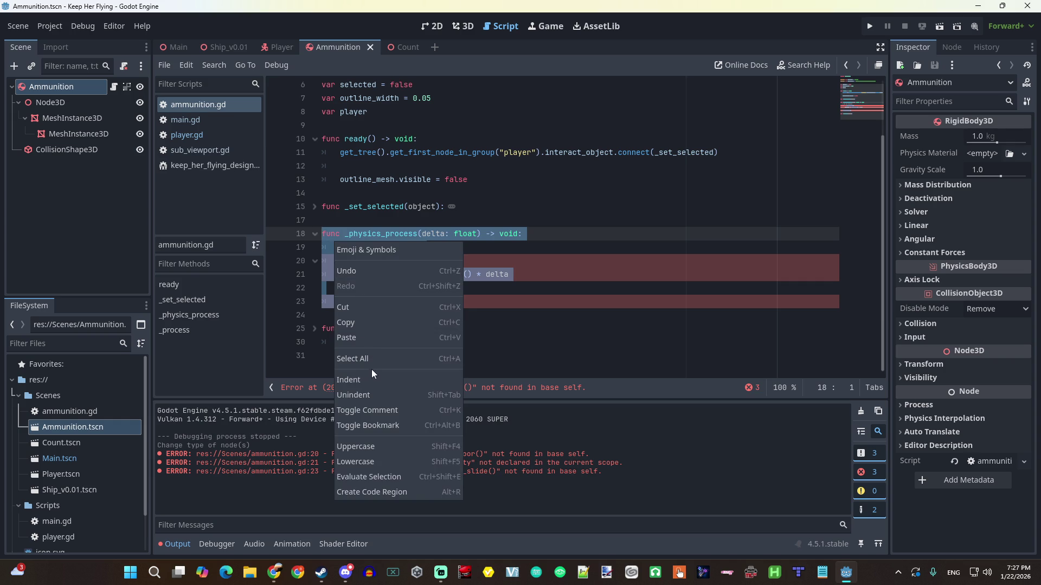
pyautogui.click(375, 410)
# - Save ammunition.gd and run Keep Her Flying to check the red capsule tumbles
pyautogui.click(467, 330)
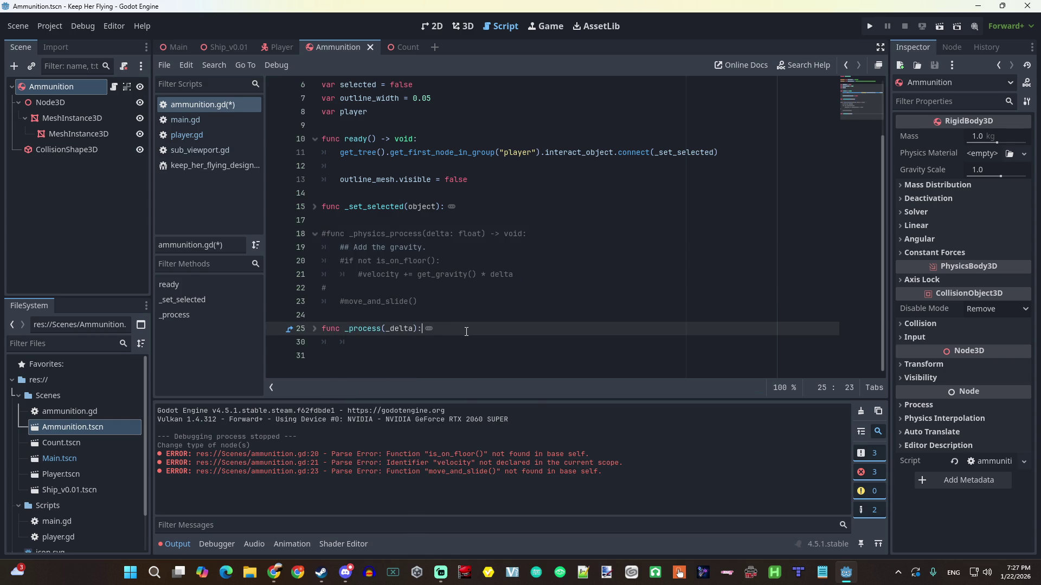
pyautogui.hotkey('ctrl', 's')
pyautogui.click(870, 27)
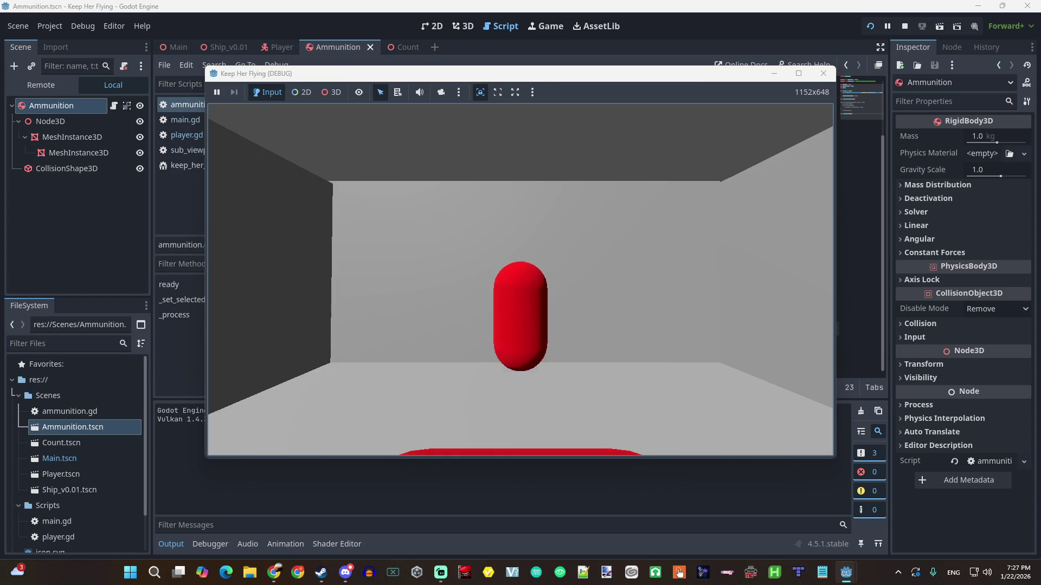